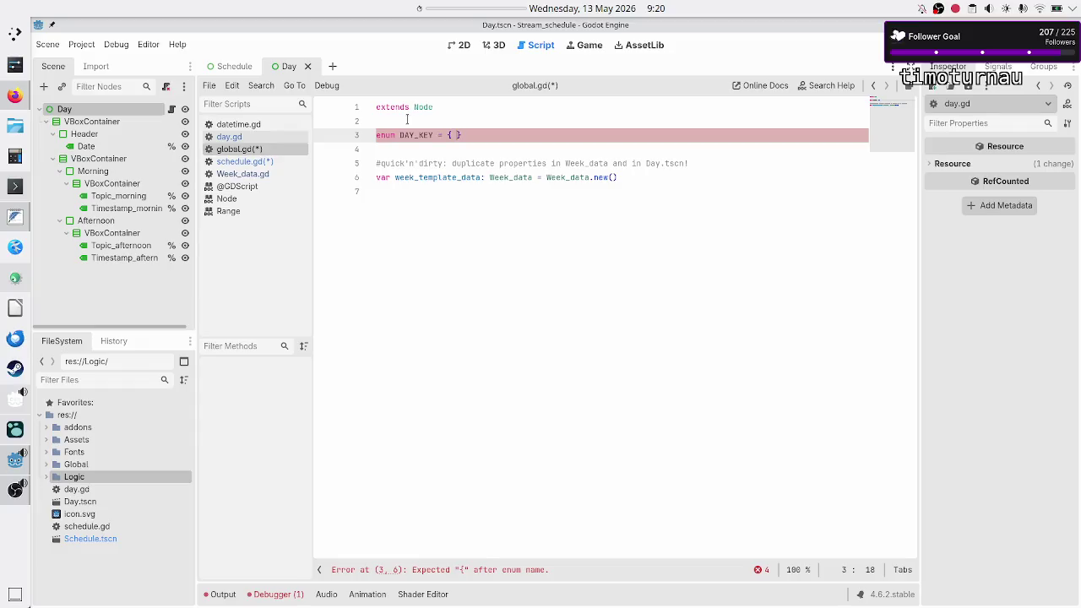
# Step: Delete the unfinished enum DAY_KEY line in global.gd so line 3 is blank
pyautogui.press('BackSpace')
pyautogui.press('BackSpace')
pyautogui.press('BackSpace')
pyautogui.press('BackSpace')
pyautogui.write('onst var')
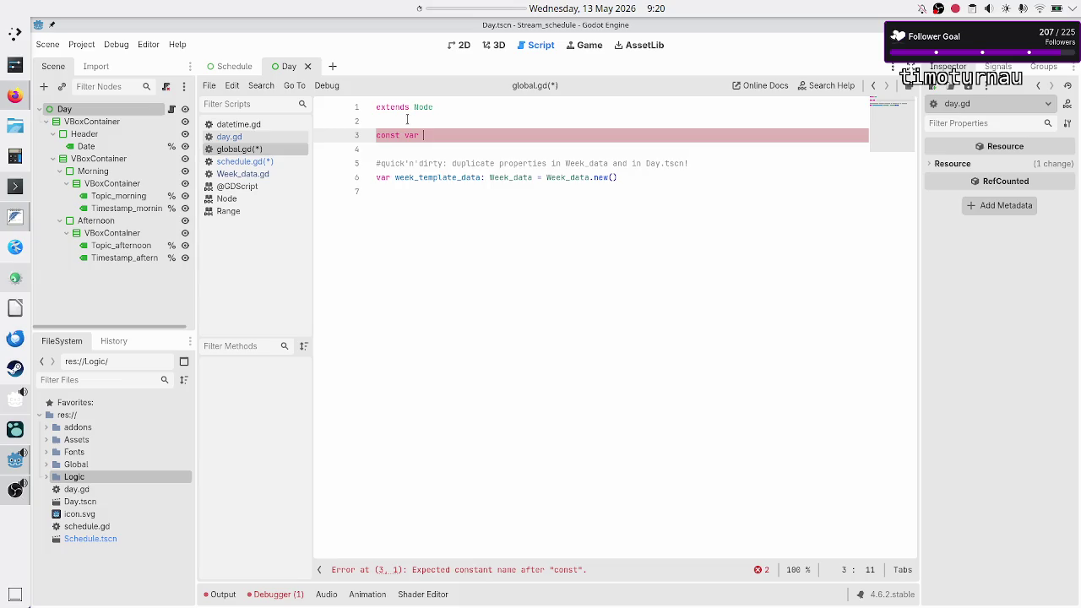
pyautogui.press('BackSpace')
pyautogui.press('BackSpace')
pyautogui.press('BackSpace')
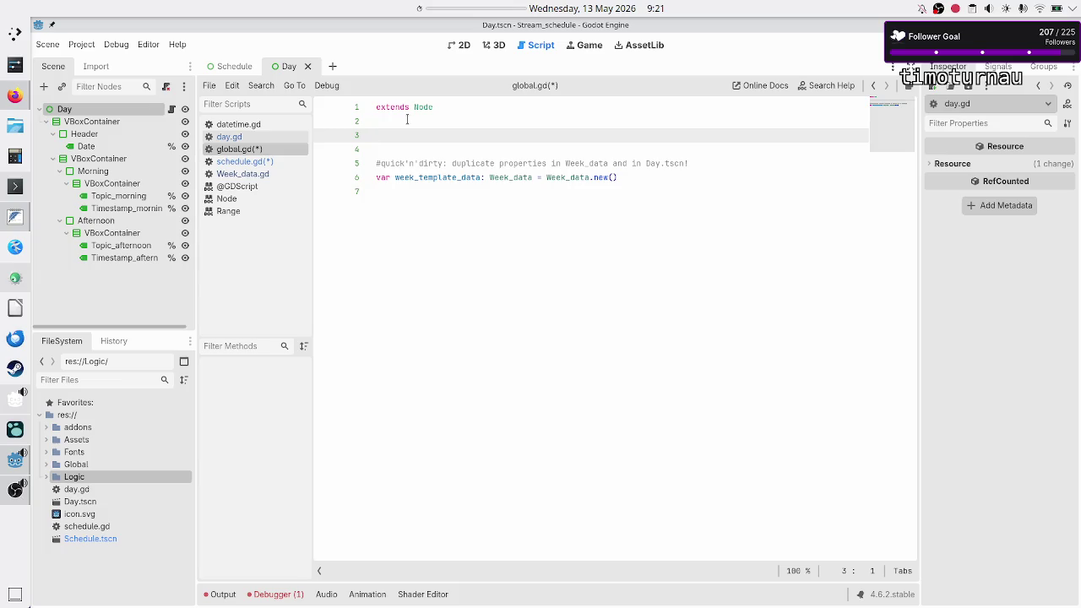
# Step: Inspect the "Mon" value on line 20 of schedule.gd, then bring up Week_data.gd
pyautogui.click(248, 162)
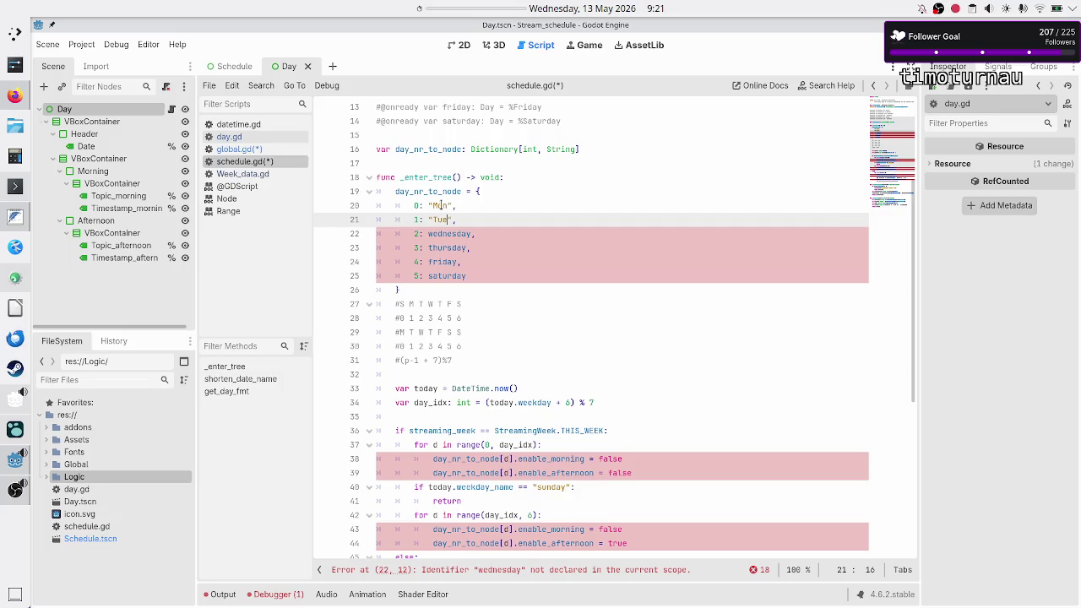
pyautogui.click(456, 205)
pyautogui.moveTo(456, 205); pyautogui.dragTo(427, 205)
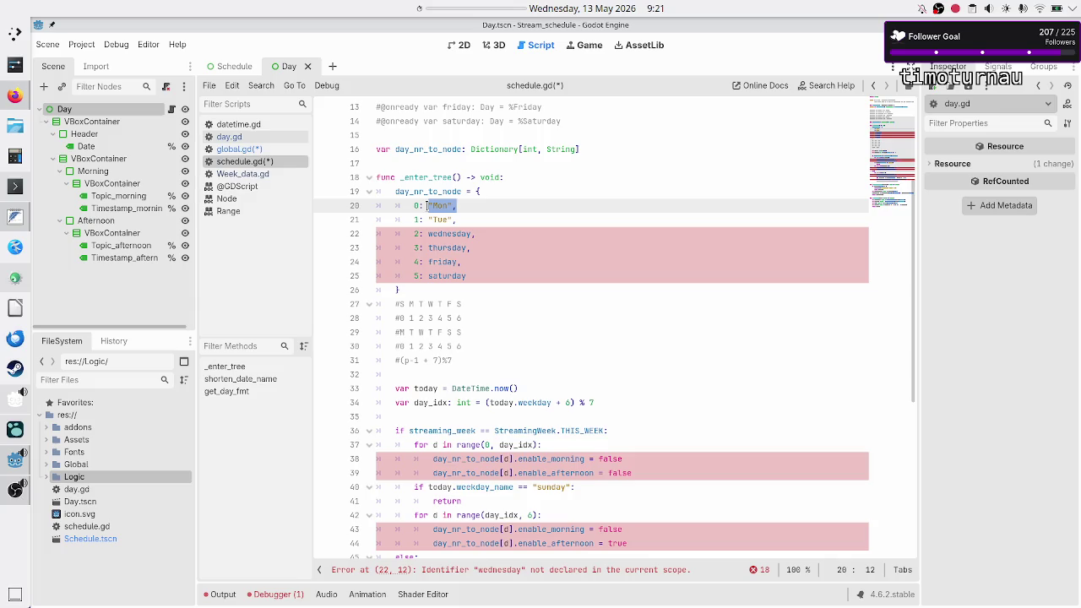
pyautogui.click(244, 174)
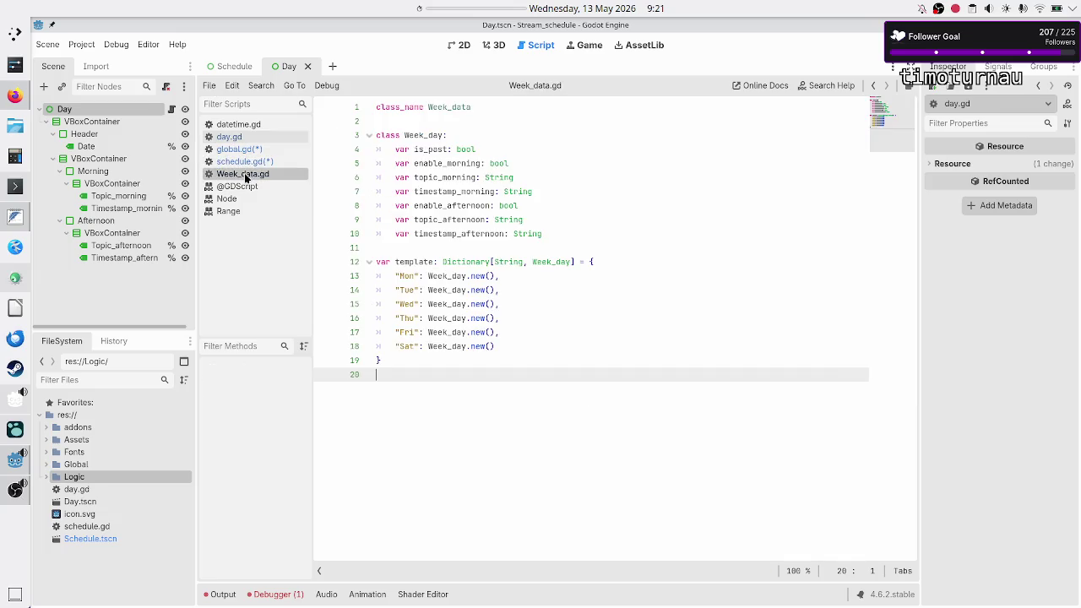
# Step: Select the Mon, Tue and Wed keys in the Week_data.gd template to review them
pyautogui.doubleClick(403, 275)
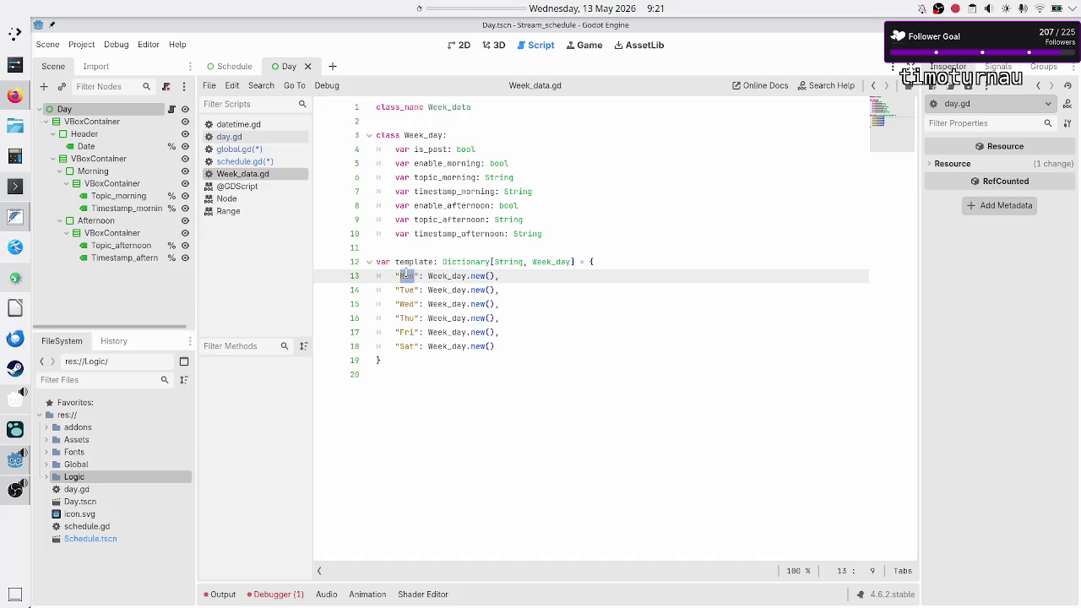
pyautogui.doubleClick(407, 291)
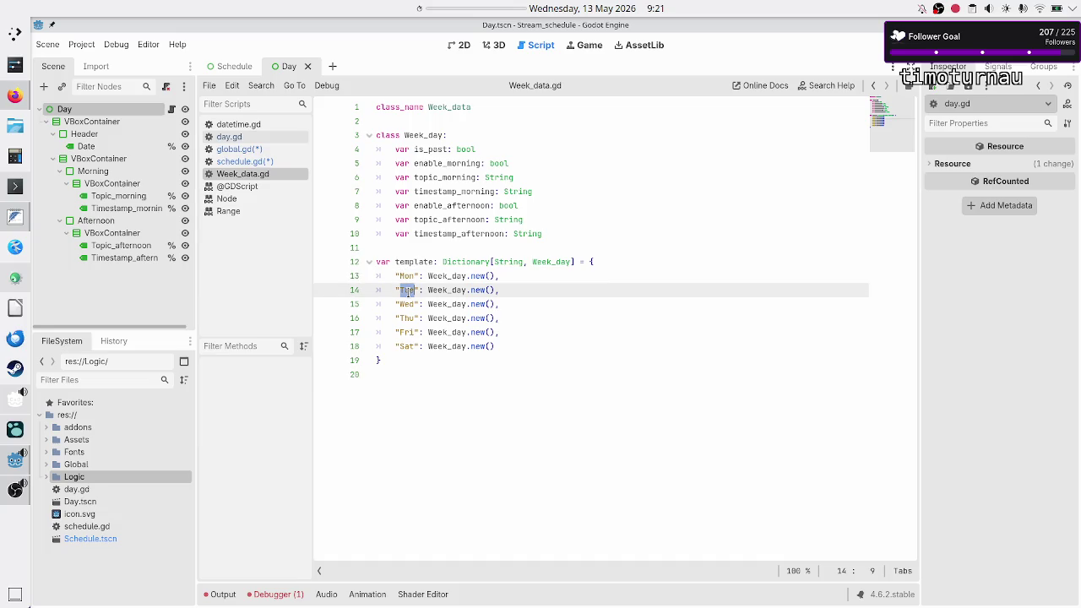
pyautogui.doubleClick(408, 304)
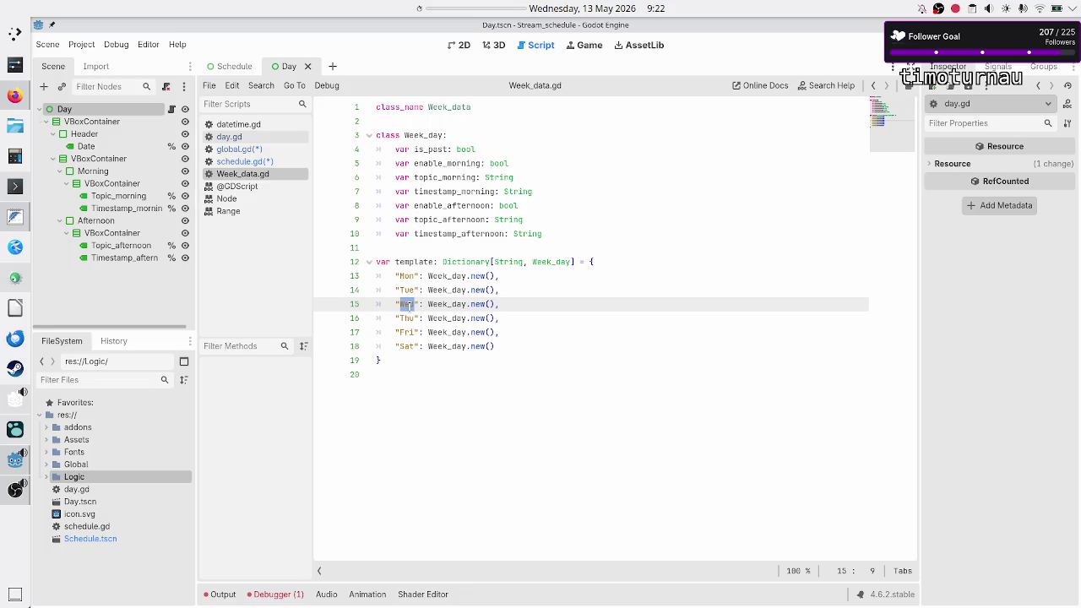
pyautogui.click(409, 304)
# Step: Compare the day keys in global.gd, datetime.gd and schedule.gd, then switch to Firefox
pyautogui.click(266, 152)
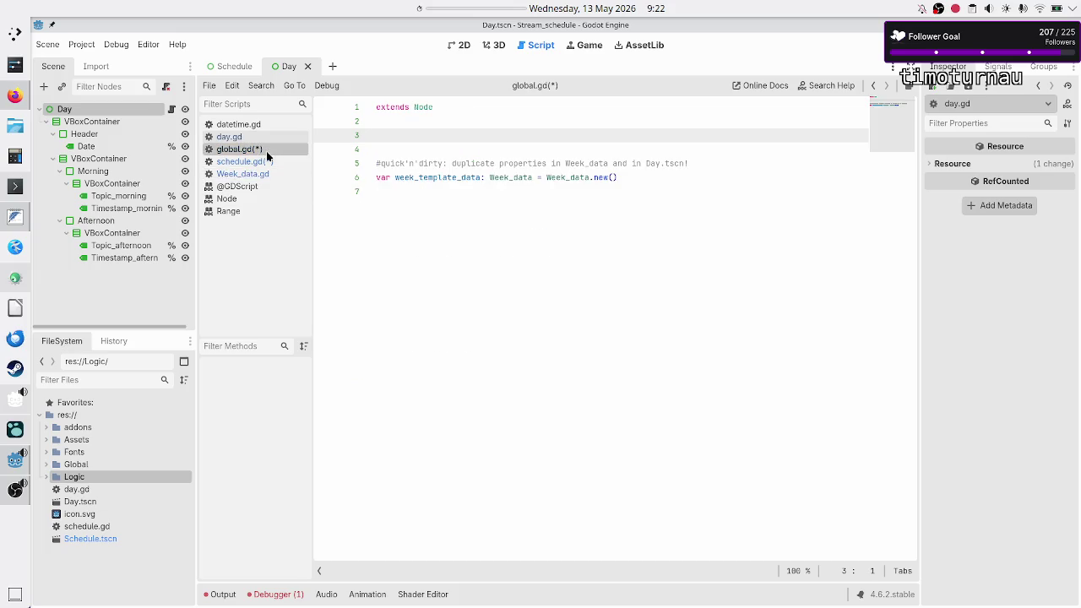
pyautogui.click(249, 126)
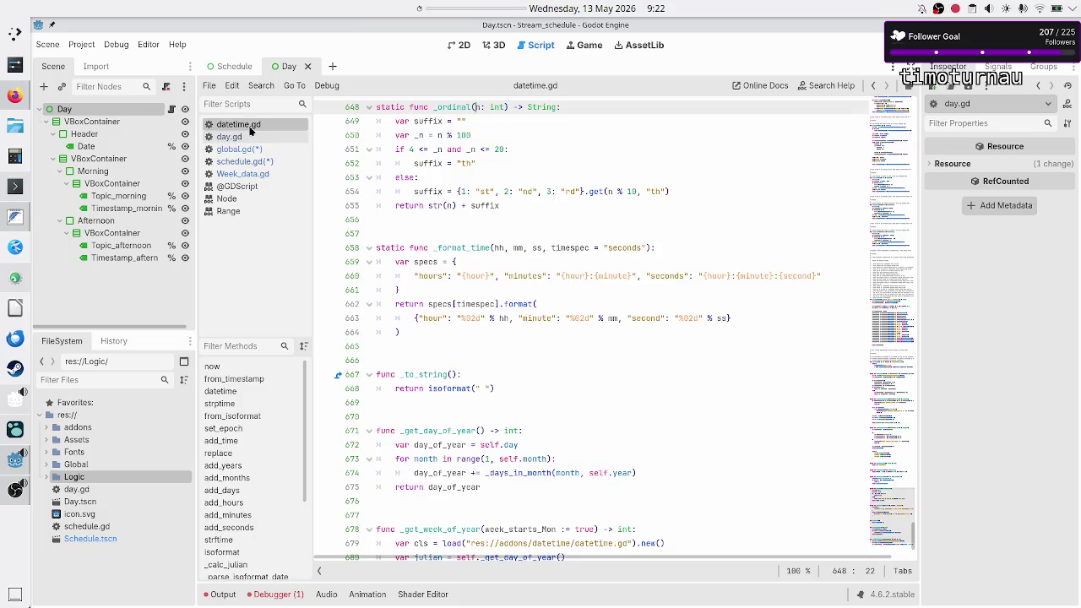
pyautogui.click(245, 160)
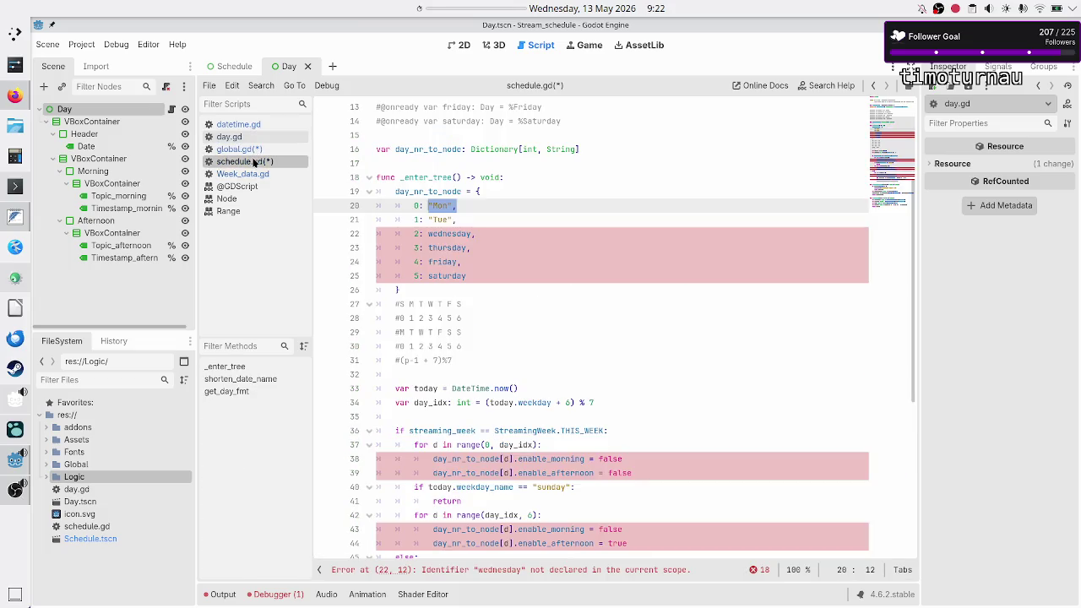
pyautogui.doubleClick(416, 276)
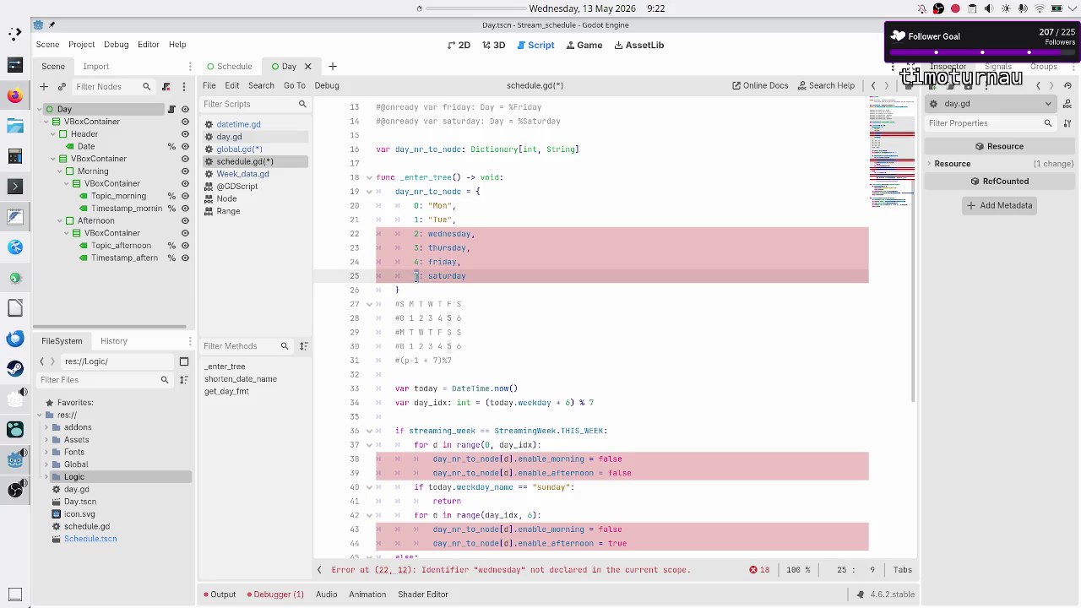
pyautogui.click(411, 291)
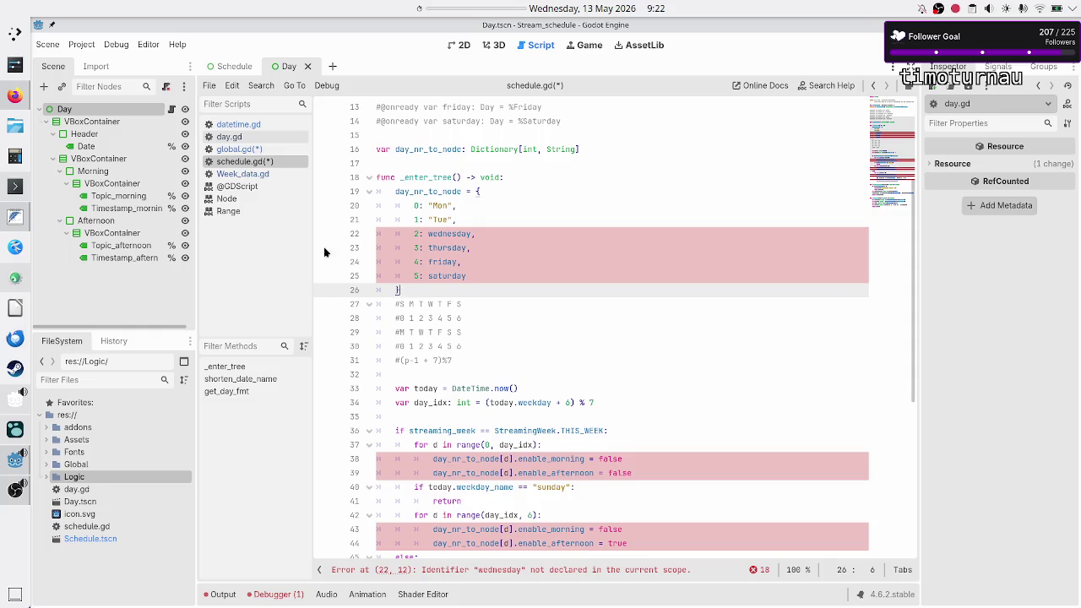
pyautogui.click(10, 99)
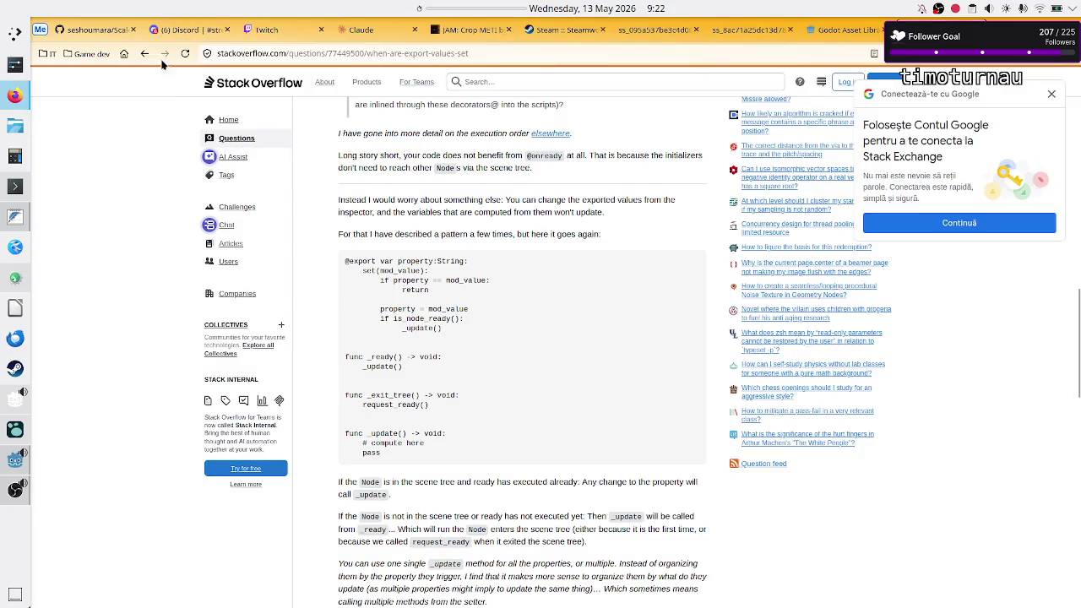
# Step: Search DuckDuckGo for 'godot can enum have a string value', then return to Godot
pyautogui.click(123, 53)
pyautogui.write('godot can enu')
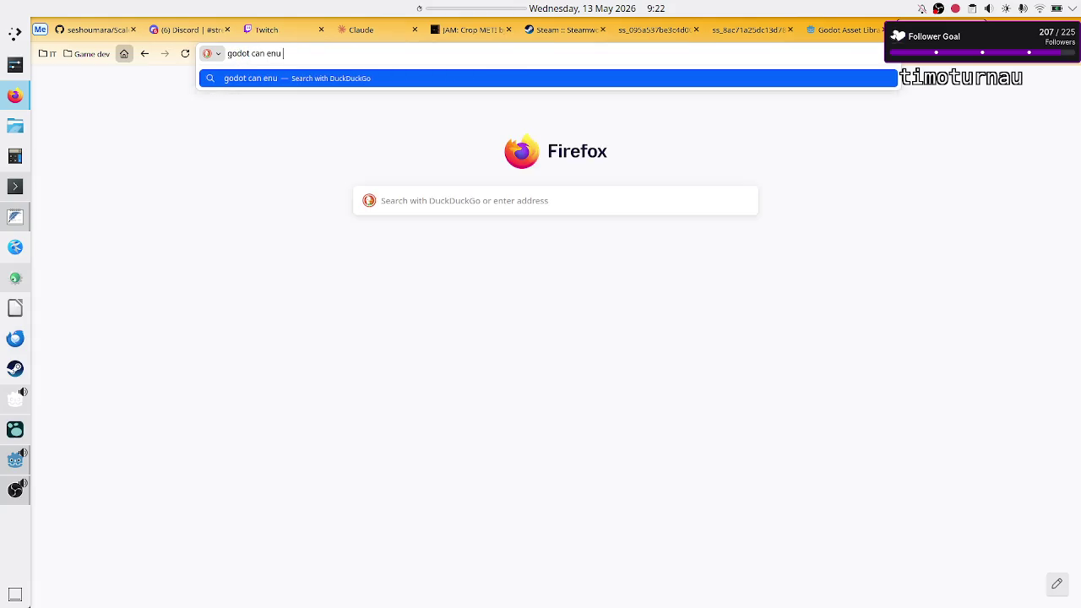
pyautogui.write('m')
pyautogui.write(' have a string value')
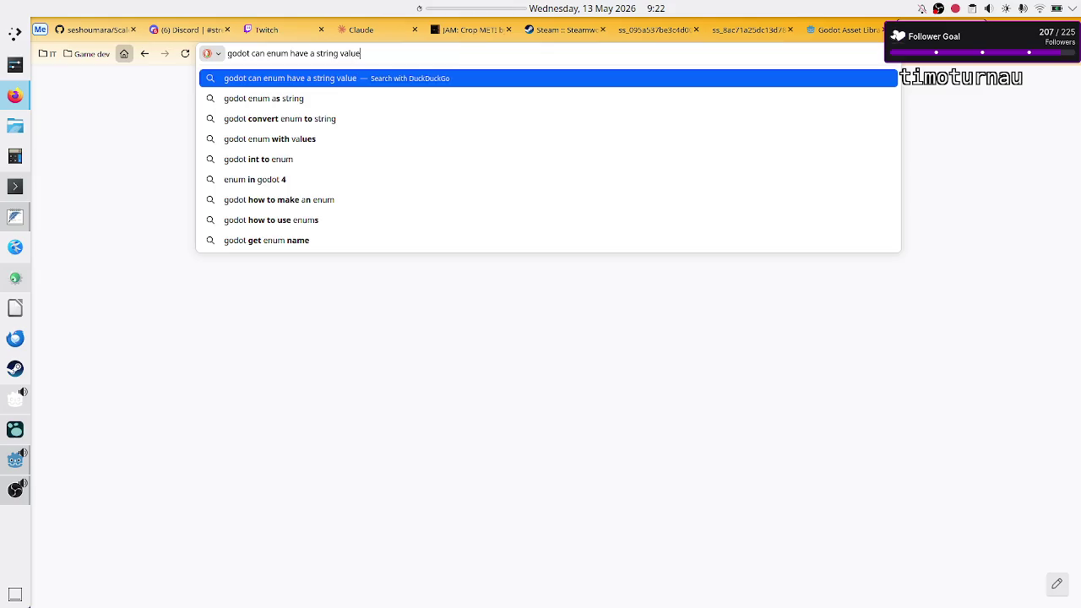
pyautogui.press('Return')
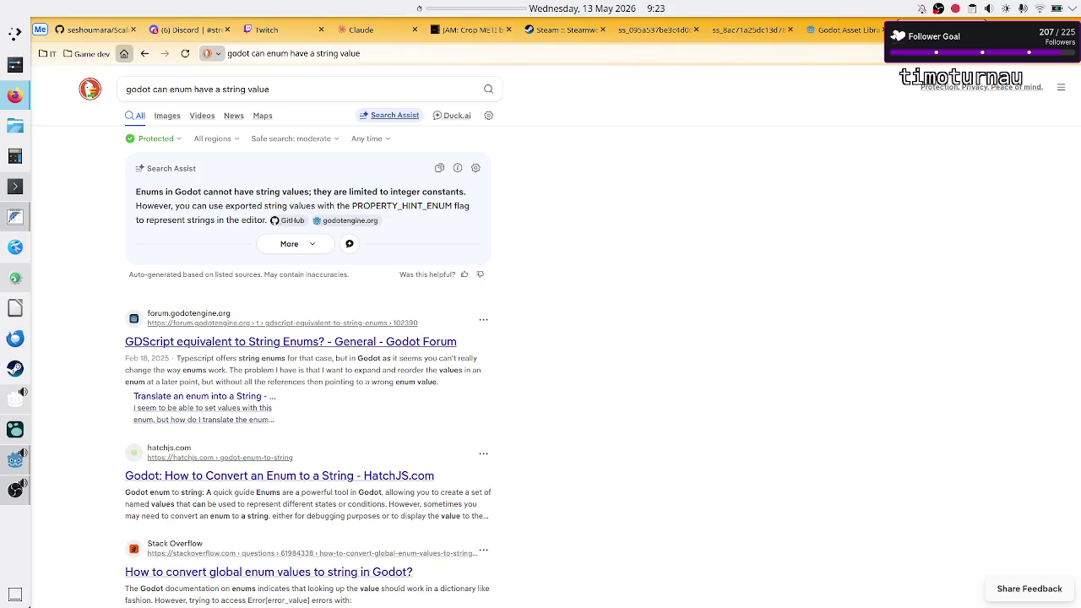
pyautogui.hotkey('alt', 'Tab')
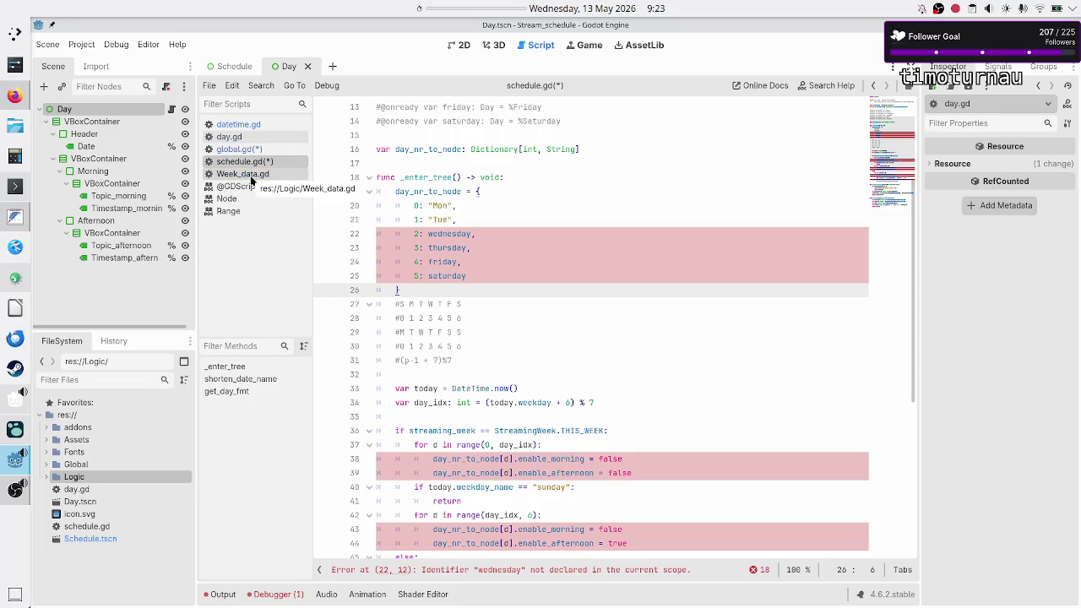
# Step: Cut the day_nr_to_node dictionary (lines 19–26) out of schedule.gd's _enter_tree
pyautogui.click(489, 187)
pyautogui.press('Home')
pyautogui.press('Home')
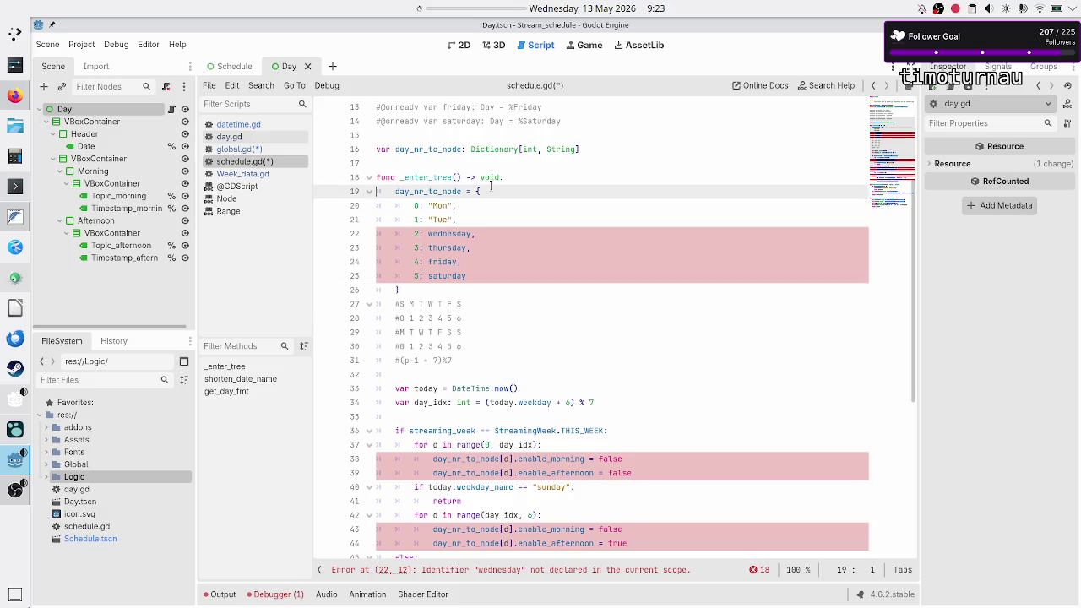
pyautogui.hotkey('shift', 'Down')
pyautogui.hotkey('shift', 'Down')
pyautogui.hotkey('shift', 'Down')
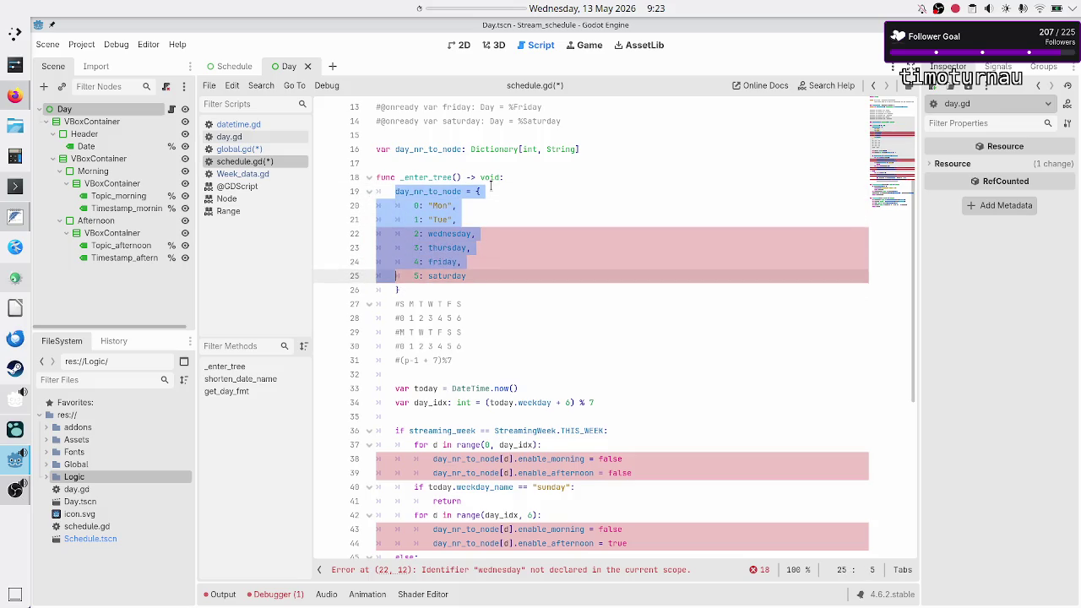
pyautogui.hotkey('shift', 'Up')
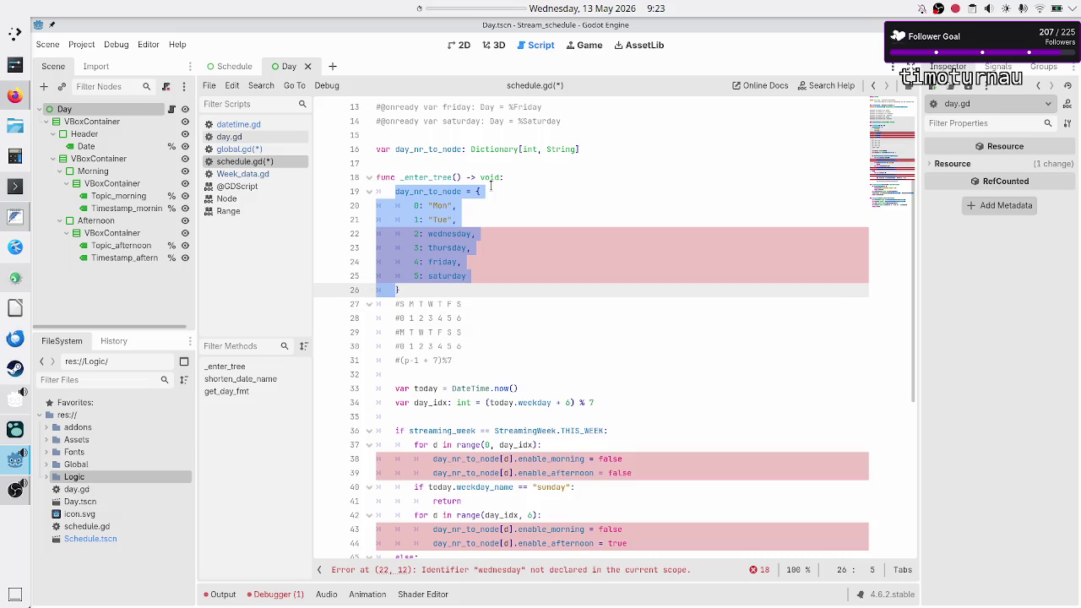
pyautogui.hotkey('shift', 'Right')
pyautogui.hotkey('ctrl', 'x')
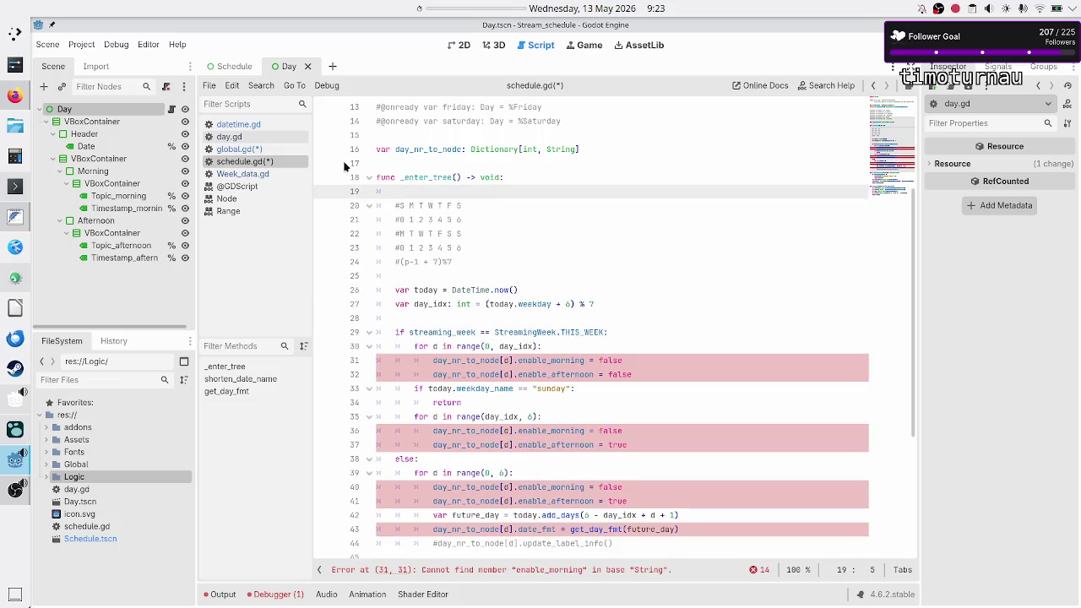
pyautogui.click(270, 174)
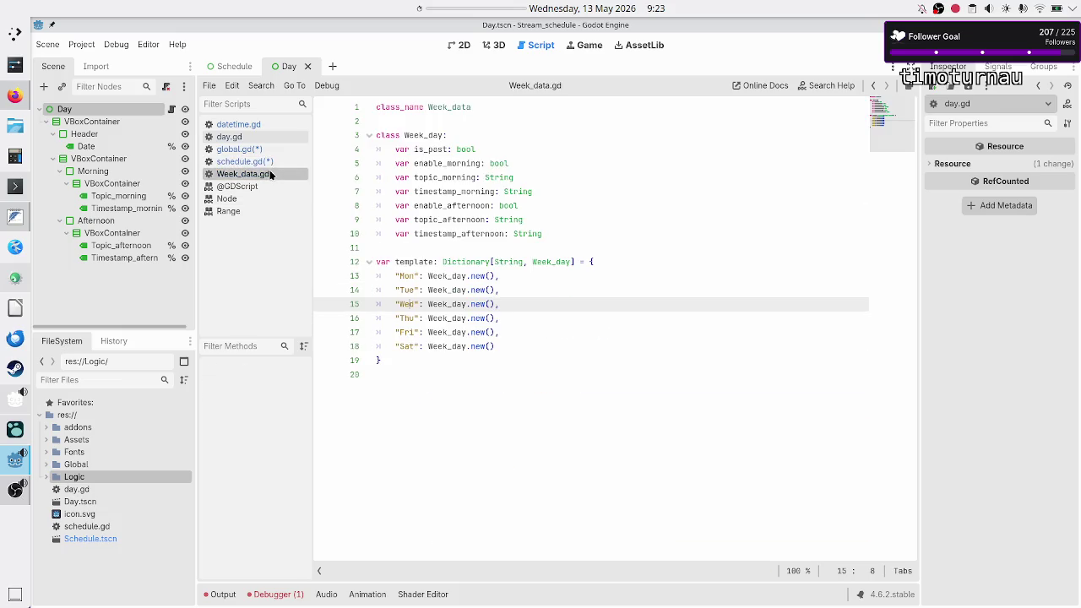
# Step: Paste the dictionary into Week_data.gd and declare it day_nr_to_short_name: Dictionary[int, String]
pyautogui.click(452, 248)
pyautogui.press('Return')
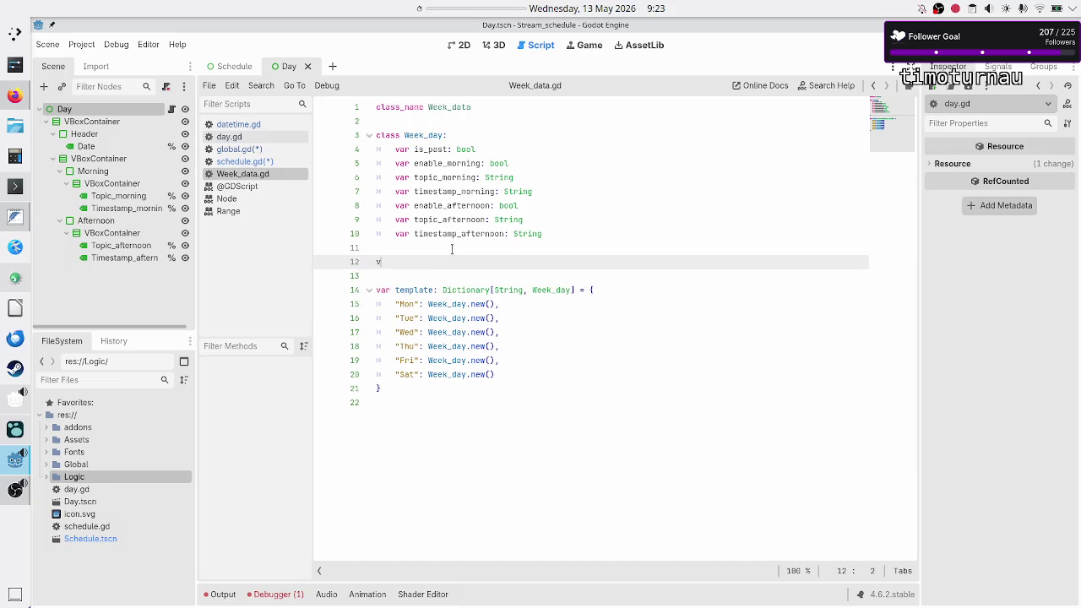
pyautogui.hotkey('ctrl', 'v')
pyautogui.press('Up')
pyautogui.press('Up')
pyautogui.press('Up')
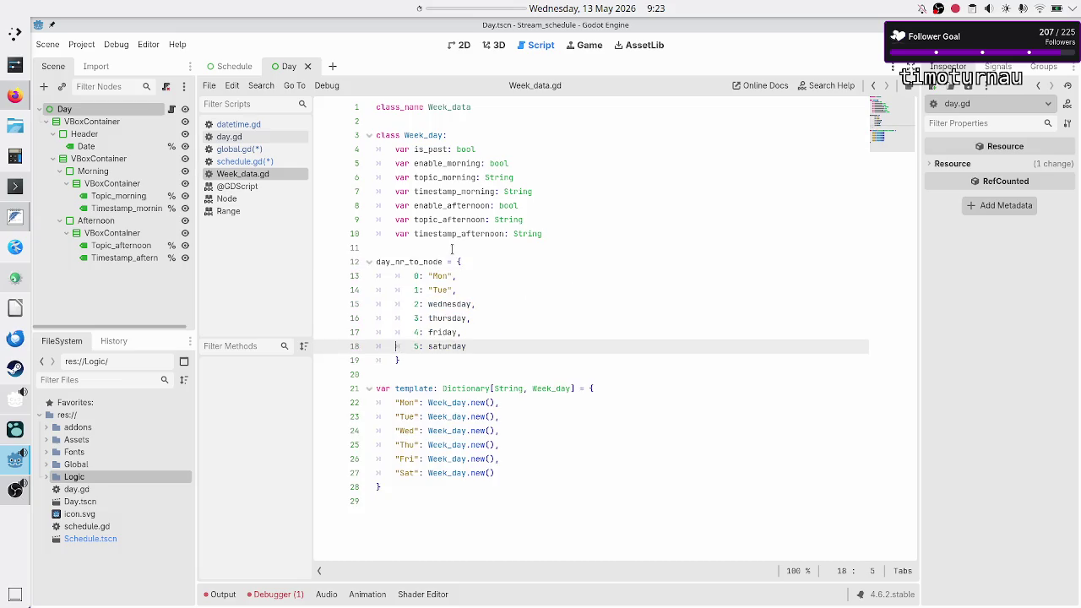
pyautogui.press('Down')
pyautogui.write('const var')
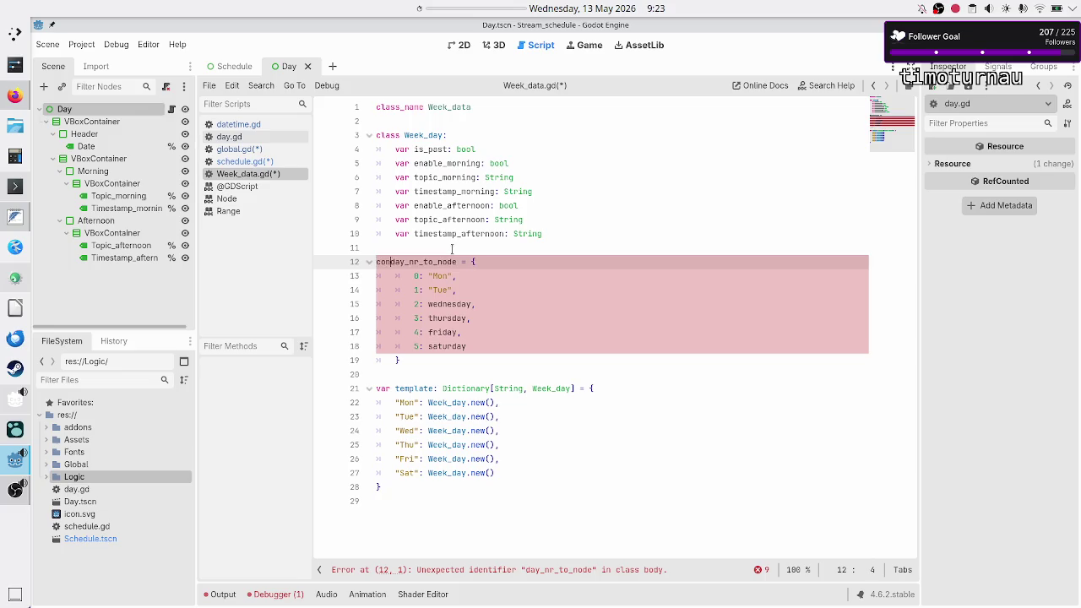
pyautogui.press('Right')
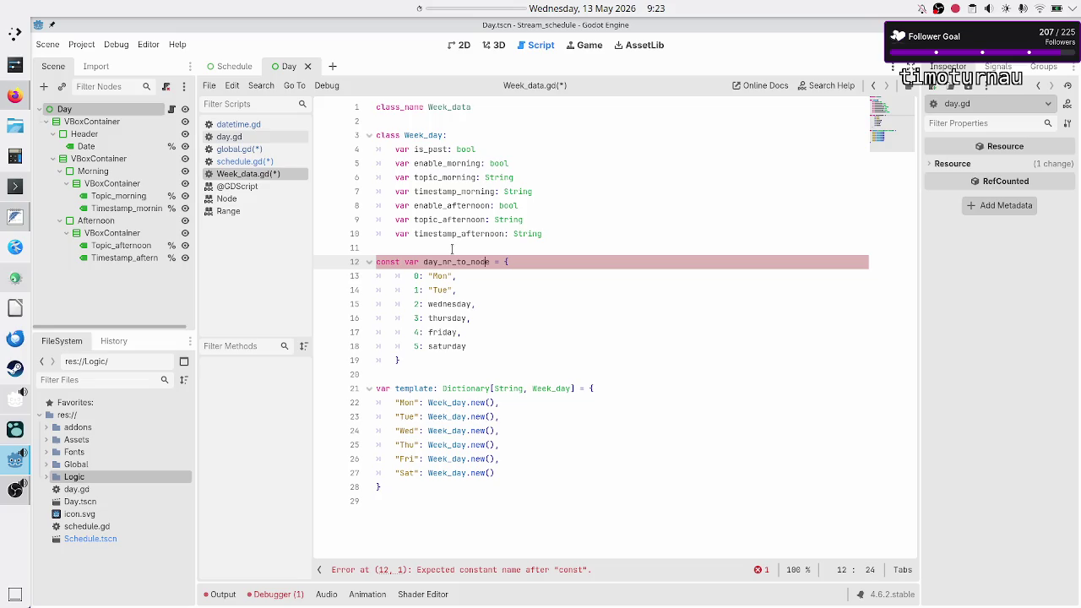
pyautogui.press('BackSpace')
pyautogui.press('BackSpace')
pyautogui.press('BackSpace')
pyautogui.write('short_')
pyautogui.write('name')
pyautogui.write(': Dictionary')
pyautogui.write('[int, String')
pyautogui.press('Escape')
# Step: Replace the wednesday and thursday values with the strings "Wed" and "Thu"
pyautogui.press('Down')
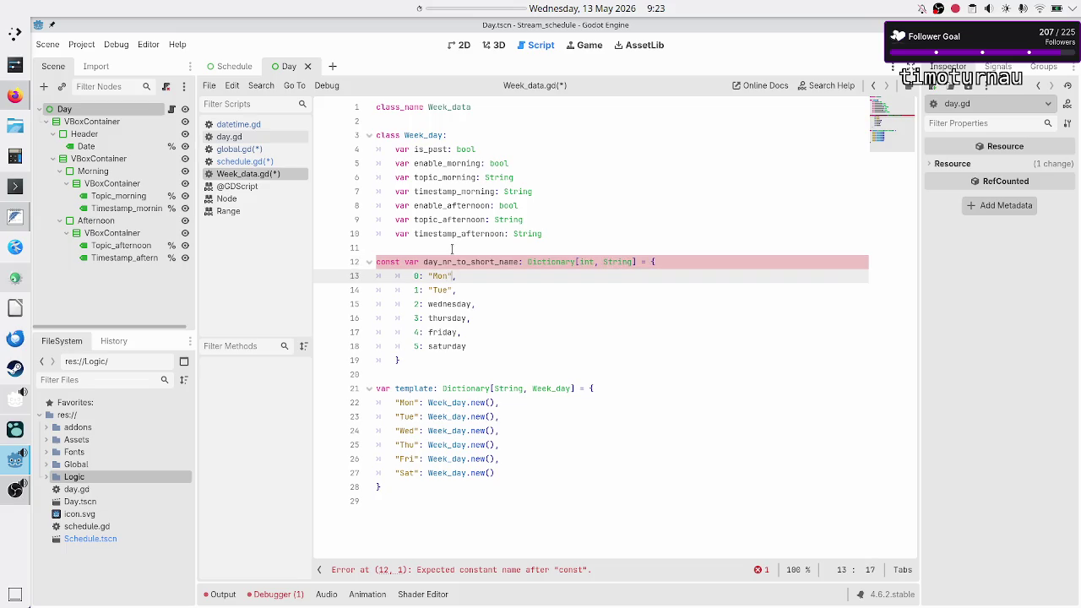
pyautogui.press('Down')
pyautogui.press('Down')
pyautogui.press('BackSpace')
pyautogui.press('BackSpace')
pyautogui.press('BackSpace')
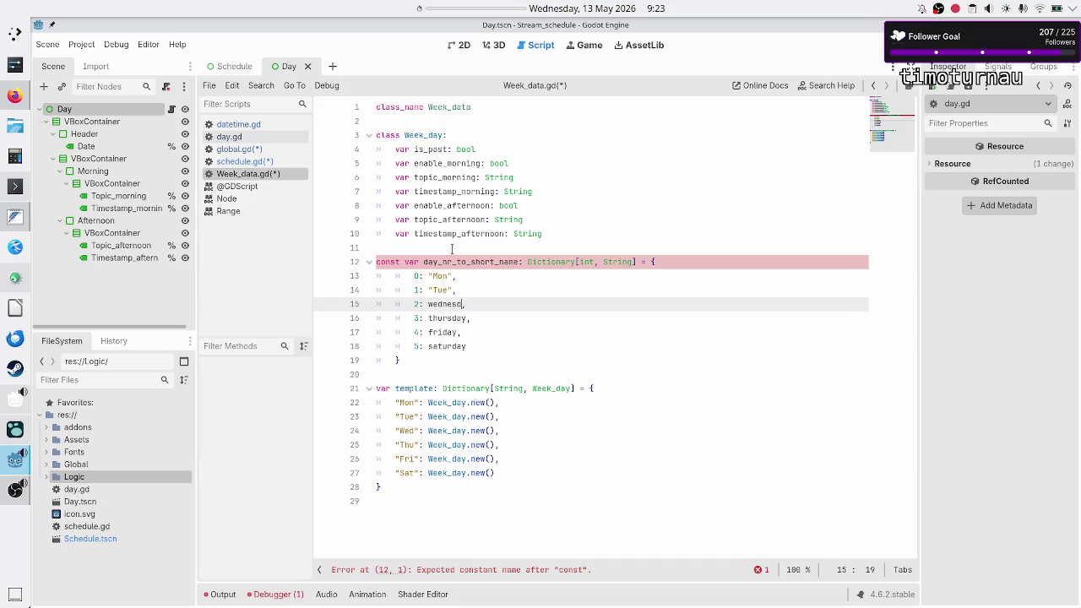
pyautogui.press('BackSpace')
pyautogui.write('"Wed')
pyautogui.press('Down')
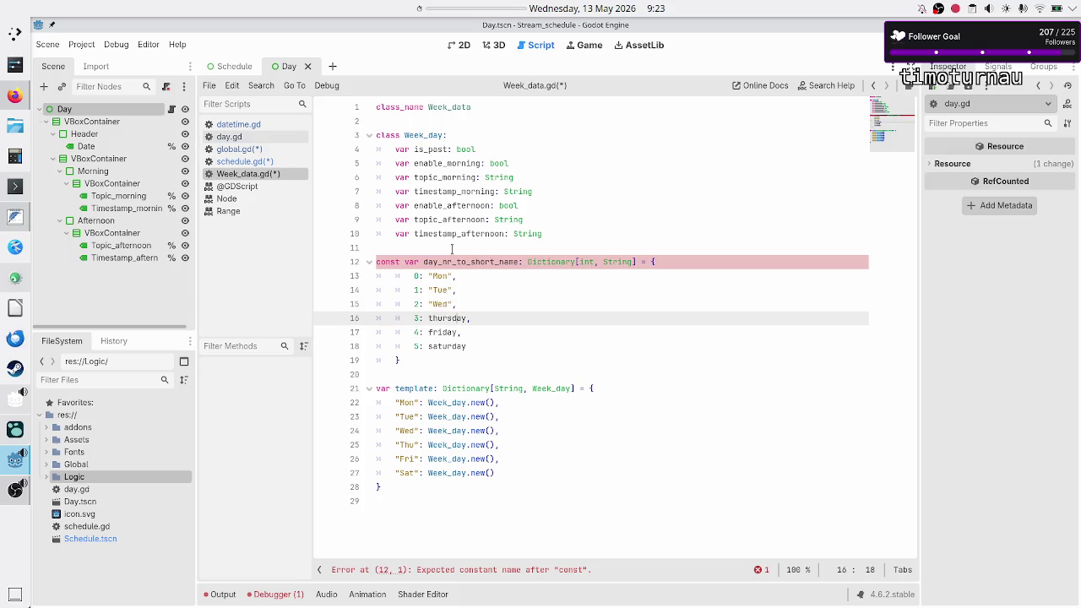
pyautogui.press('BackSpace')
pyautogui.press('BackSpace')
pyautogui.press('BackSpace')
pyautogui.write('""')
pyautogui.press('Left')
pyautogui.write('Thu')
# Step: Replace the friday and saturday values with the strings "Fri" and "Sat"
pyautogui.press('Down')
pyautogui.press('BackSpace')
pyautogui.press('BackSpace')
pyautogui.press('BackSpace')
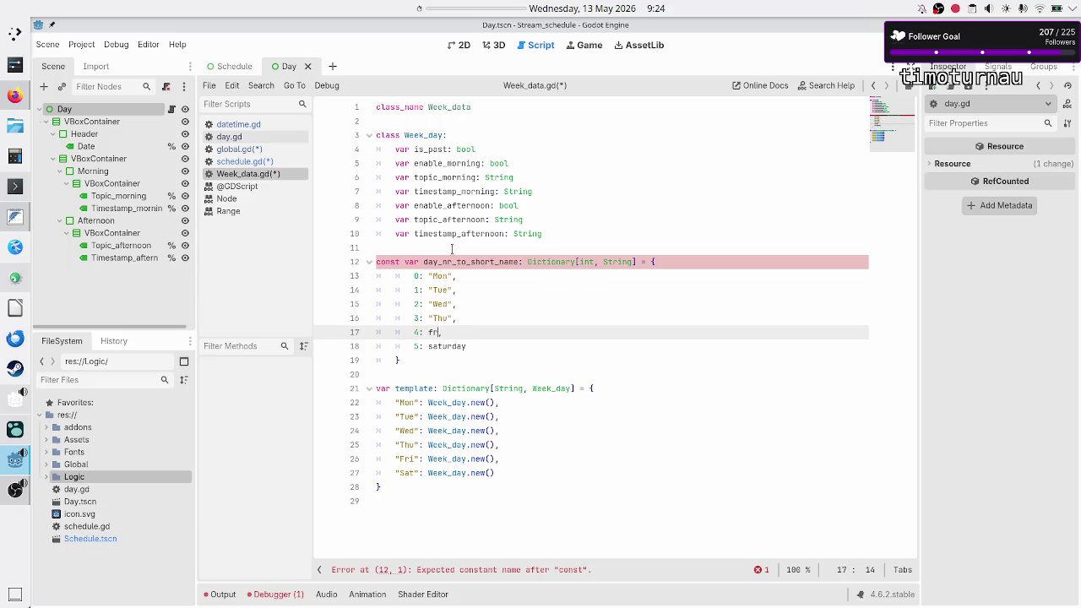
pyautogui.write('""')
pyautogui.write('F')
pyautogui.press('Down')
pyautogui.press('Right')
pyautogui.press('Right')
pyautogui.press('BackSpace')
pyautogui.press('BackSpace')
pyautogui.press('BackSpace')
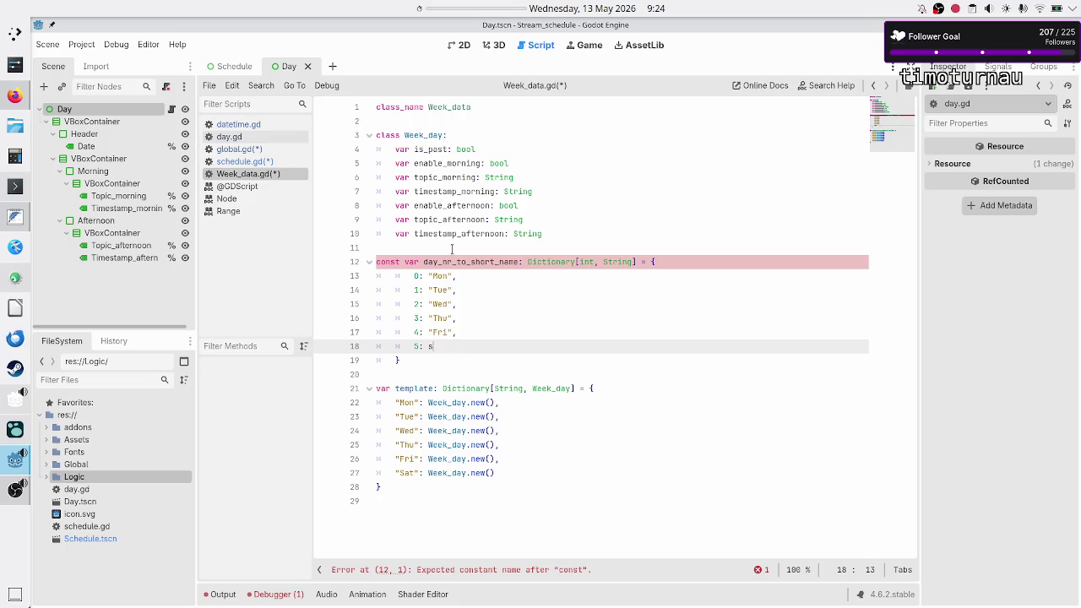
pyautogui.write('"Say')
pyautogui.press('BackSpace')
# Step: Remove the stray var after const on line 12 and unindent the closing brace
pyautogui.press('Up')
pyautogui.press('Up')
pyautogui.press('Up')
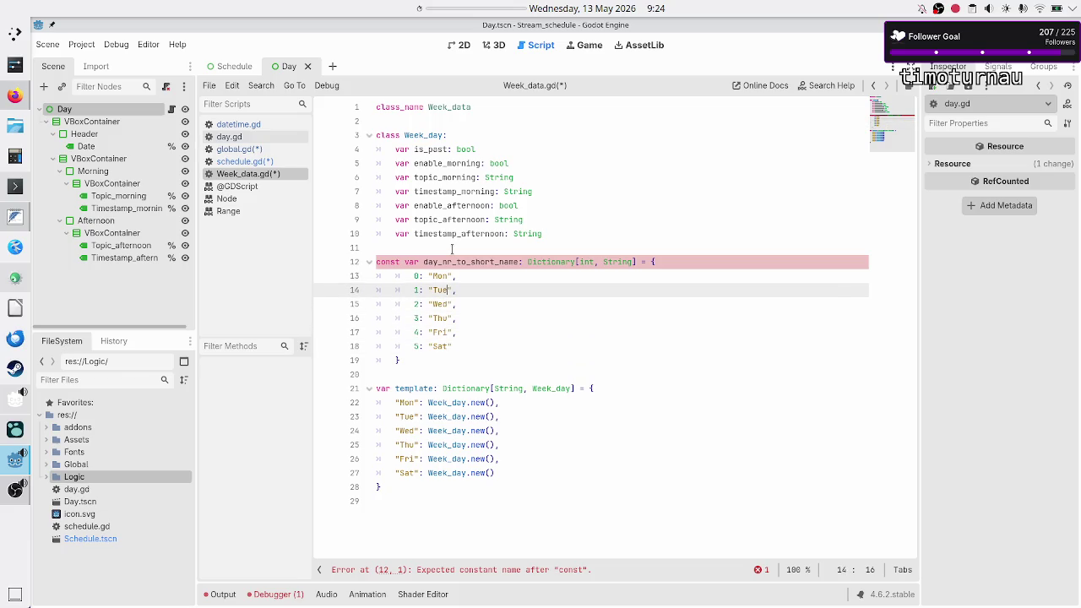
pyautogui.press('BackSpace')
pyautogui.press('BackSpace')
pyautogui.press('BackSpace')
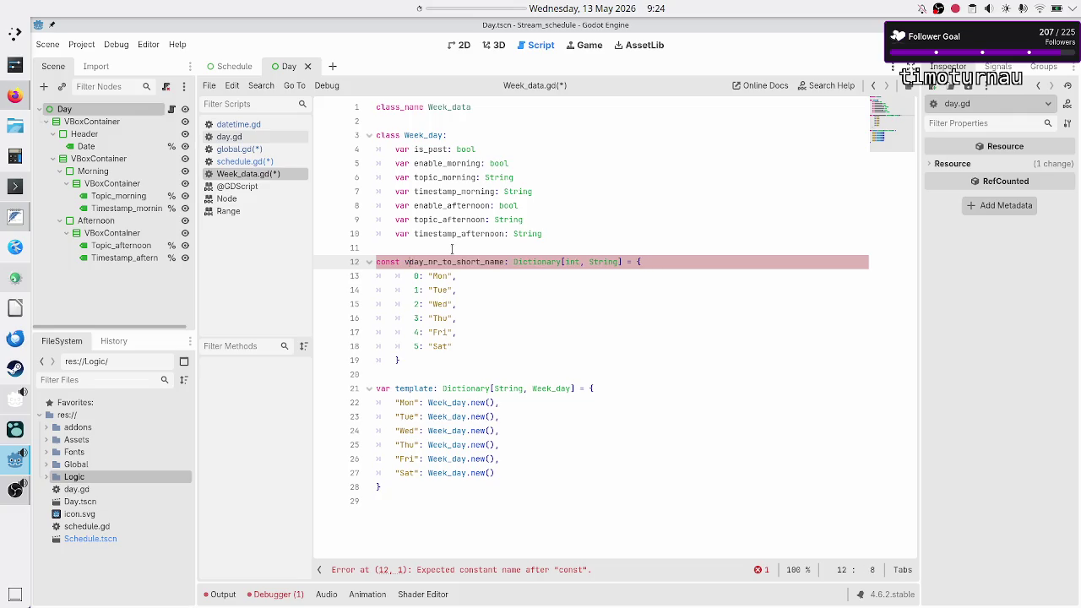
pyautogui.press('Down')
pyautogui.press('Down')
pyautogui.press('Down')
pyautogui.press('Down')
pyautogui.press('Down')
pyautogui.press('Down')
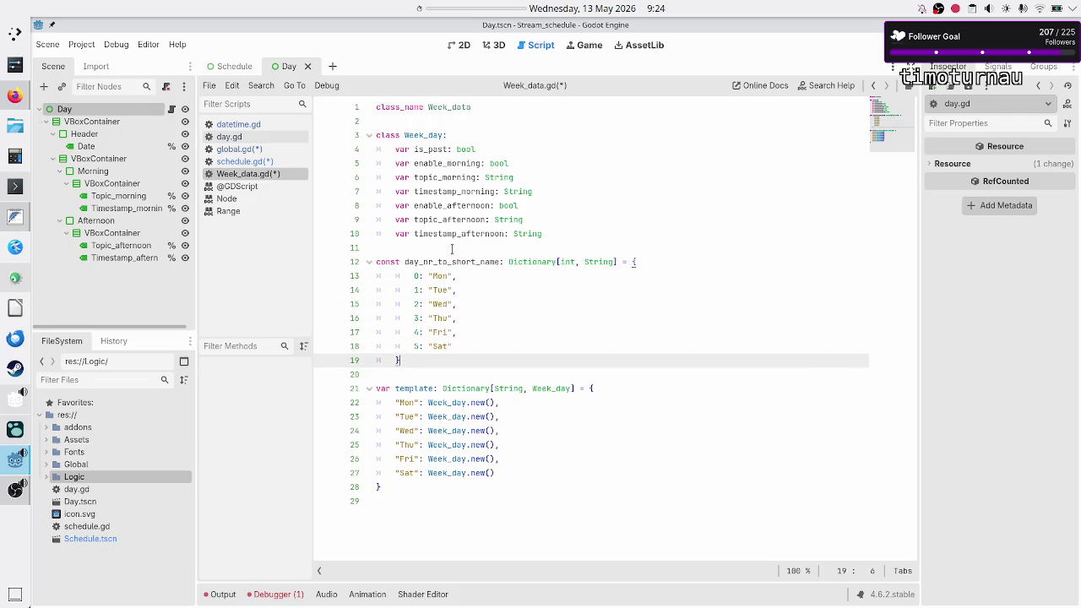
pyautogui.press('BackSpace')
pyautogui.press('Up')
pyautogui.press('Up')
pyautogui.press('Up')
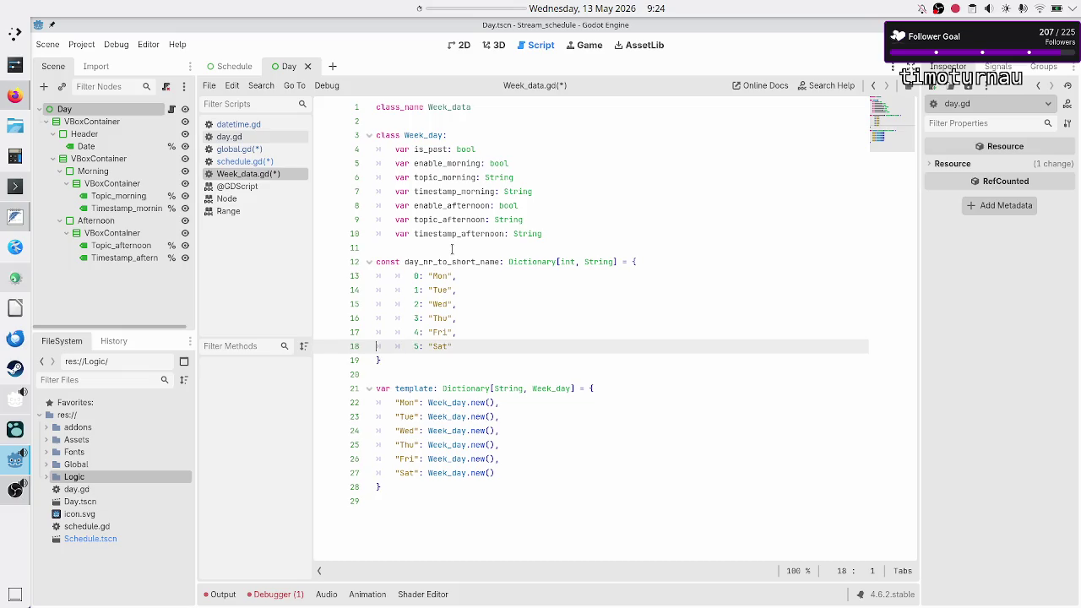
pyautogui.hotkey('shift', 'Down')
pyautogui.hotkey('shift', 'Down')
pyautogui.hotkey('shift', 'Down')
pyautogui.hotkey('shift', 'Down')
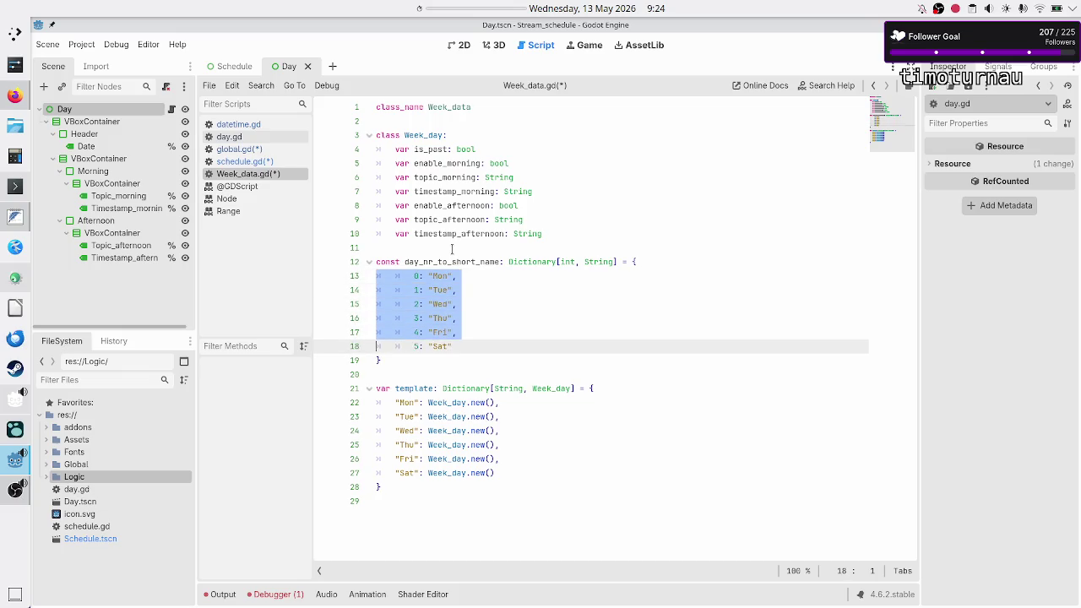
# Step: Unindent the six day entries on lines 13–18 one level with Shift+Tab
pyautogui.hotkey('shift', 'Left')
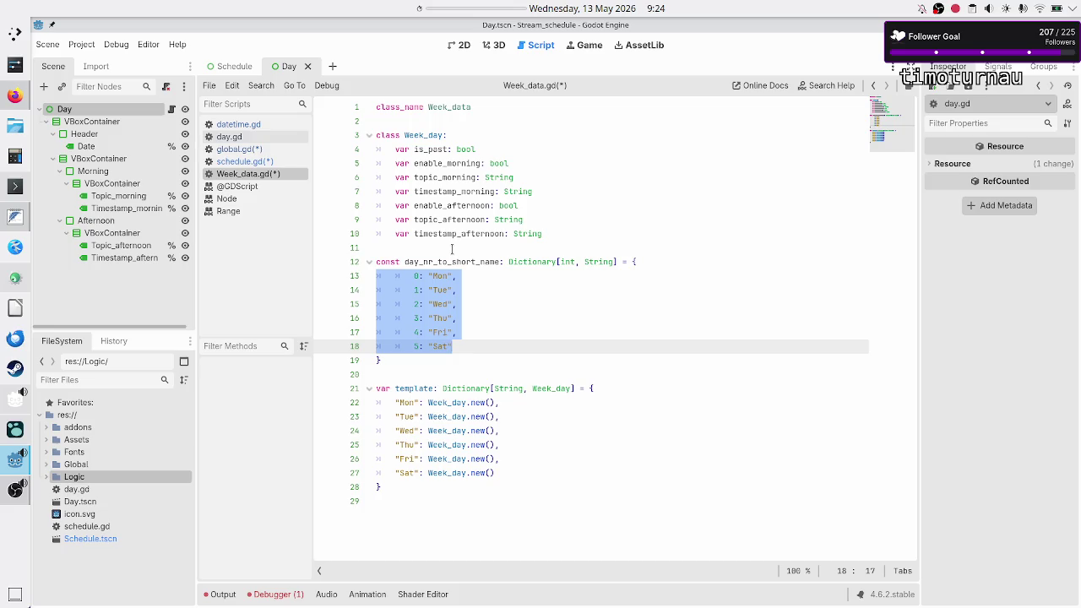
pyautogui.press('BackSpace')
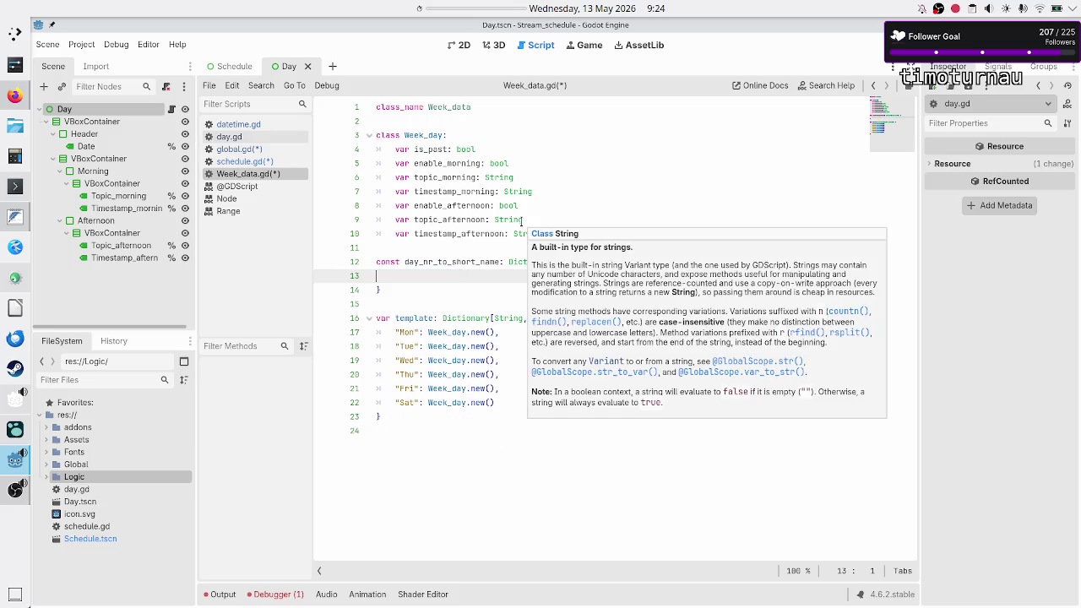
pyautogui.hotkey('ctrl', 'z')
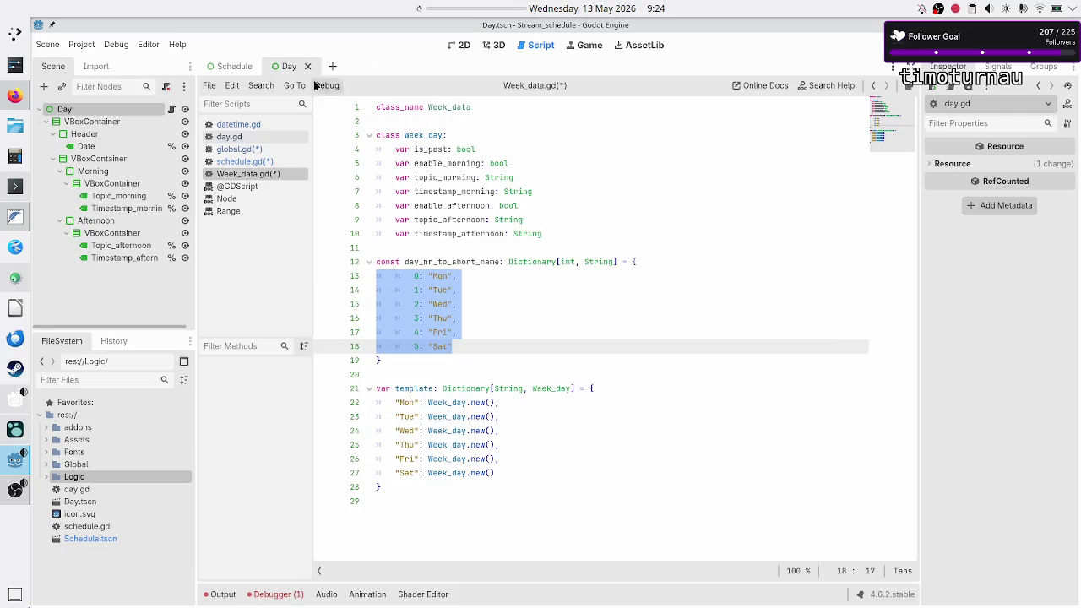
pyautogui.click(237, 86)
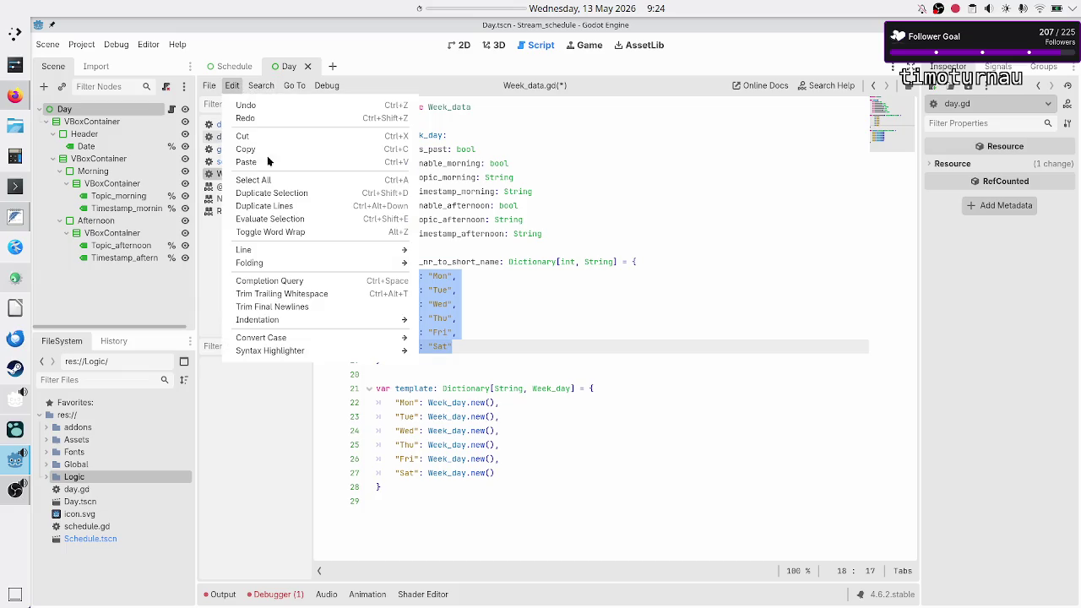
pyautogui.moveTo(333, 321)
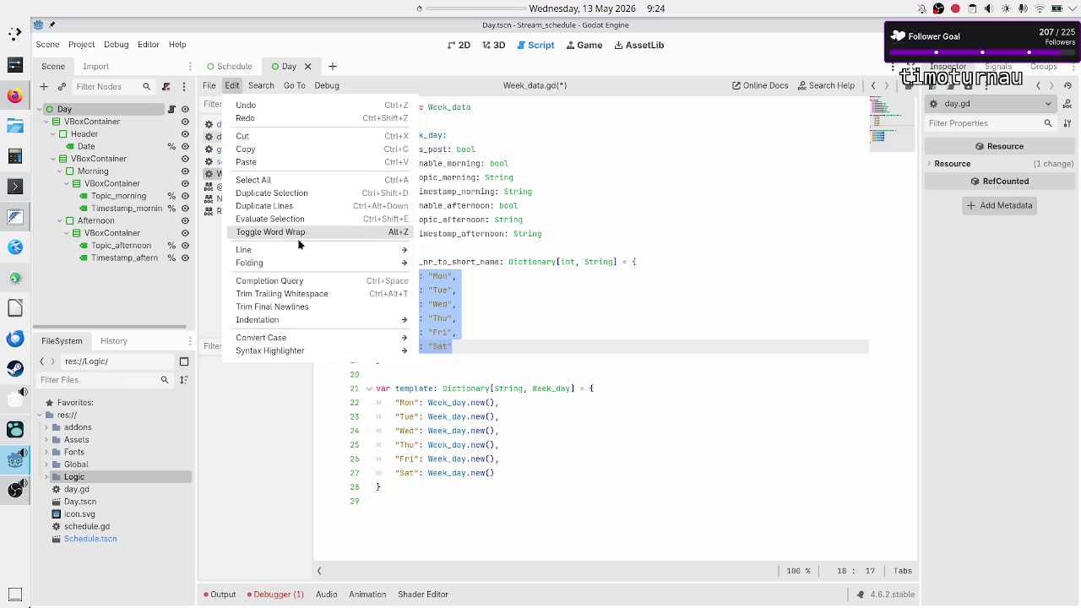
pyautogui.moveTo(308, 254)
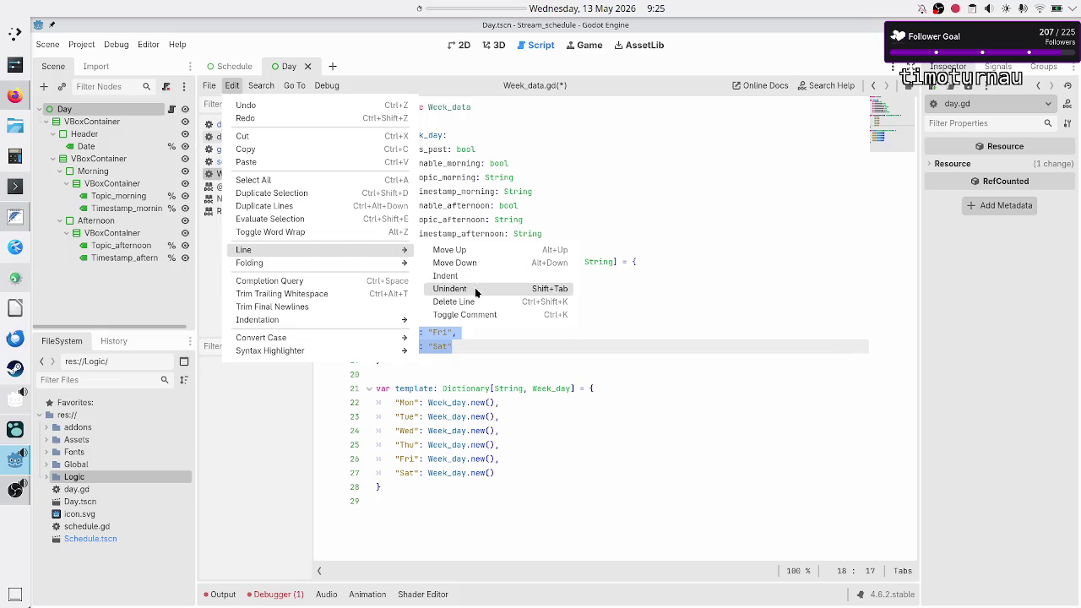
pyautogui.click(630, 391)
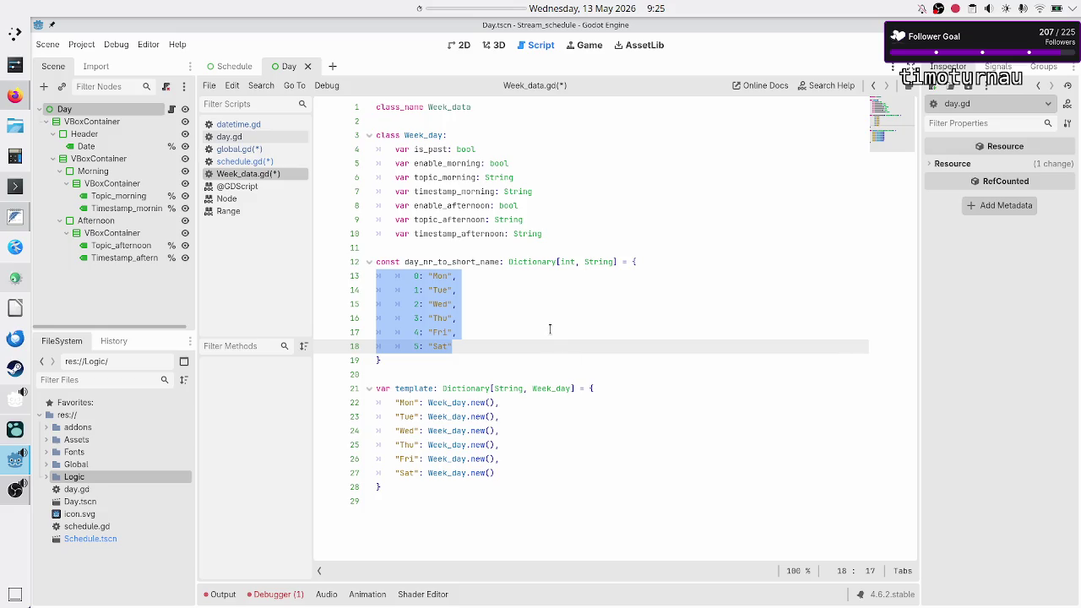
pyautogui.hotkey('shift', 'Tab')
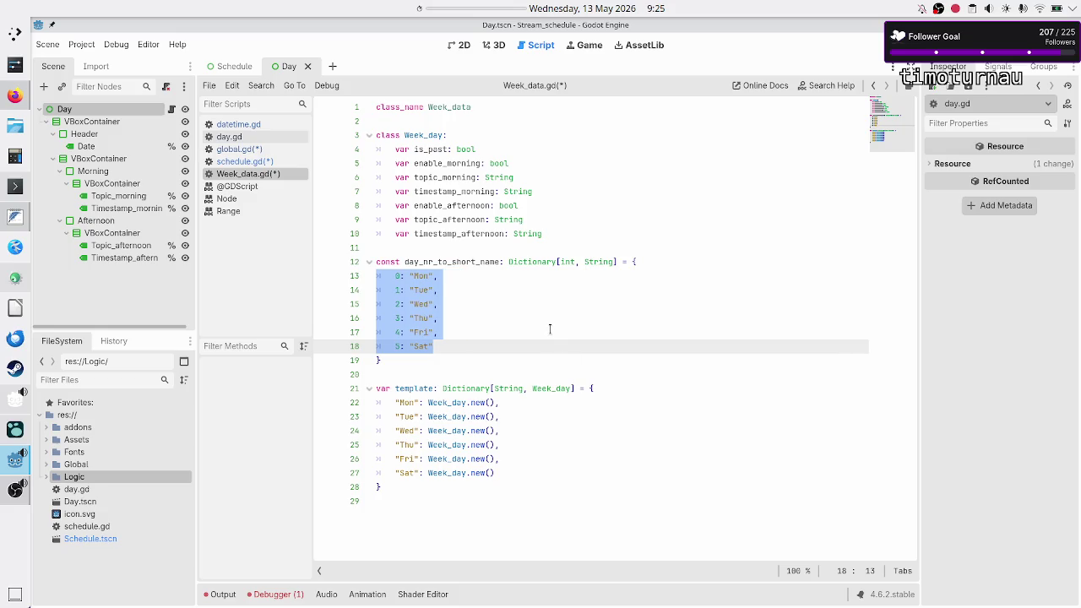
pyautogui.press('Down')
pyautogui.press('Down')
pyautogui.press('Down')
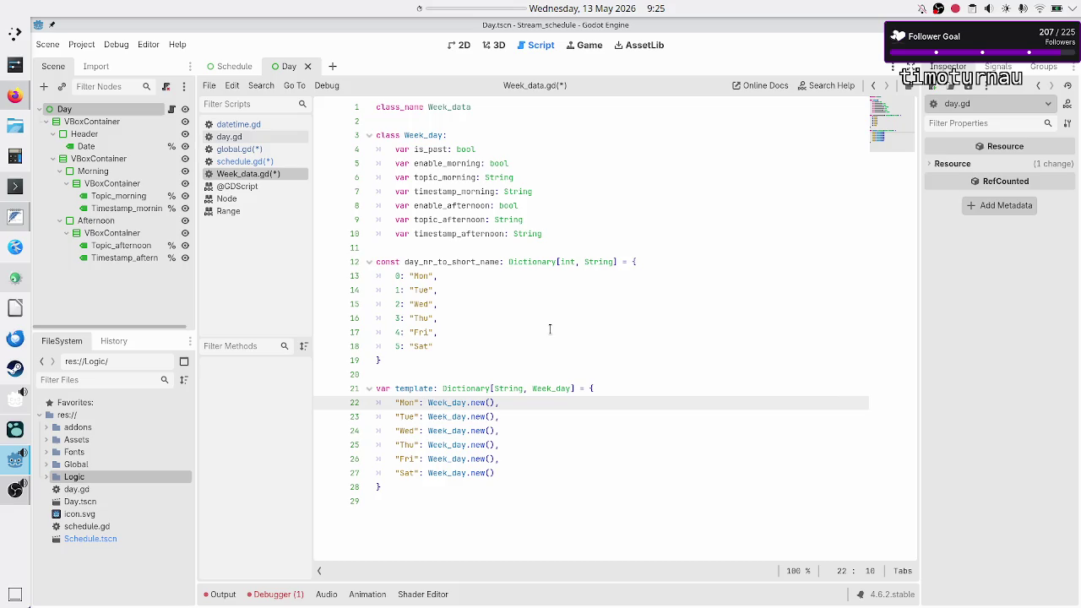
# Step: Replace the Mon key with day_nr_to_short_name[0] and paste that lookup over Tue
pyautogui.press('BackSpace')
pyautogui.press('BackSpace')
pyautogui.press('BackSpace')
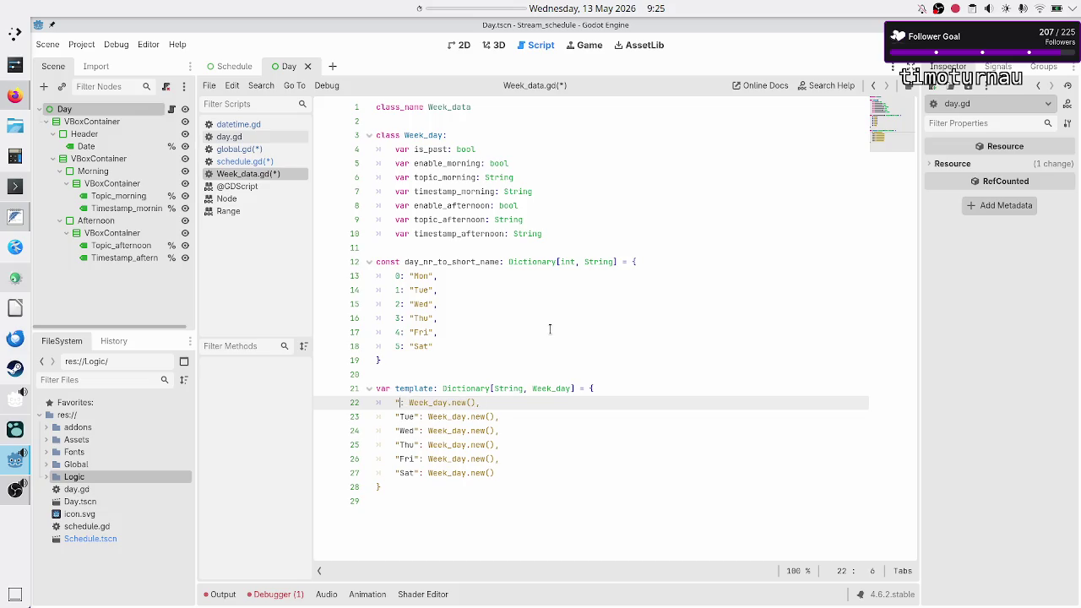
pyautogui.write('day')
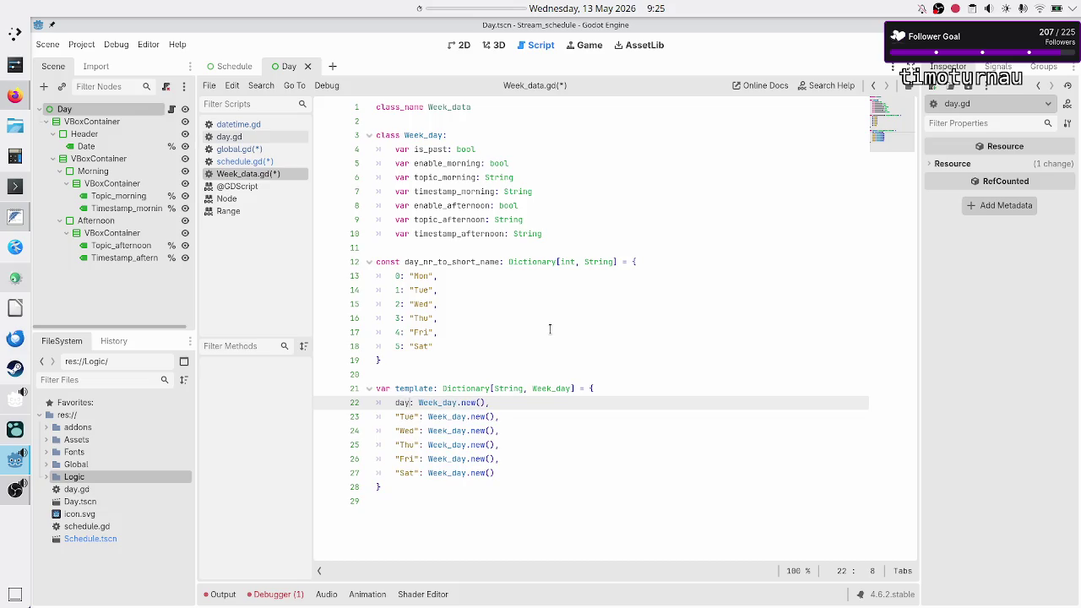
pyautogui.press('Return')
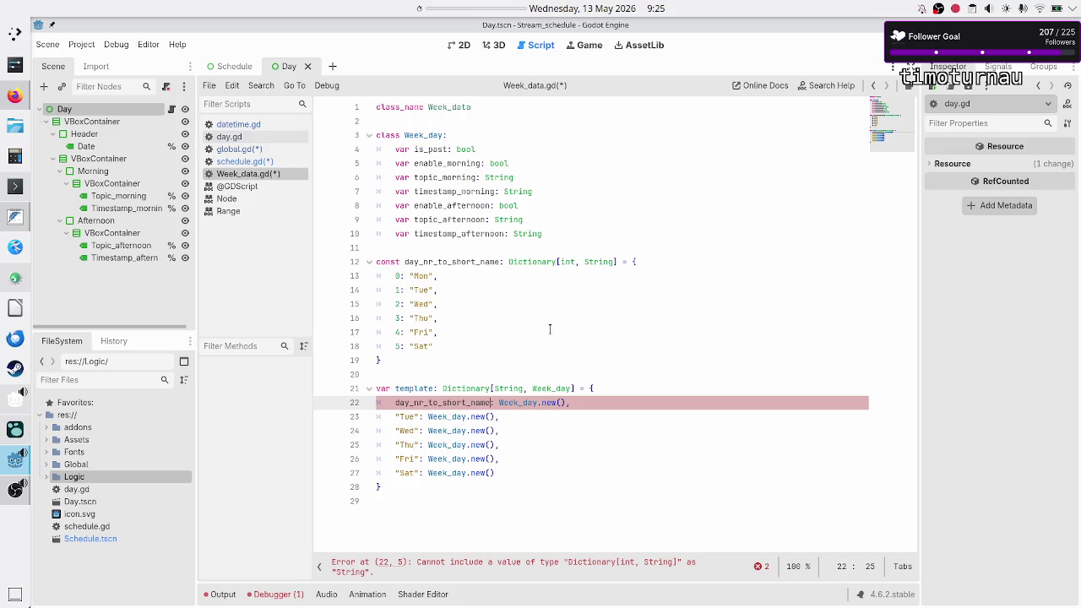
pyautogui.write('[')
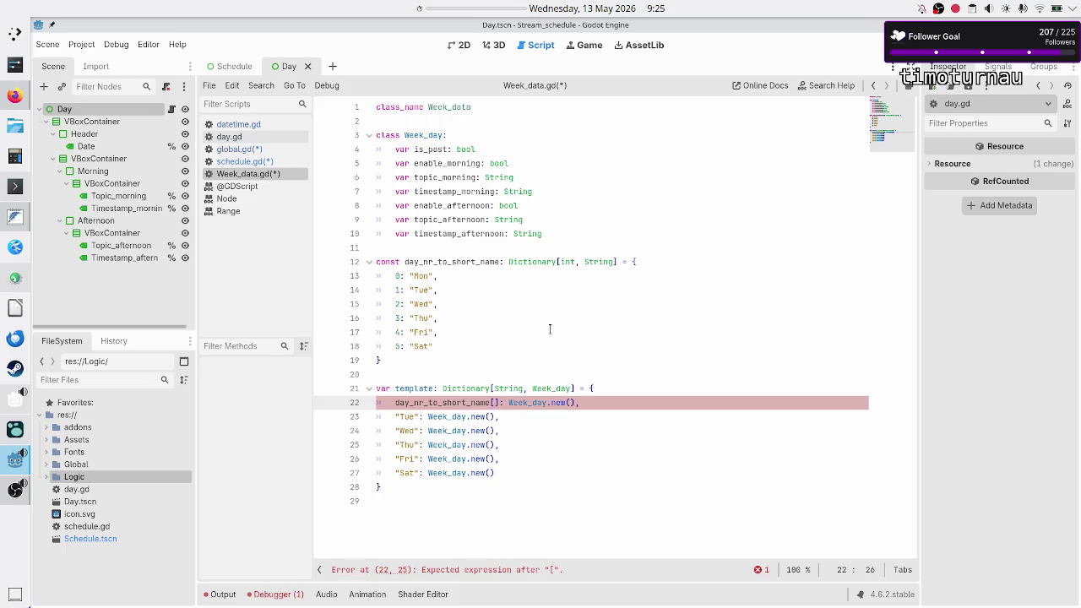
pyautogui.write('0')
pyautogui.hotkey('shift', 'Left')
pyautogui.hotkey('shift', 'Left')
pyautogui.hotkey('shift', 'Left')
pyautogui.hotkey('ctrl', 'c')
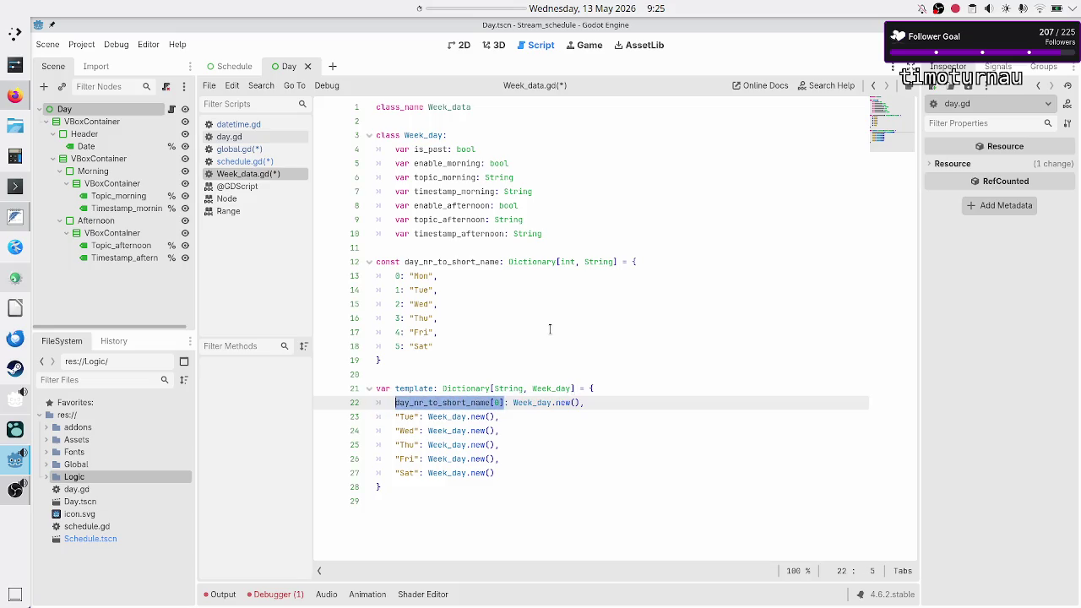
pyautogui.press('Down')
pyautogui.press('Right')
pyautogui.press('Right')
pyautogui.press('Right')
pyautogui.hotkey('shift', 'Home')
pyautogui.hotkey('ctrl', 'v')
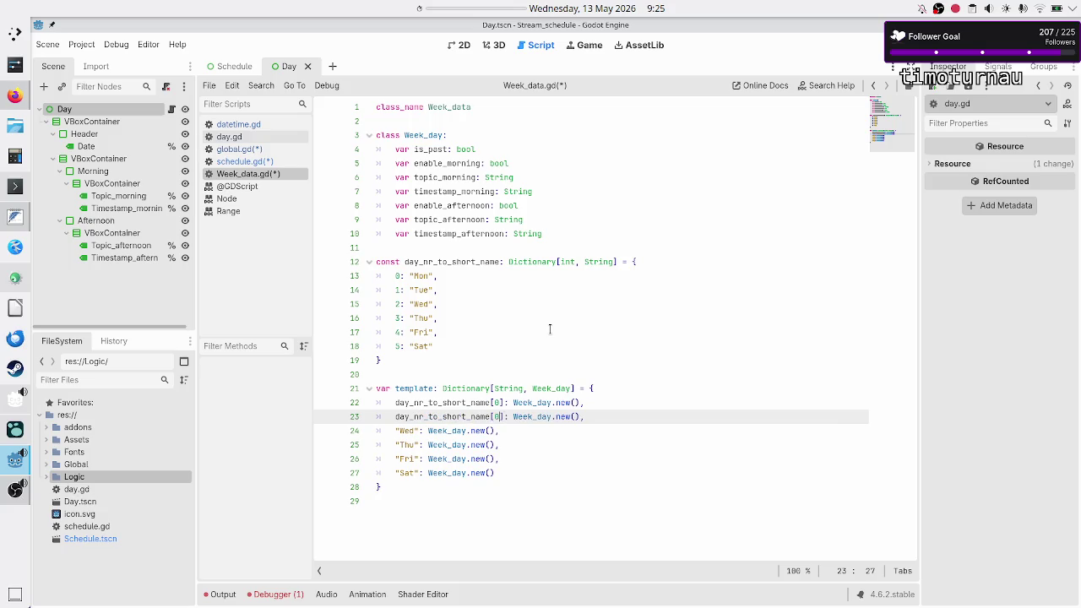
# Step: Key the Wed entry by day_nr_to_short_name[2] and paste the lookup over Thu
pyautogui.press('Down')
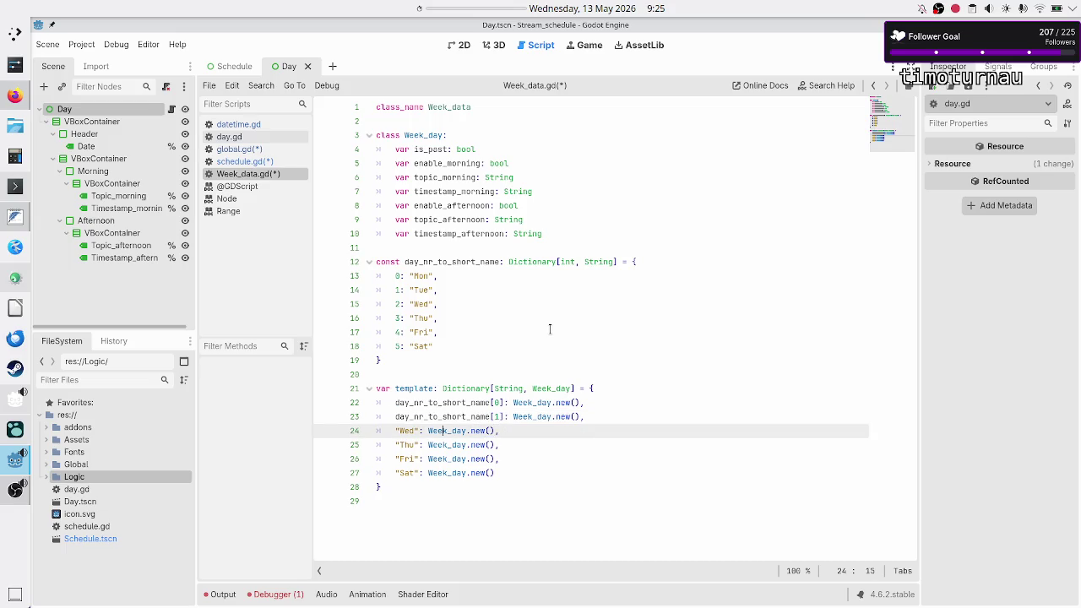
pyautogui.press('BackSpace')
pyautogui.press('BackSpace')
pyautogui.press('BackSpace')
pyautogui.hotkey('shift', 'Home')
pyautogui.hotkey('ctrl', 'v')
pyautogui.press('Left')
pyautogui.hotkey('shift', 'Right')
pyautogui.write('2')
pyautogui.press('Down')
pyautogui.press('Left')
pyautogui.press('Left')
pyautogui.press('Left')
pyautogui.press('Left')
pyautogui.press('Left')
pyautogui.press('Left')
pyautogui.hotkey('shift', 'Home')
pyautogui.hotkey('ctrl', 'v')
pyautogui.press('Left')
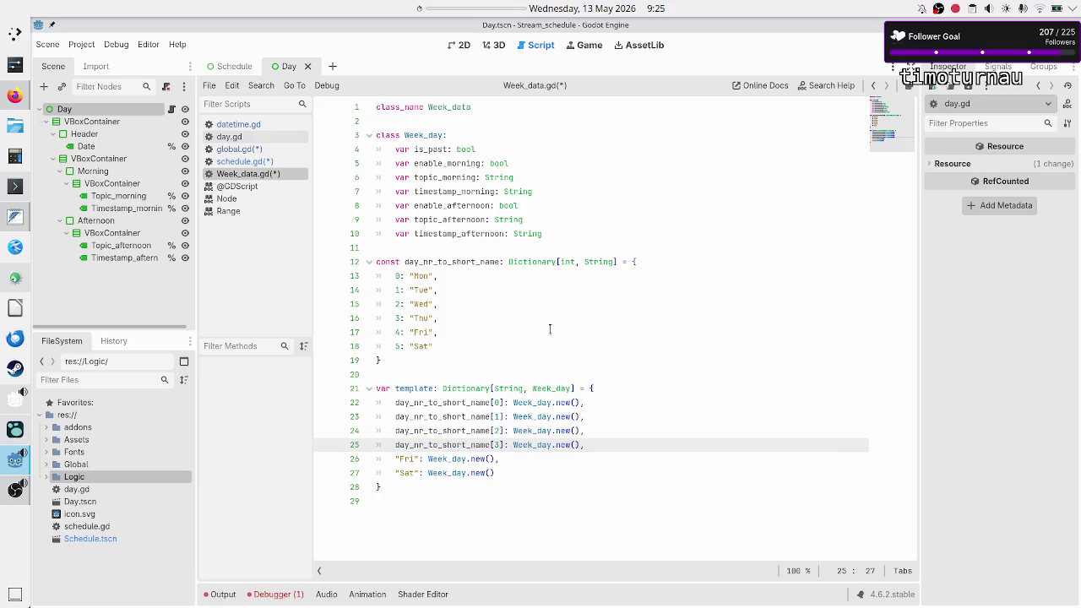
# Step: Key the Fri entry by day_nr_to_short_name[4]
pyautogui.press('Down')
pyautogui.press('Left')
pyautogui.press('Left')
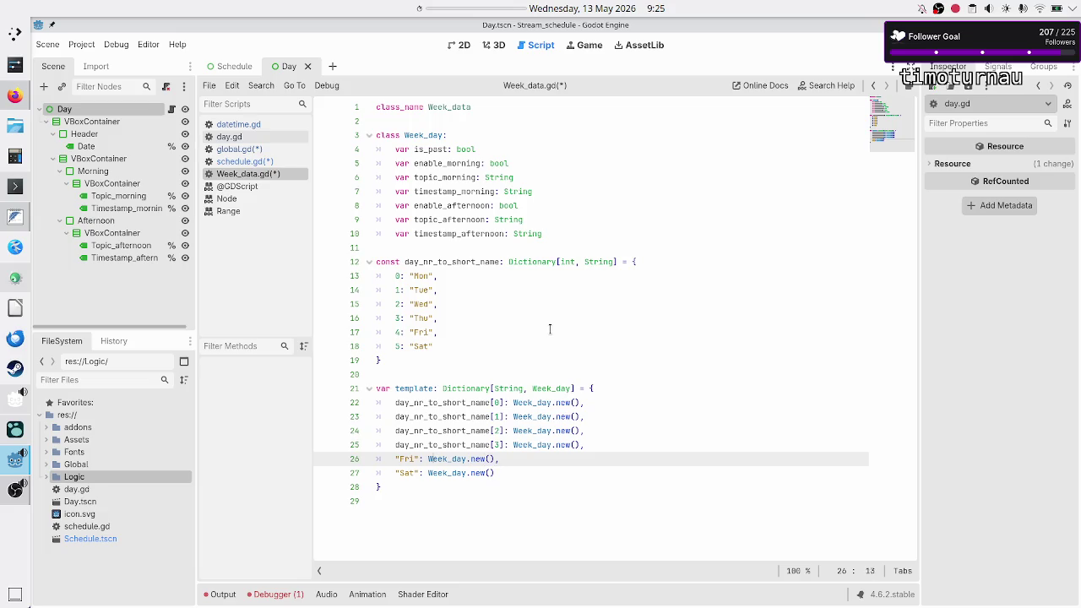
pyautogui.hotkey('shift', 'Home')
pyautogui.hotkey('ctrl', 'v')
pyautogui.press('Left')
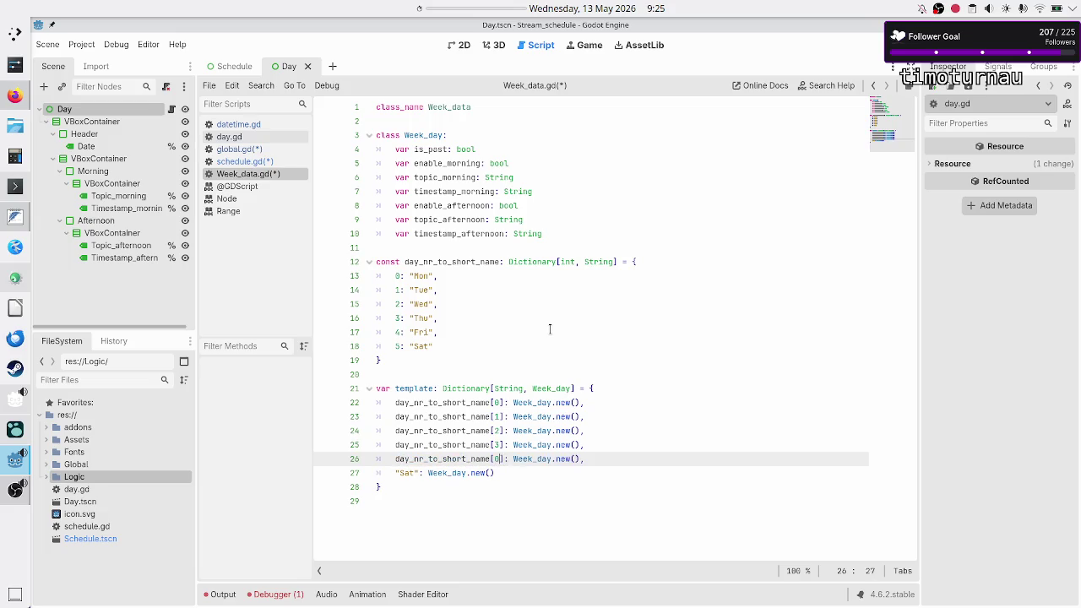
pyautogui.press('BackSpace')
pyautogui.write('4')
pyautogui.press('Down')
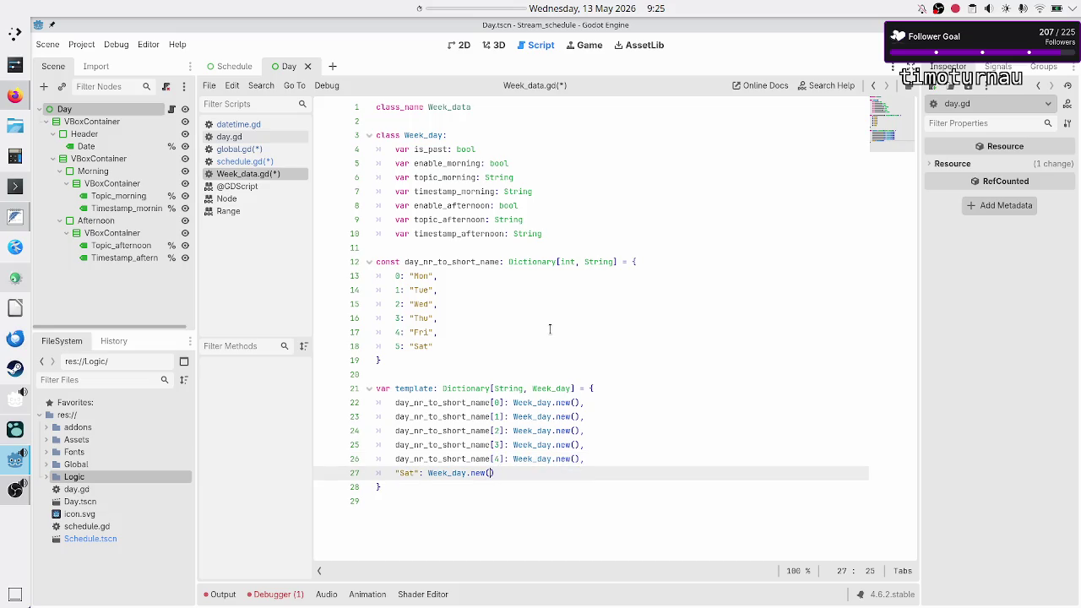
# Step: Key the Sat entry by day_nr_to_short_name[5] and save all scripts
pyautogui.hotkey('ctrl', 'Left')
pyautogui.hotkey('ctrl', 'Left')
pyautogui.hotkey('ctrl', 'Left')
pyautogui.hotkey('shift', 'Home')
pyautogui.hotkey('ctrl', 'v')
pyautogui.press('Left')
pyautogui.press('BackSpace')
pyautogui.write('5')
pyautogui.press('Down')
pyautogui.press('Down')
pyautogui.press('Up')
pyautogui.press('Up')
pyautogui.press('Up')
pyautogui.press('Down')
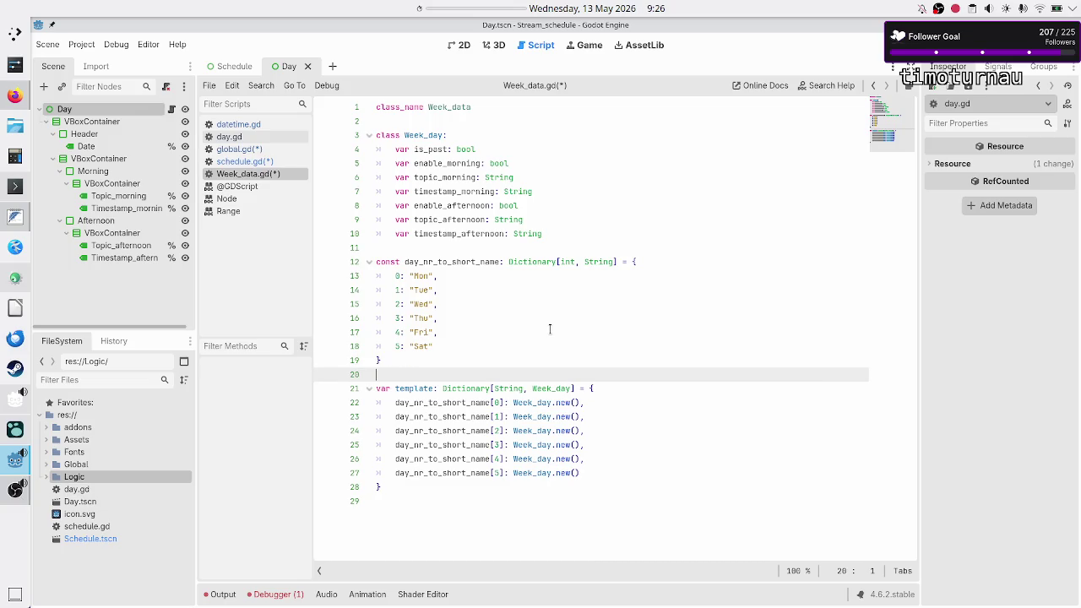
pyautogui.hotkey('ctrl', 's')
# Step: Delete the day_nr_to_node declaration and the blank line below it from schedule.gd
pyautogui.click(252, 166)
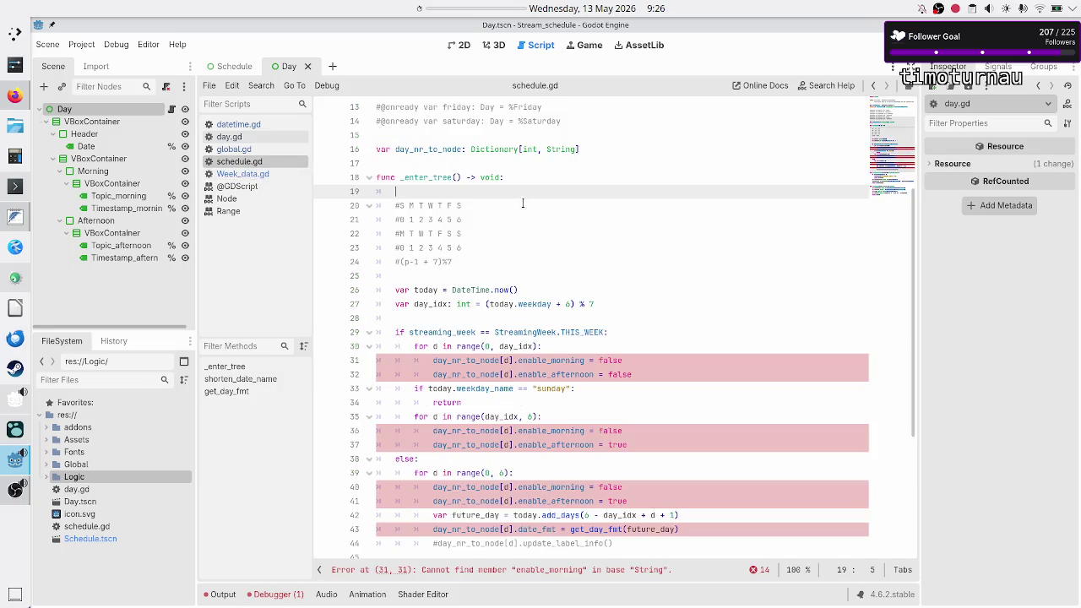
pyautogui.click(526, 149)
pyautogui.tripleClick(526, 149)
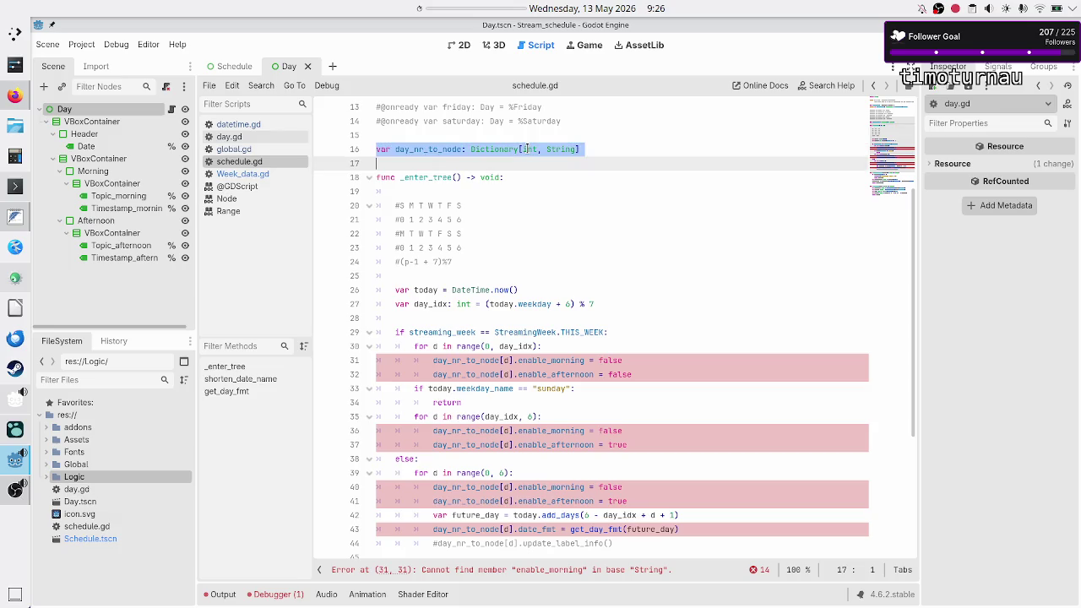
pyautogui.press('BackSpace')
pyautogui.press('BackSpace')
pyautogui.press('Down')
pyautogui.press('Down')
pyautogui.press('Down')
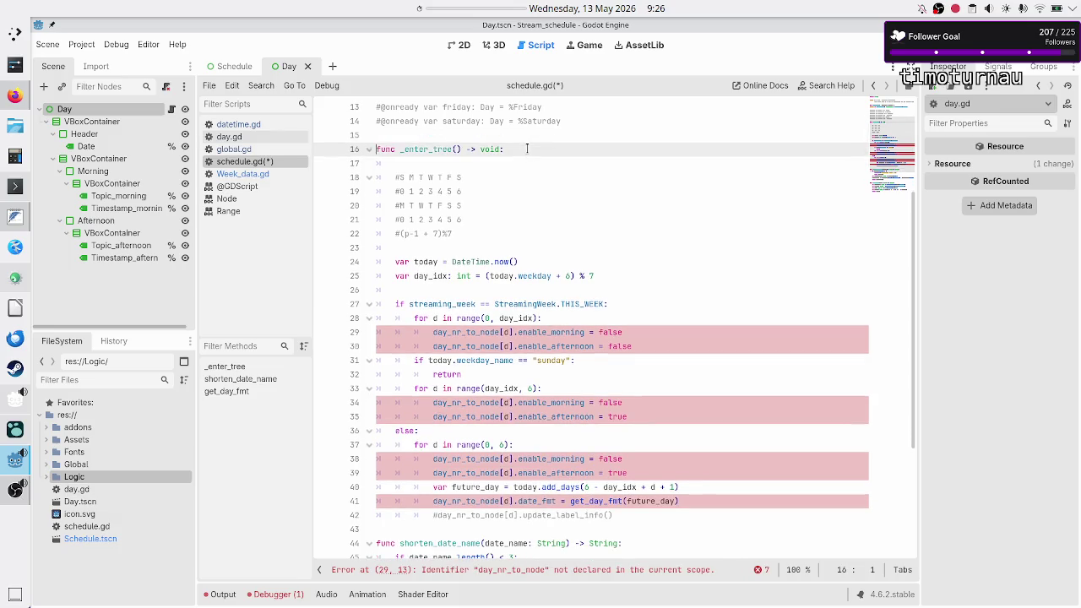
pyautogui.press('Up')
pyautogui.press('BackSpace')
pyautogui.press('Down')
pyautogui.press('Down')
pyautogui.press('Down')
pyautogui.press('Down')
pyautogui.press('Down')
pyautogui.press('Down')
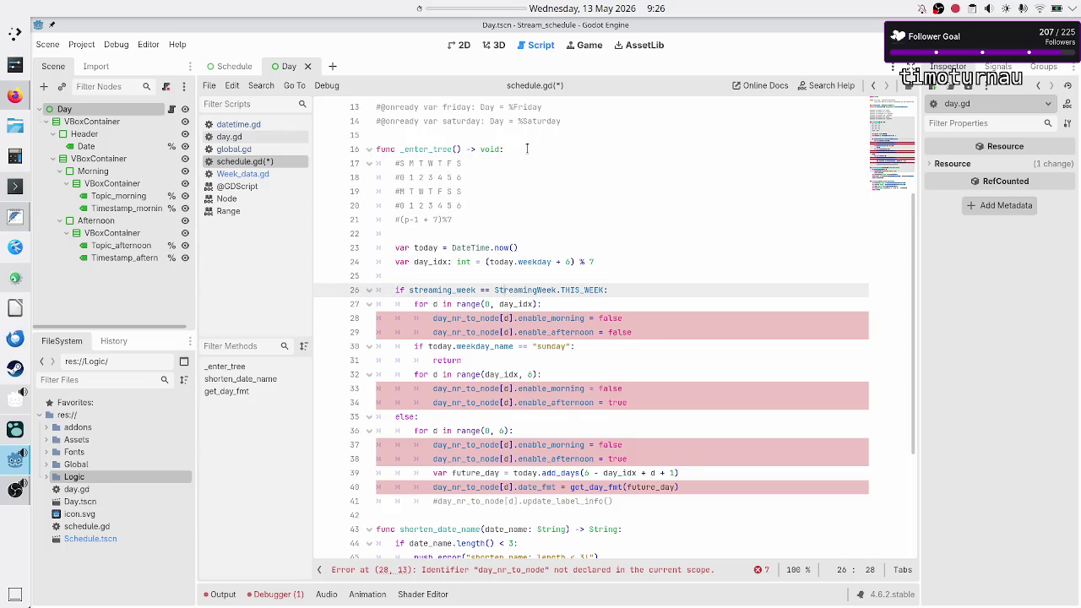
pyautogui.press('Down')
pyautogui.press('Down')
pyautogui.press('Down')
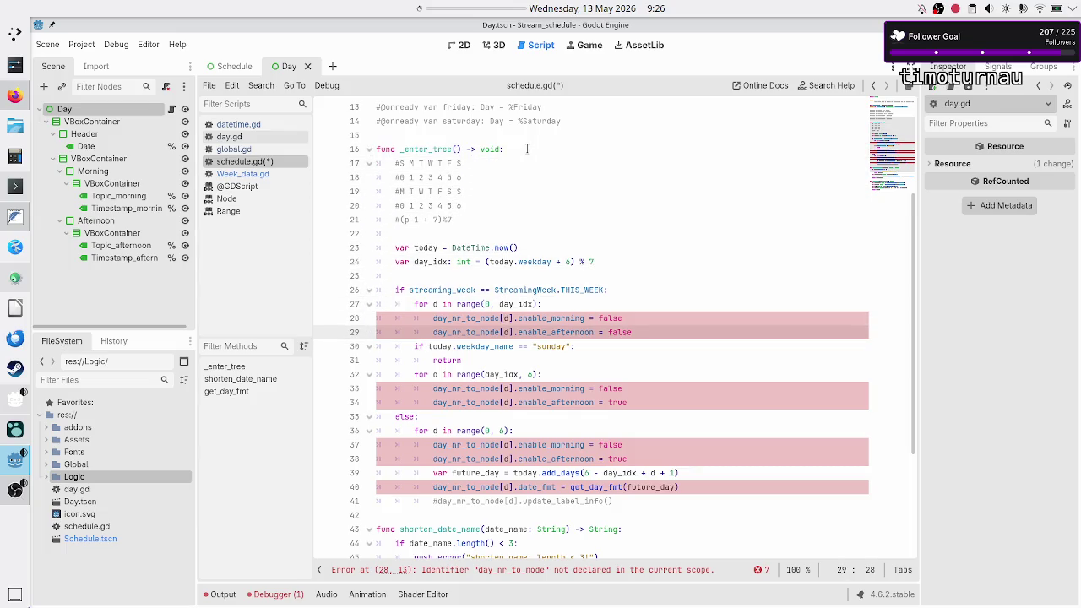
# Step: Add Week_data.day_nr_to_short_name[d] on a new line inside the first day loop
pyautogui.press('Up')
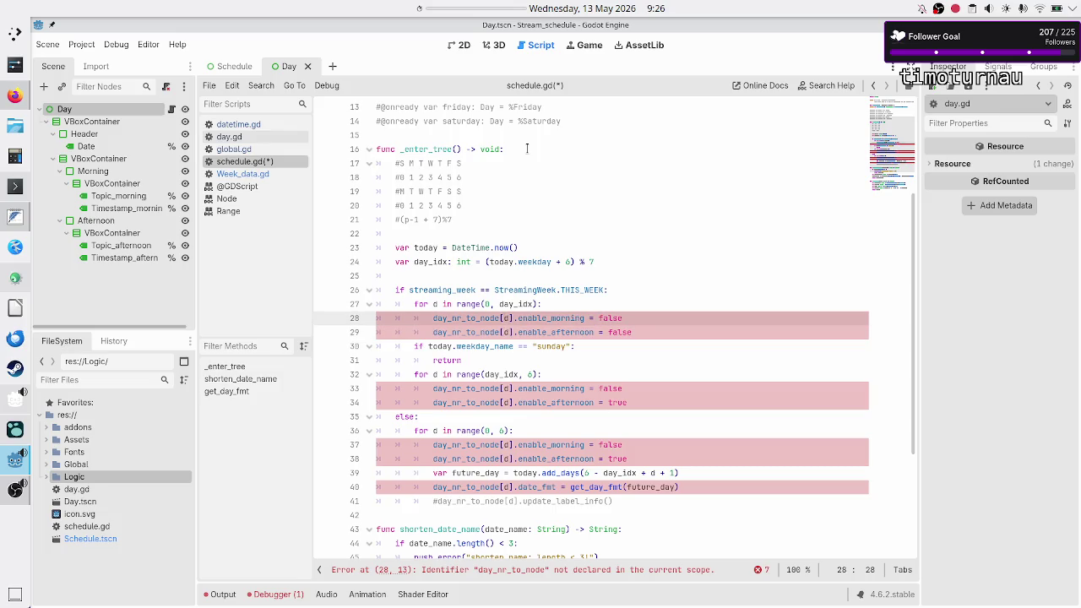
pyautogui.press('Up')
pyautogui.press('Right')
pyautogui.press('Right')
pyautogui.press('Right')
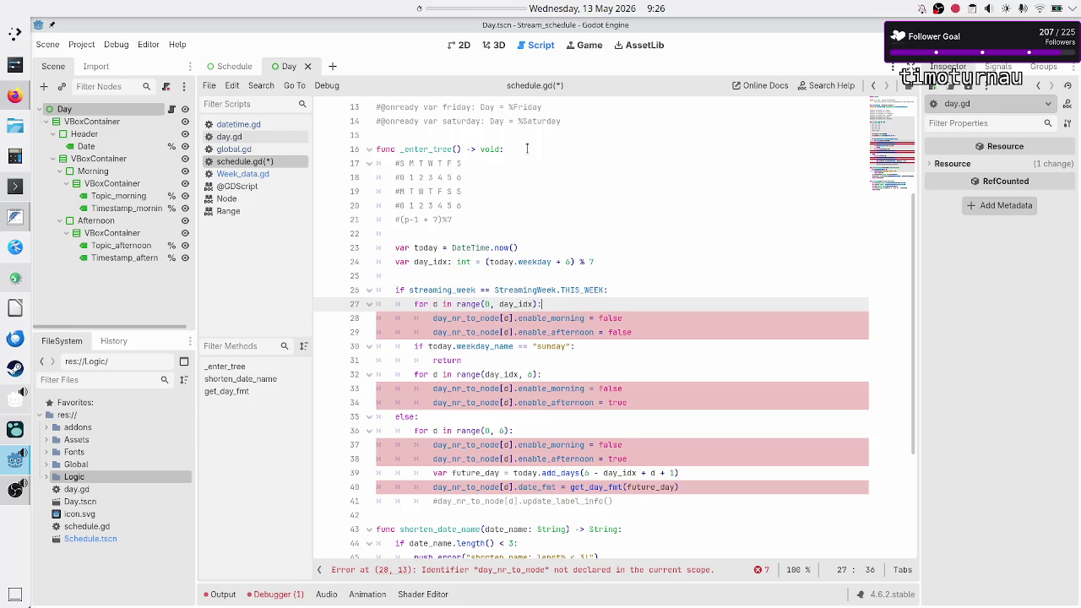
pyautogui.press('Return')
pyautogui.write('Wee')
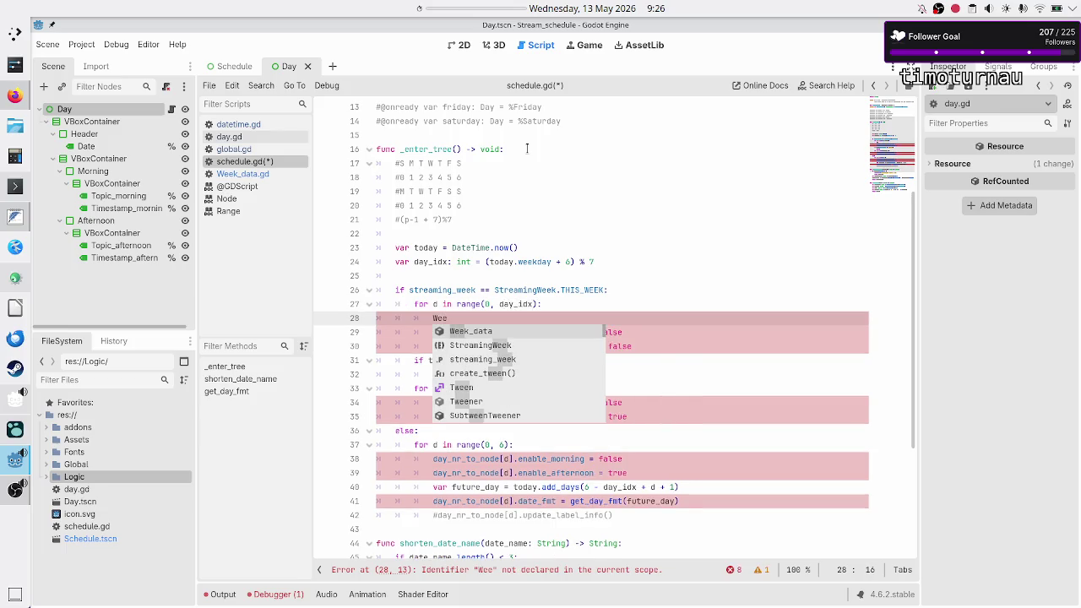
pyautogui.press('Return')
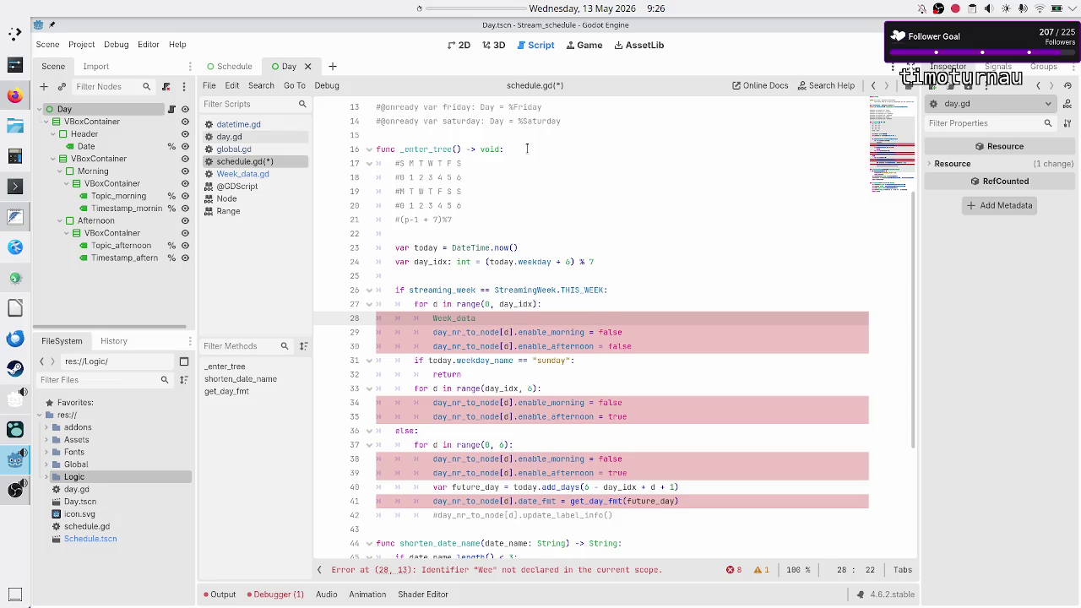
pyautogui.write('.da')
pyautogui.press('Return')
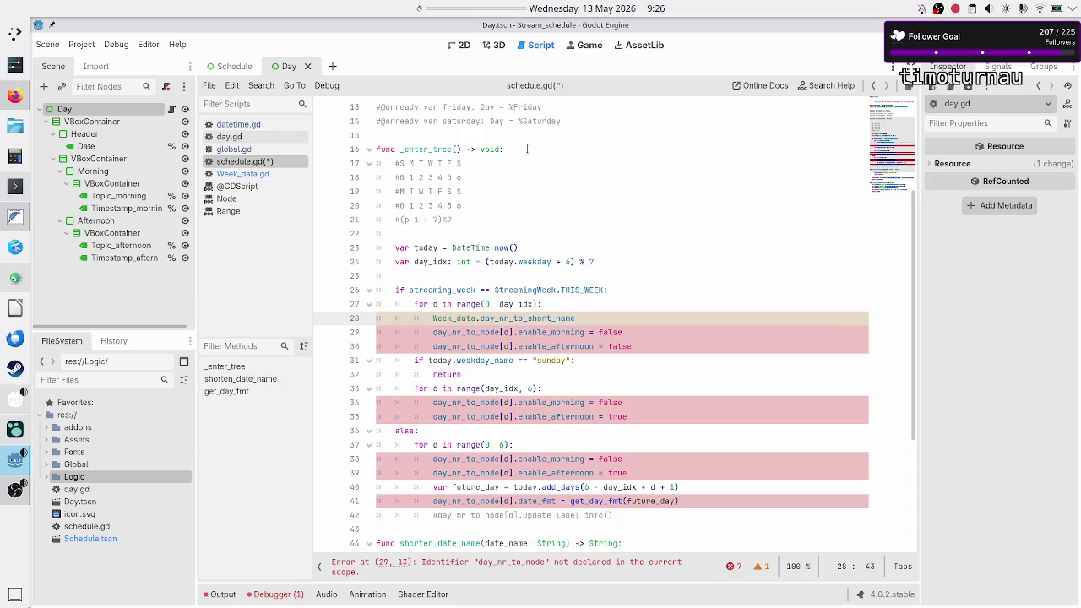
pyautogui.write('[d')
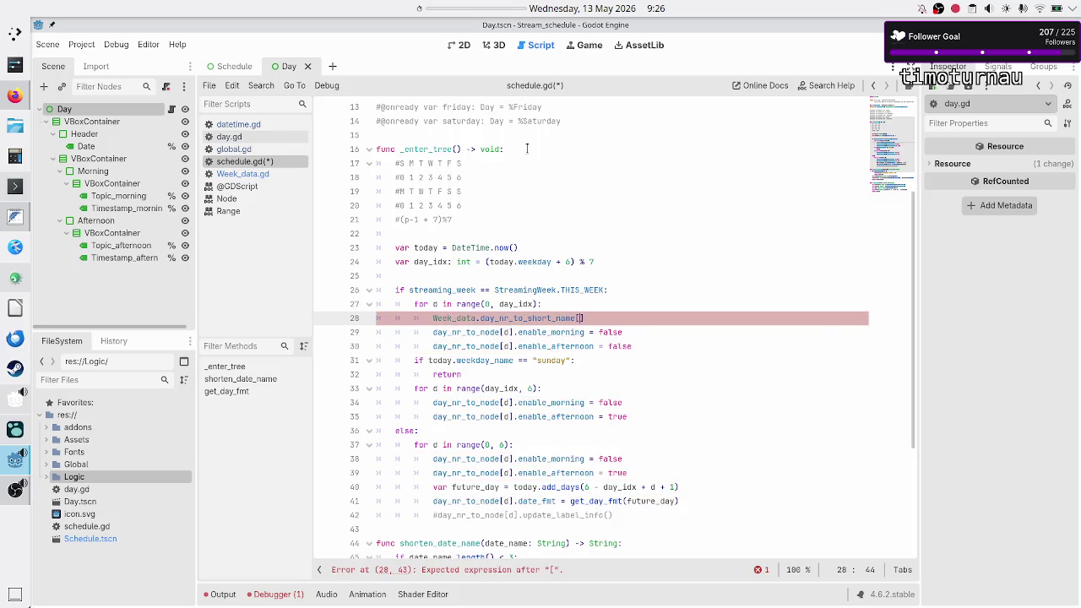
pyautogui.press('Escape')
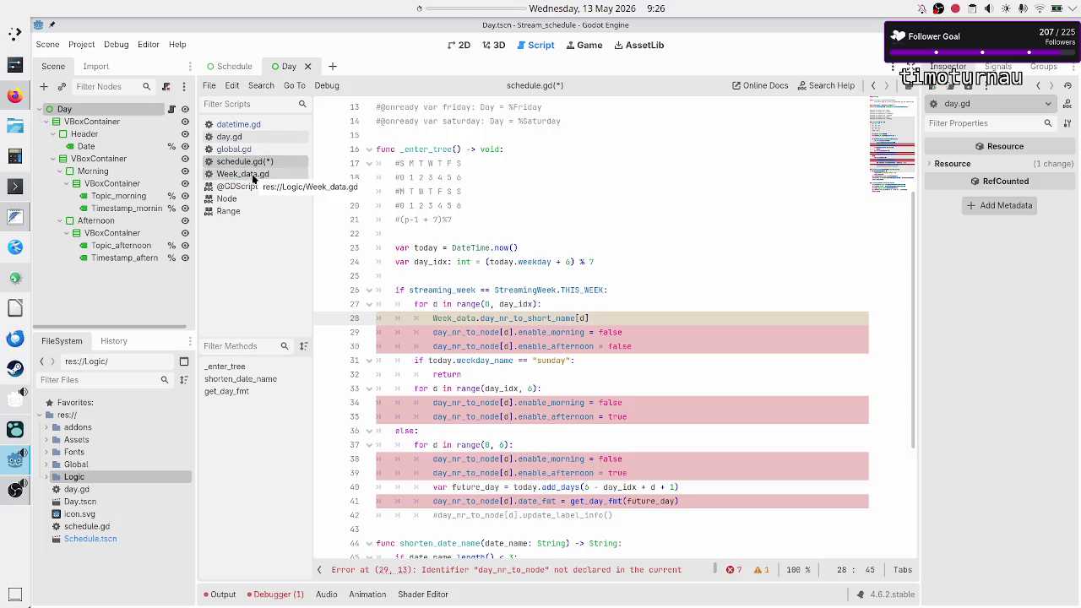
pyautogui.click(257, 176)
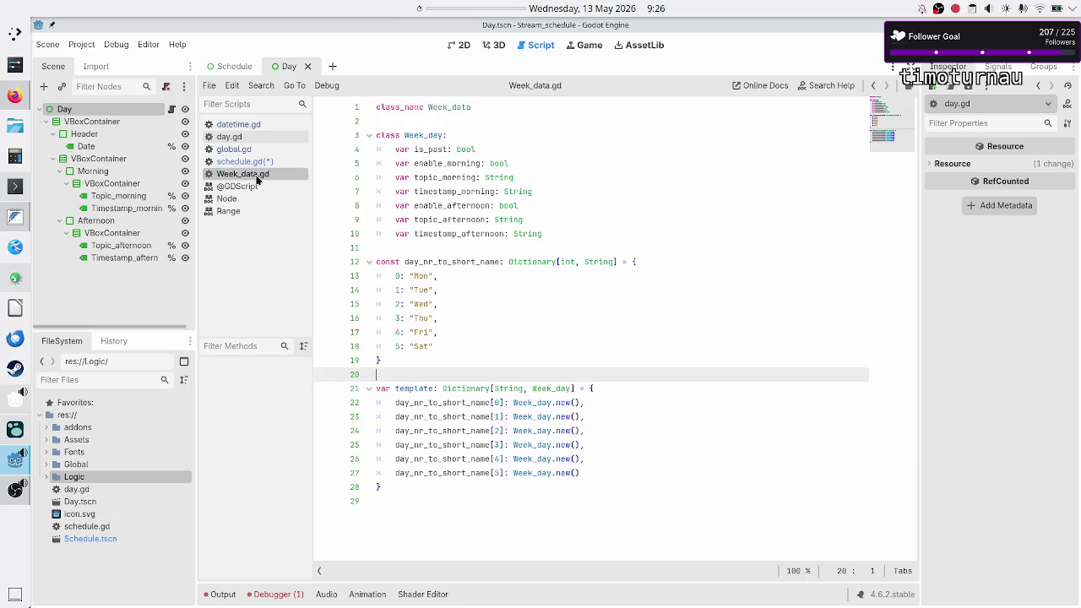
# Step: Select and review the new day_nr_to_short_name lookup line in schedule.gd
pyautogui.click(253, 162)
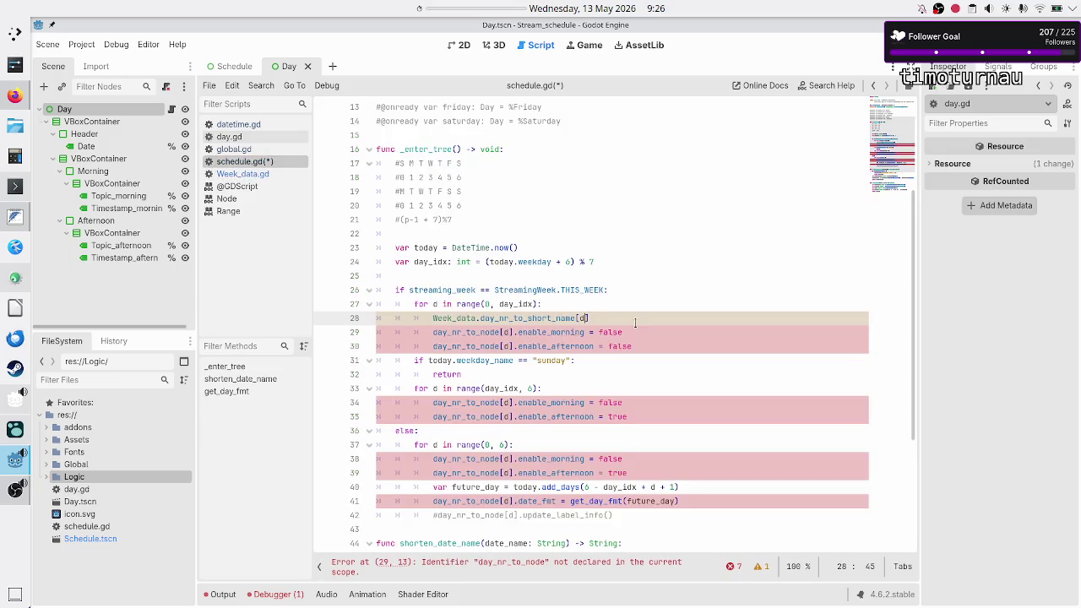
pyautogui.press('Home')
pyautogui.hotkey('shift', 'Down')
pyautogui.hotkey('shift', 'Left')
pyautogui.hotkey('shift', 'Left')
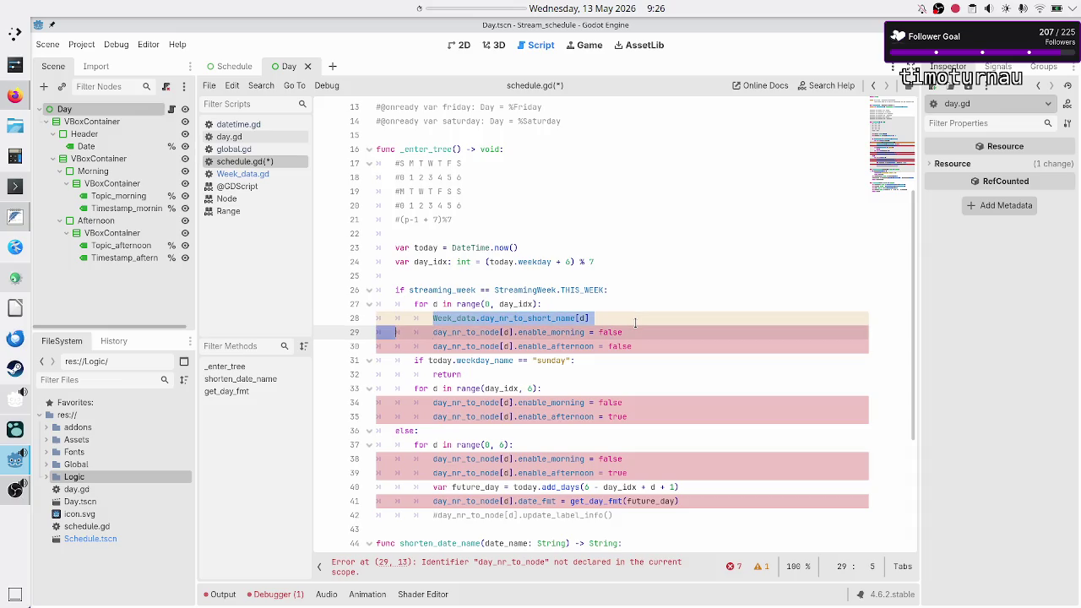
pyautogui.press('Right')
pyautogui.press('Right')
pyautogui.press('Right')
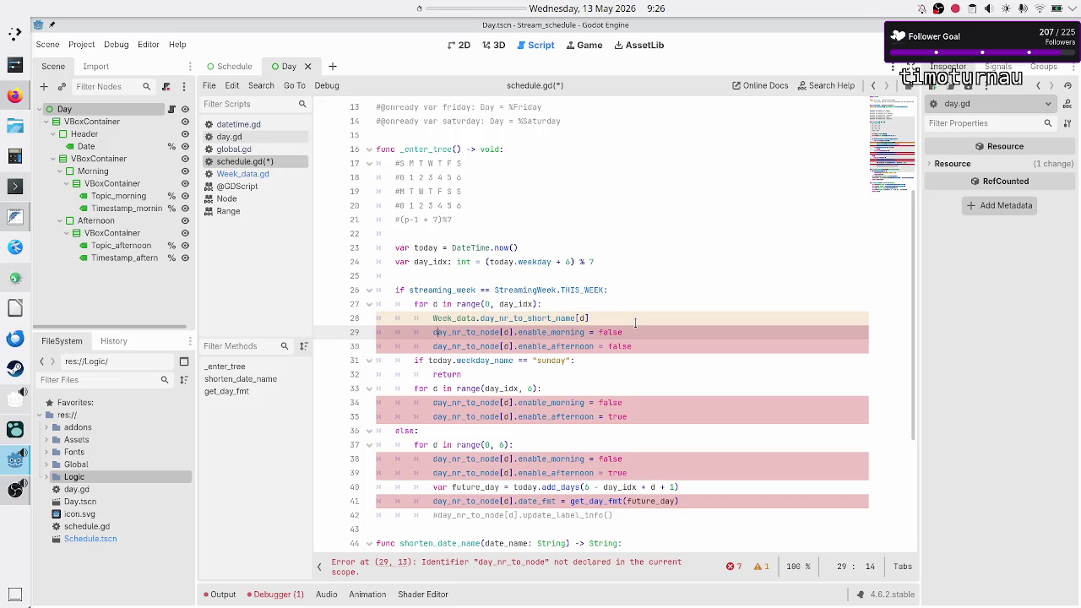
# Step: Highlight the uses of Week_day and day_nr_to_short_name in Week_data.gd
pyautogui.click(263, 174)
pyautogui.doubleClick(527, 402)
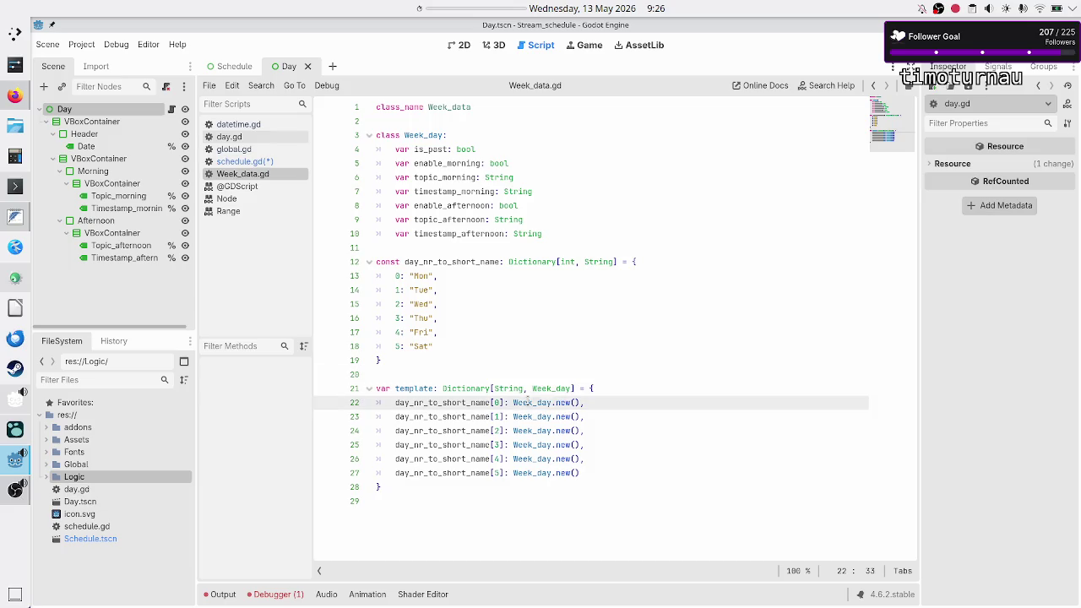
pyautogui.doubleClick(423, 134)
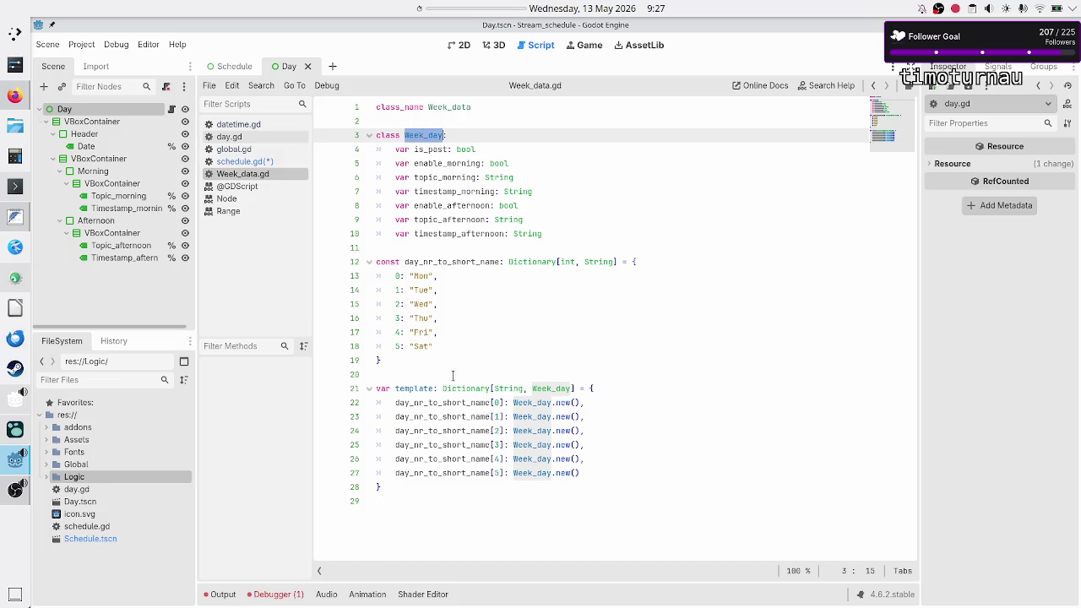
pyautogui.moveTo(448, 405)
pyautogui.doubleClick(456, 261)
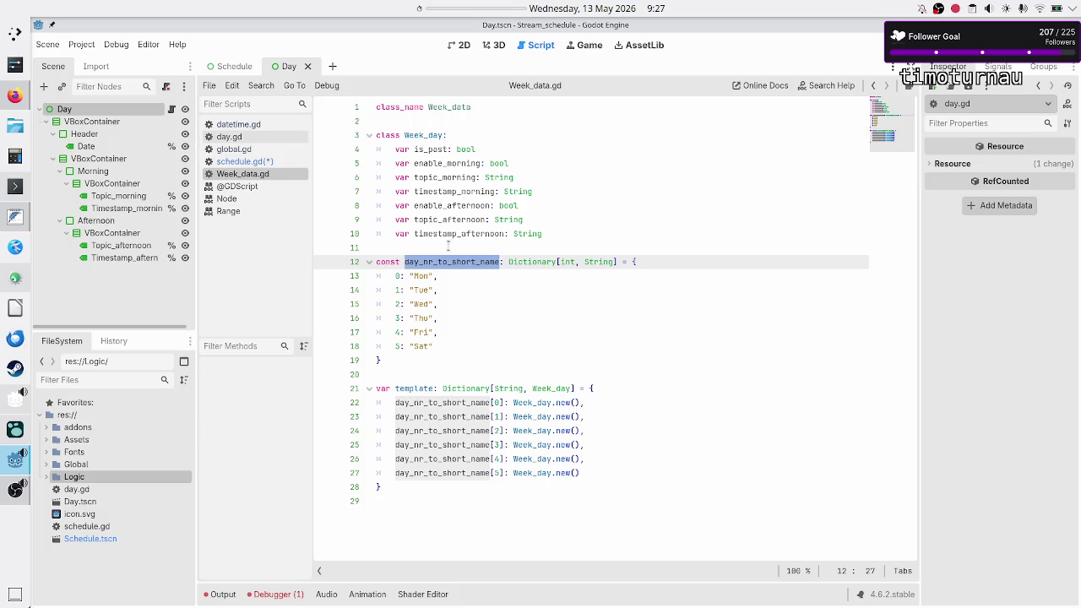
# Step: Add the line 'var week_data: Week_data = Week_data.tem' inside schedule.gd's first day loop
pyautogui.click(265, 163)
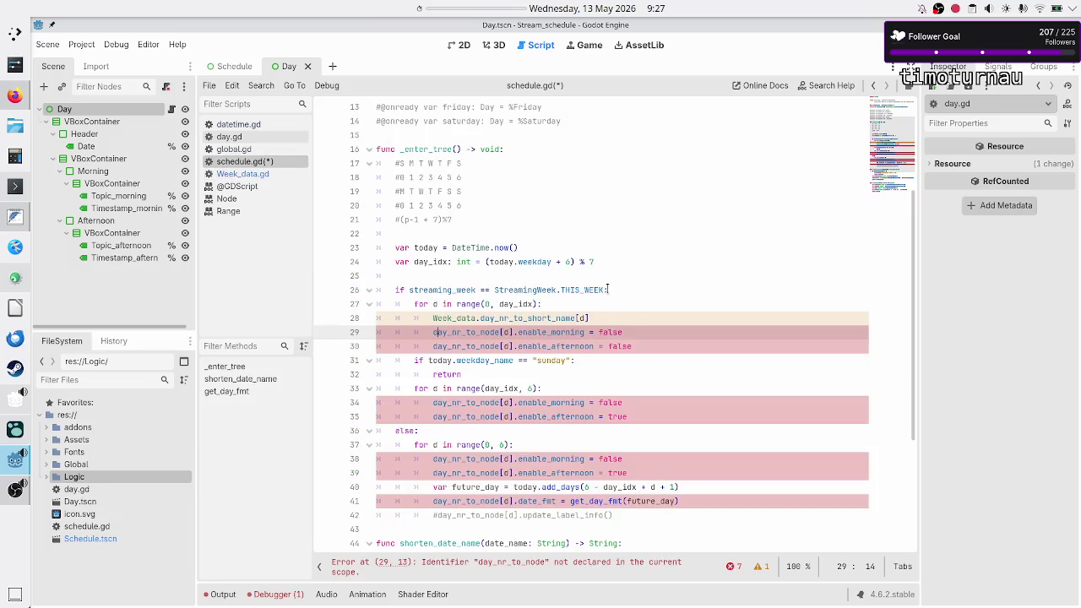
pyautogui.press('Up')
pyautogui.press('Up')
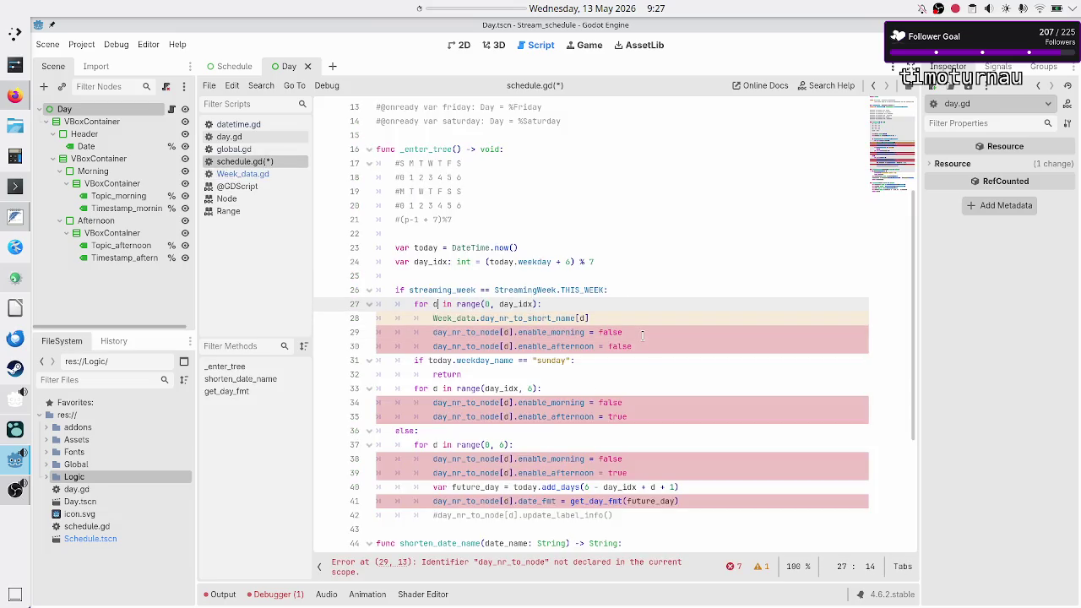
pyautogui.press('End')
pyautogui.press('Return')
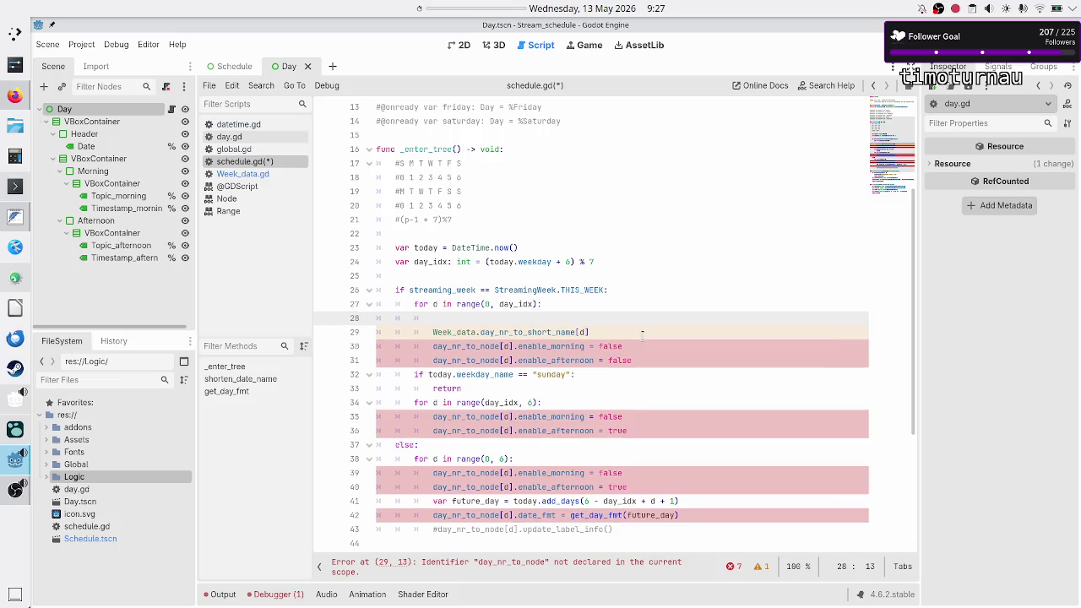
pyautogui.write('var ')
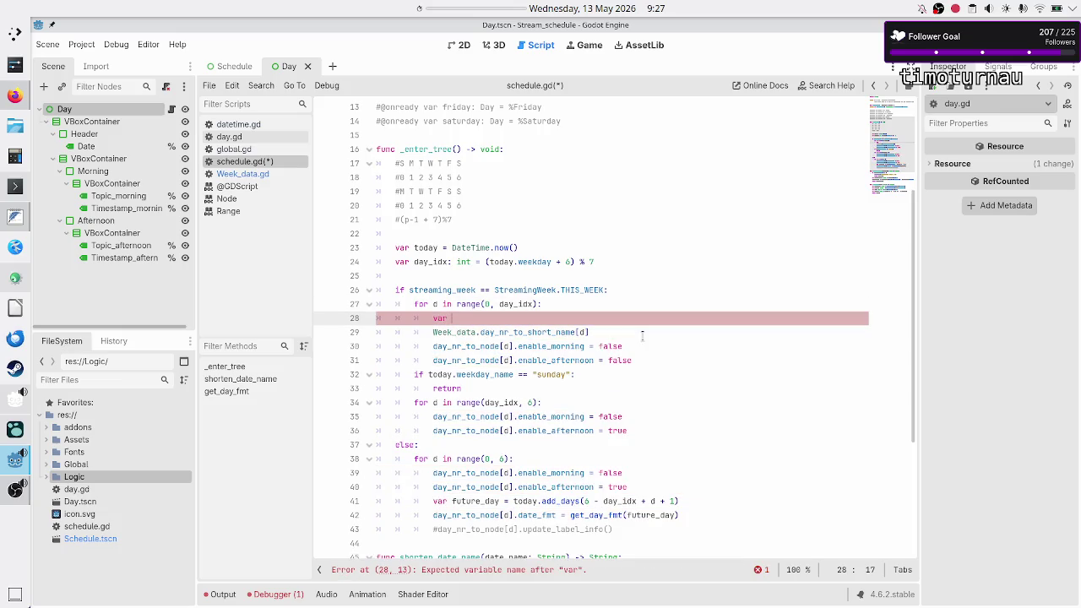
pyautogui.write('week_')
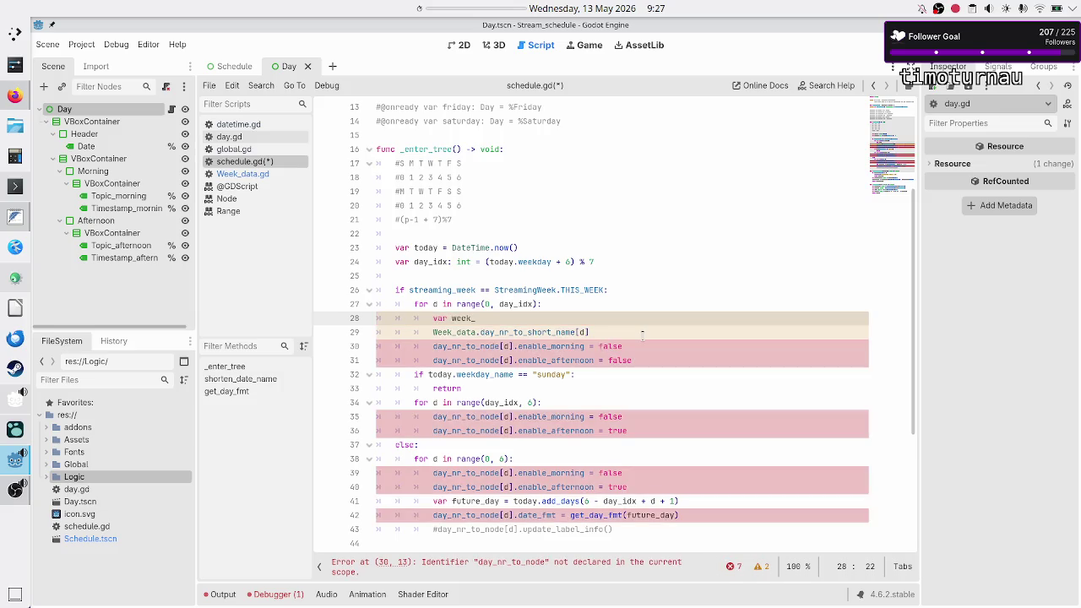
pyautogui.write('data: ')
pyautogui.write('Week_data')
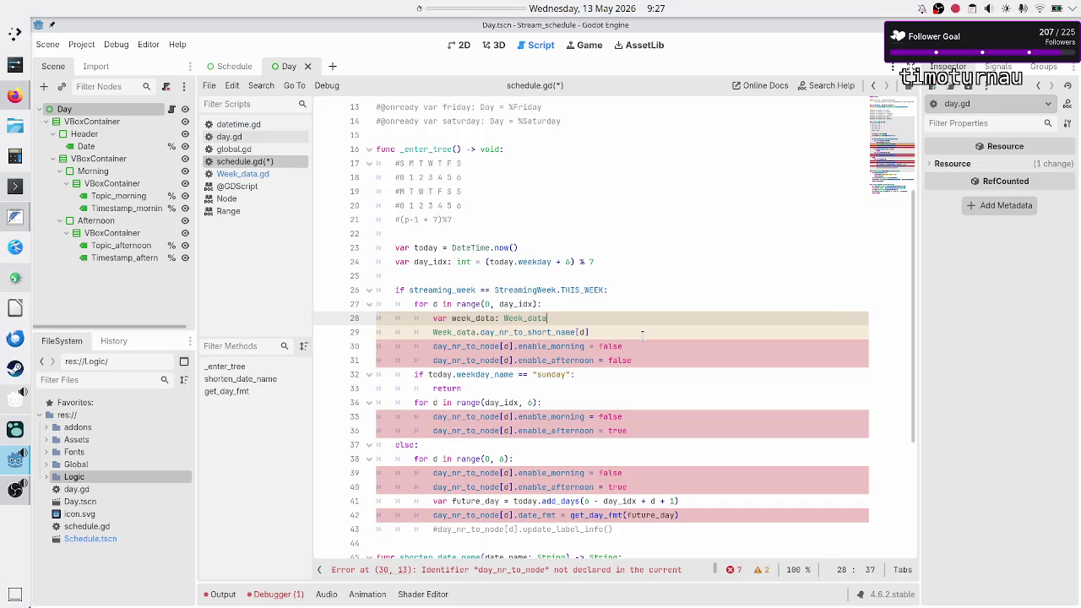
pyautogui.write(' = ')
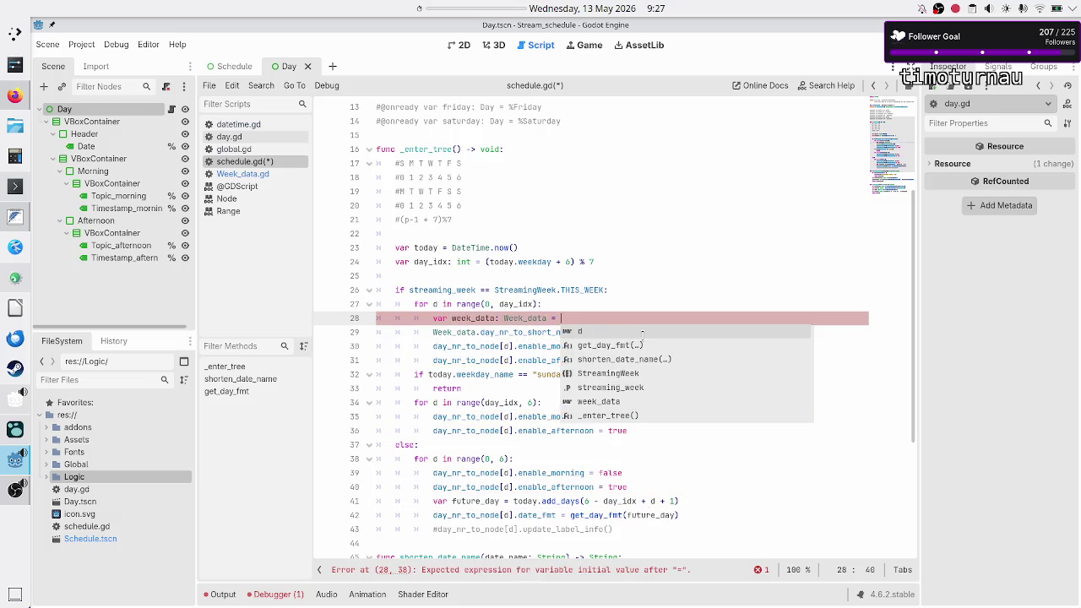
pyautogui.write('Week_data.tem')
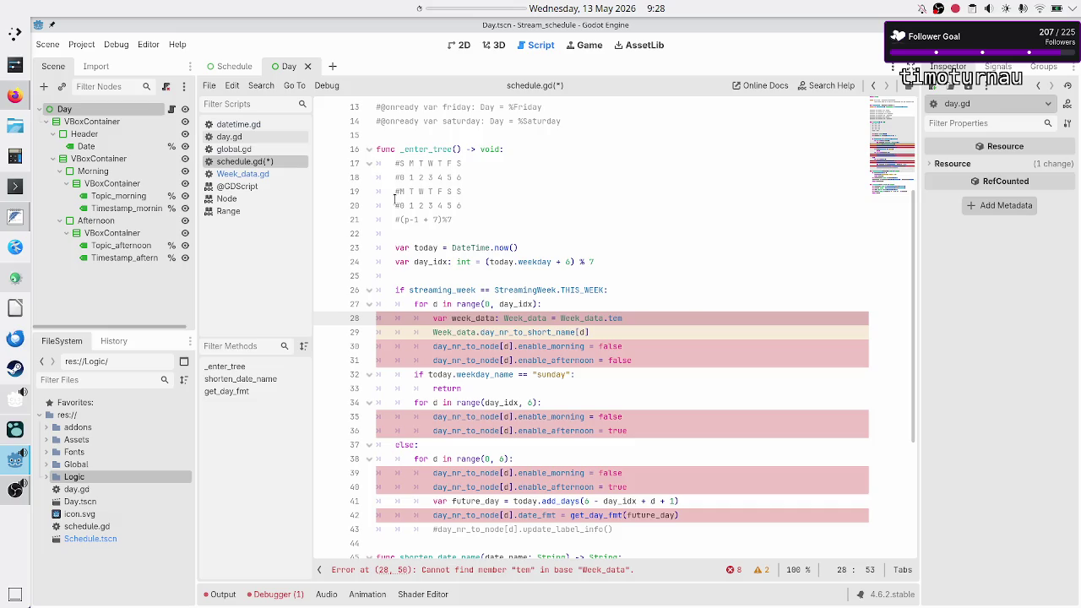
pyautogui.click(273, 174)
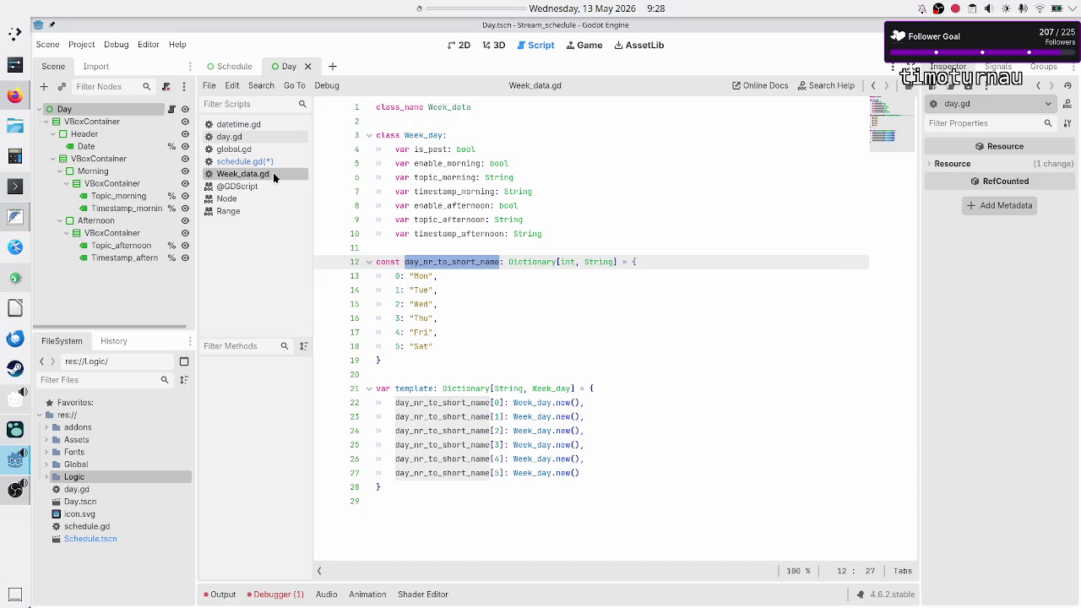
# Step: Highlight the uses of the Week_day class in Week_data.gd
pyautogui.click(406, 367)
pyautogui.click(401, 372)
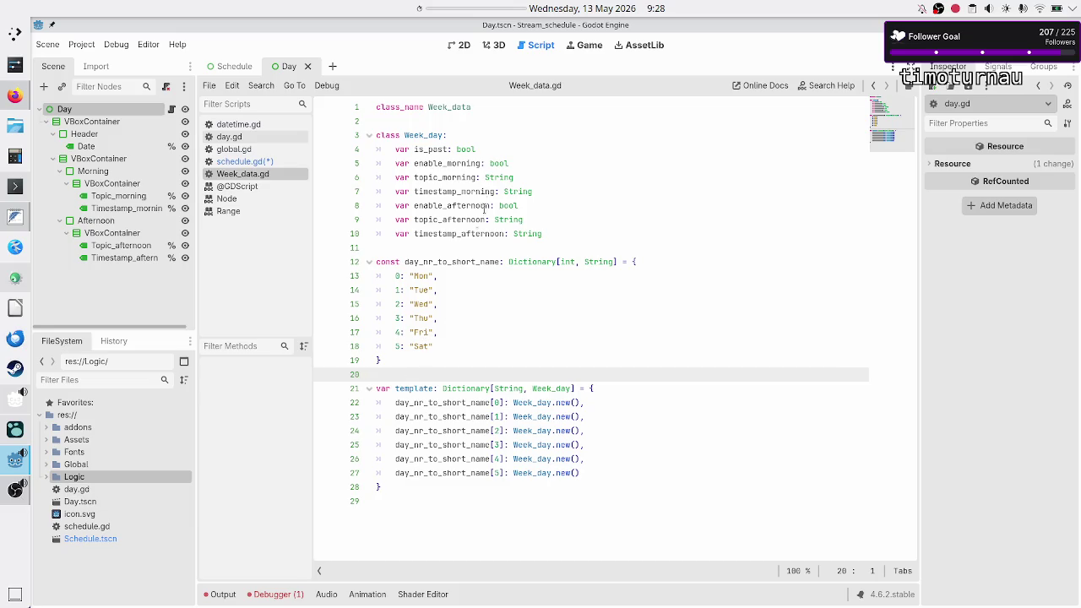
pyautogui.doubleClick(423, 137)
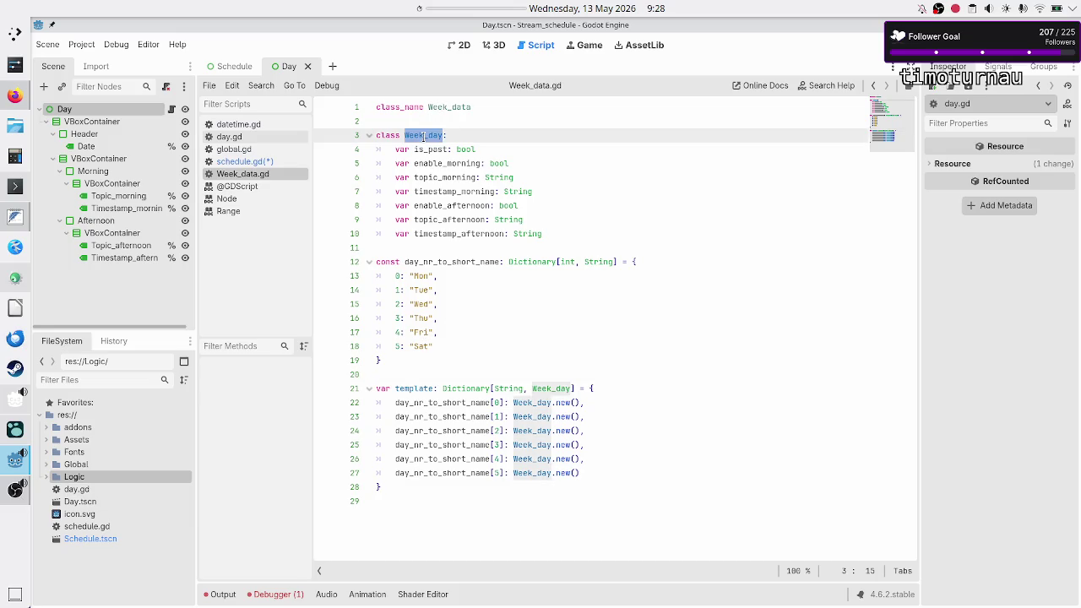
pyautogui.click(250, 161)
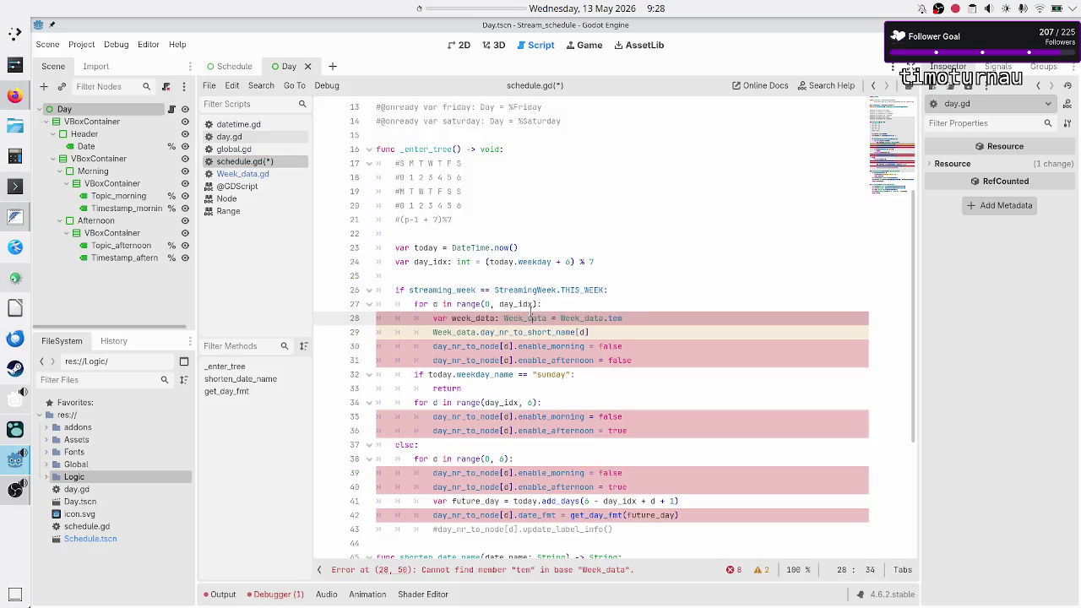
# Step: Change line 28's type to Week_data.Week_day and delete the old Week_data.tem initializer
pyautogui.doubleClick(530, 316)
pyautogui.write('Week_d')
pyautogui.press('Return')
pyautogui.write('.Week_d')
pyautogui.press('Return')
pyautogui.press('Right')
pyautogui.press('Right')
pyautogui.press('Right')
pyautogui.press('Right')
pyautogui.press('Right')
pyautogui.press('Right')
pyautogui.press('BackSpace')
pyautogui.press('BackSpace')
pyautogui.press('BackSpace')
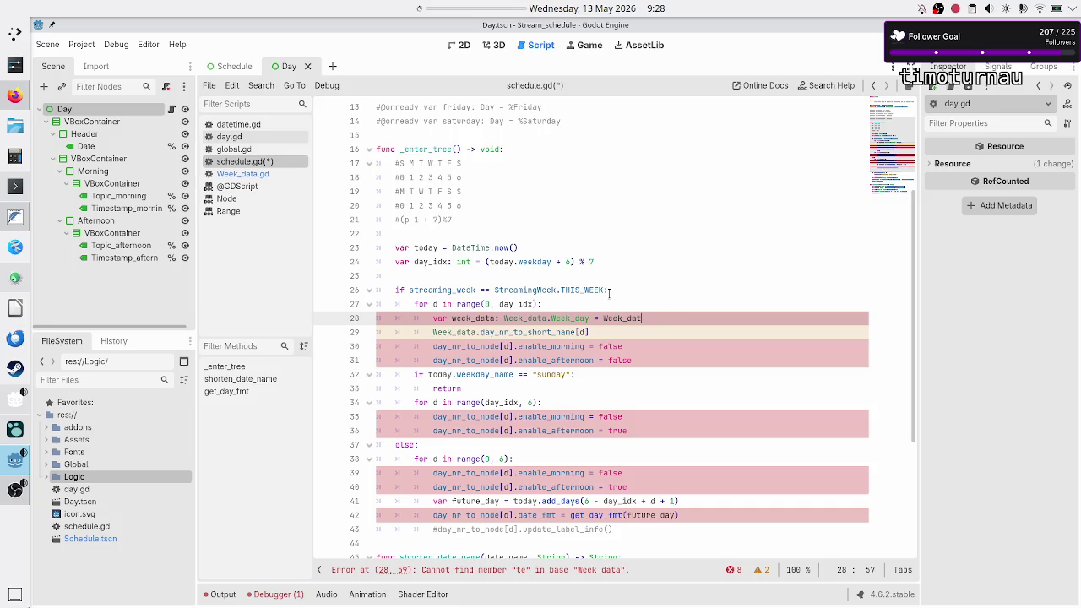
pyautogui.press('BackSpace')
pyautogui.press('BackSpace')
pyautogui.press('BackSpace')
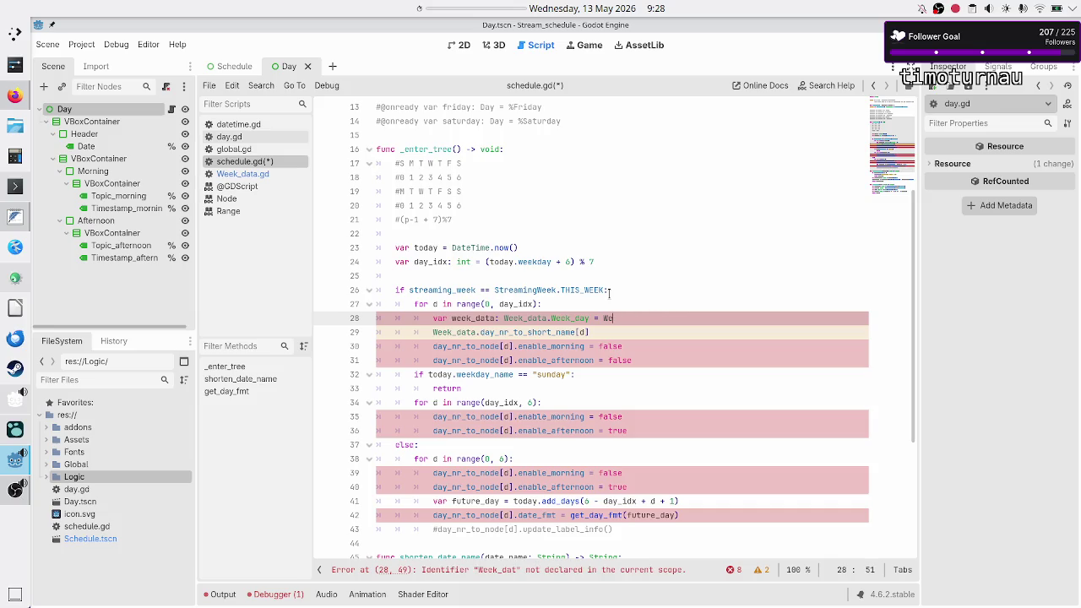
# Step: Inspect global.gd's week_template_data variable, declared as Week_data.new()
pyautogui.click(248, 150)
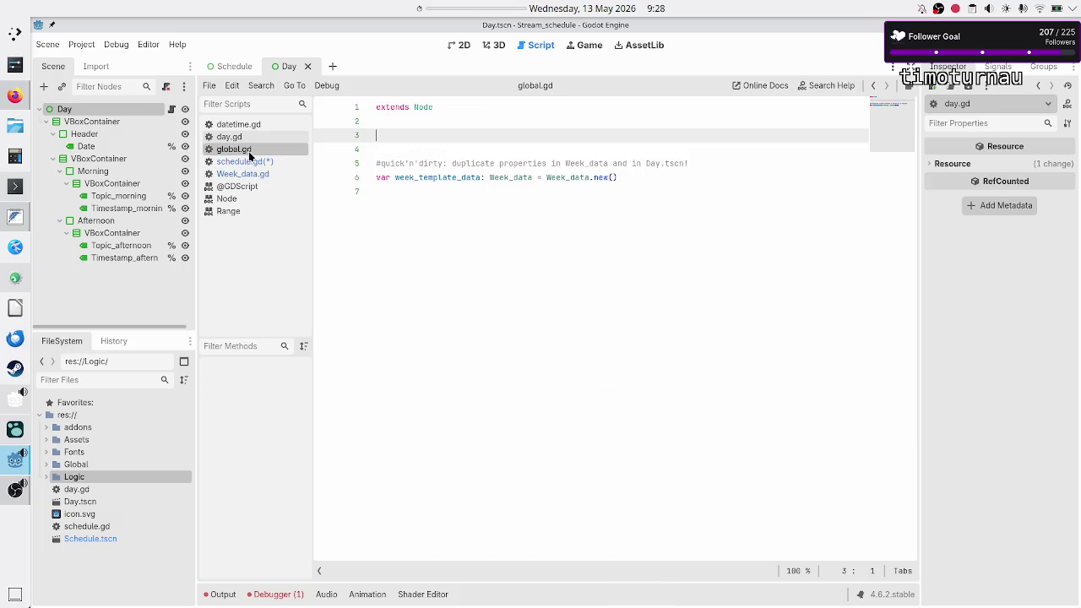
pyautogui.doubleClick(444, 179)
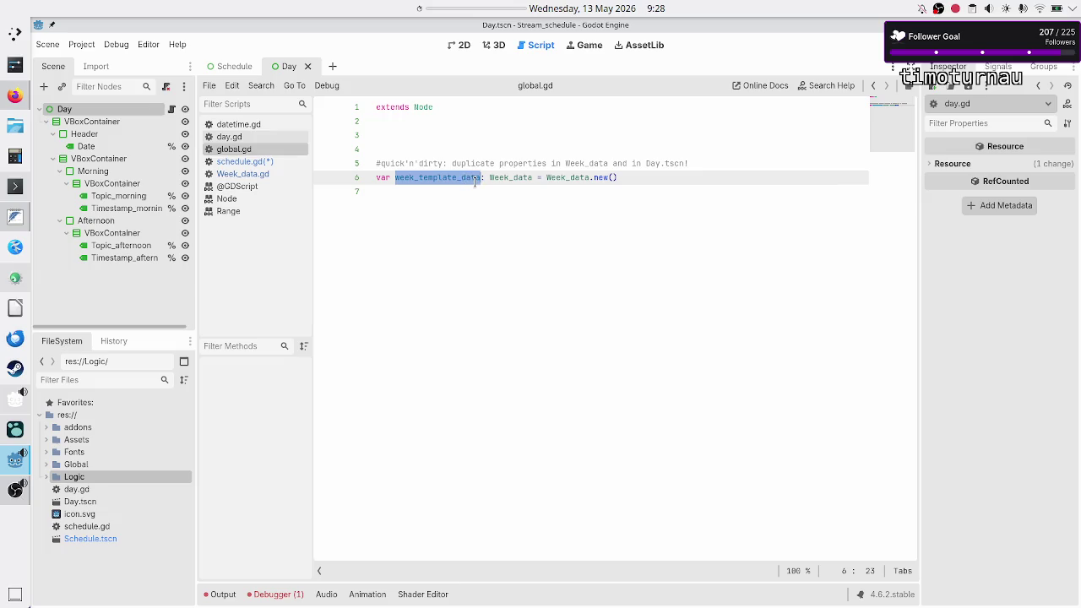
pyautogui.moveTo(591, 179)
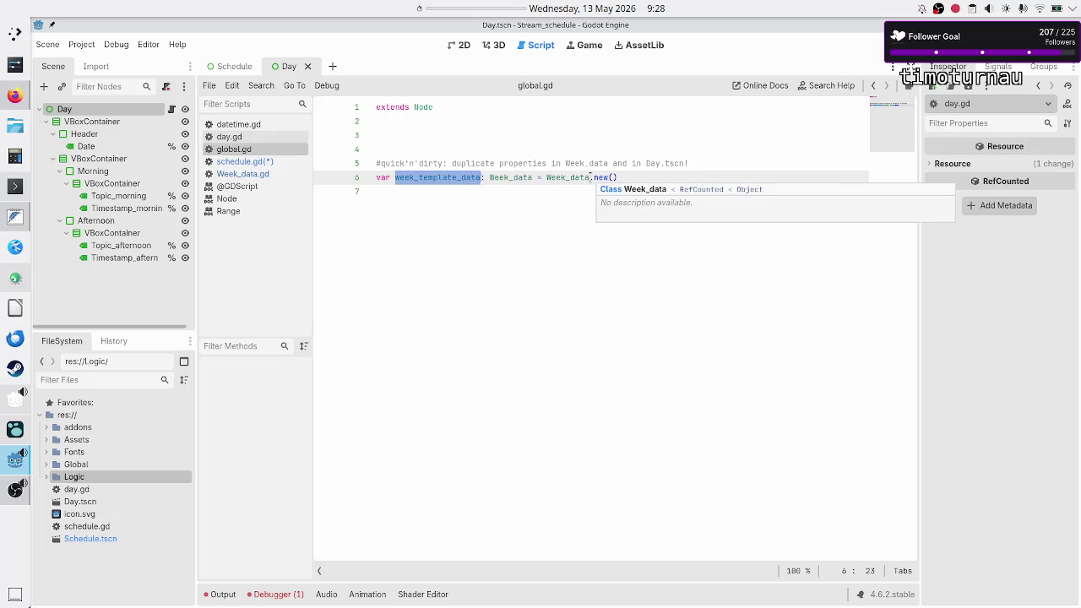
pyautogui.click(454, 243)
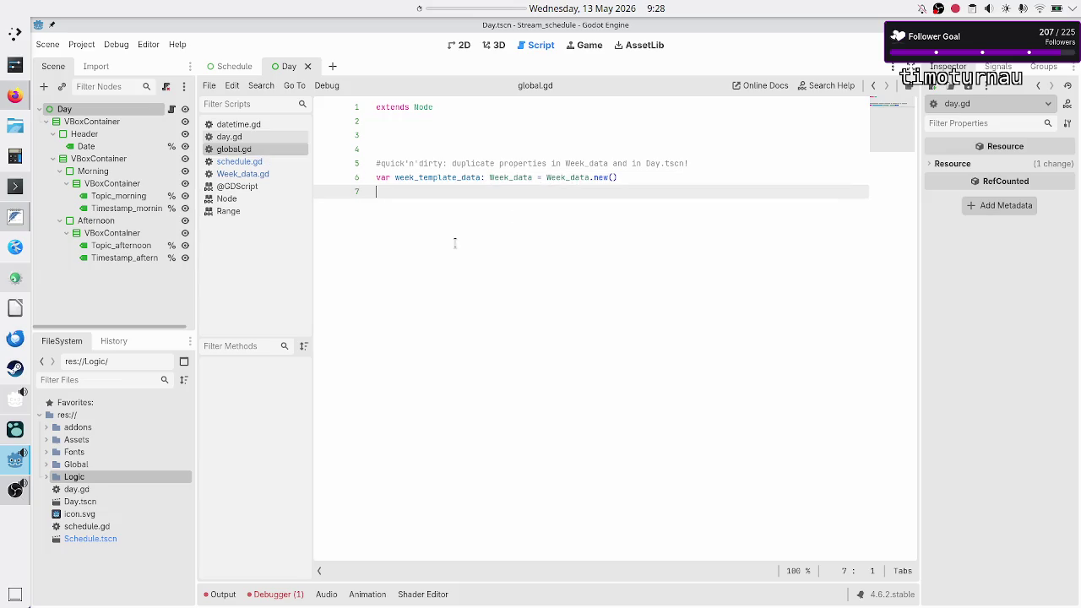
pyautogui.click(88, 46)
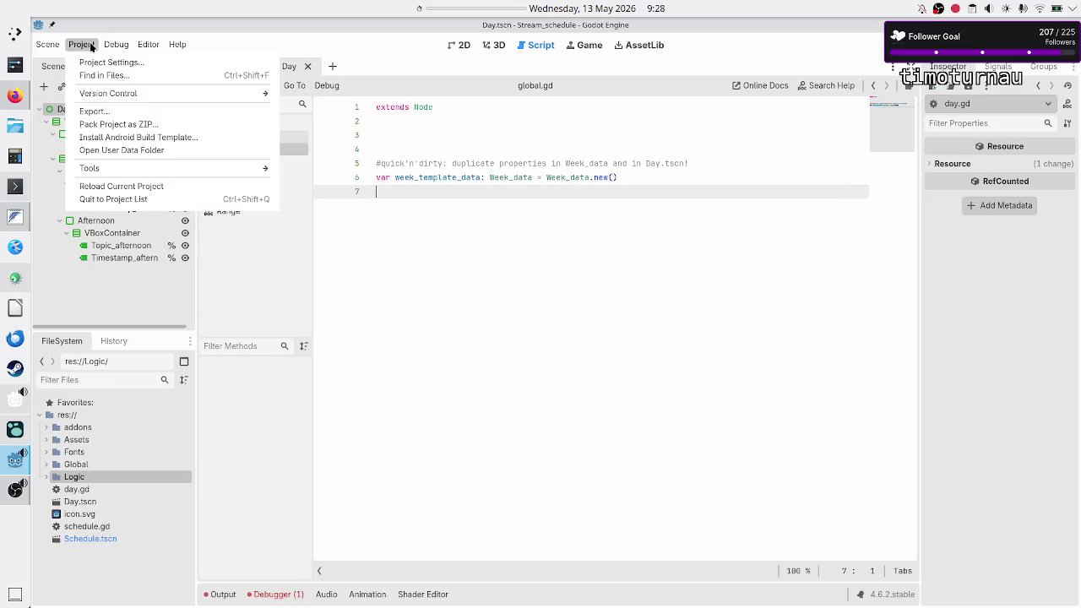
# Step: Add res://Global/global.gd as an autoload with node name G in Project Settings
pyautogui.click(110, 63)
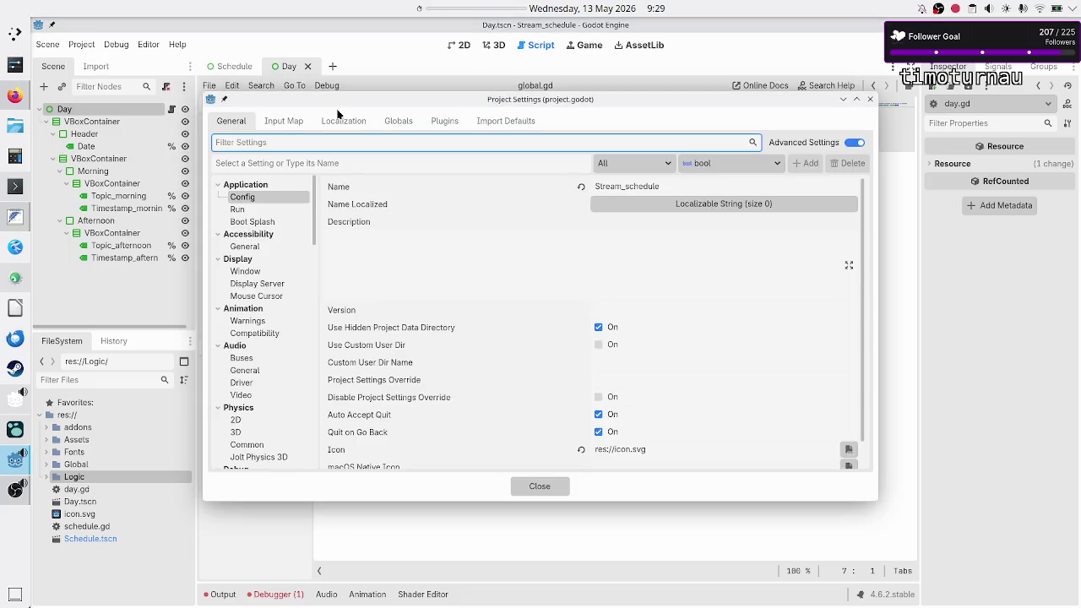
pyautogui.click(391, 122)
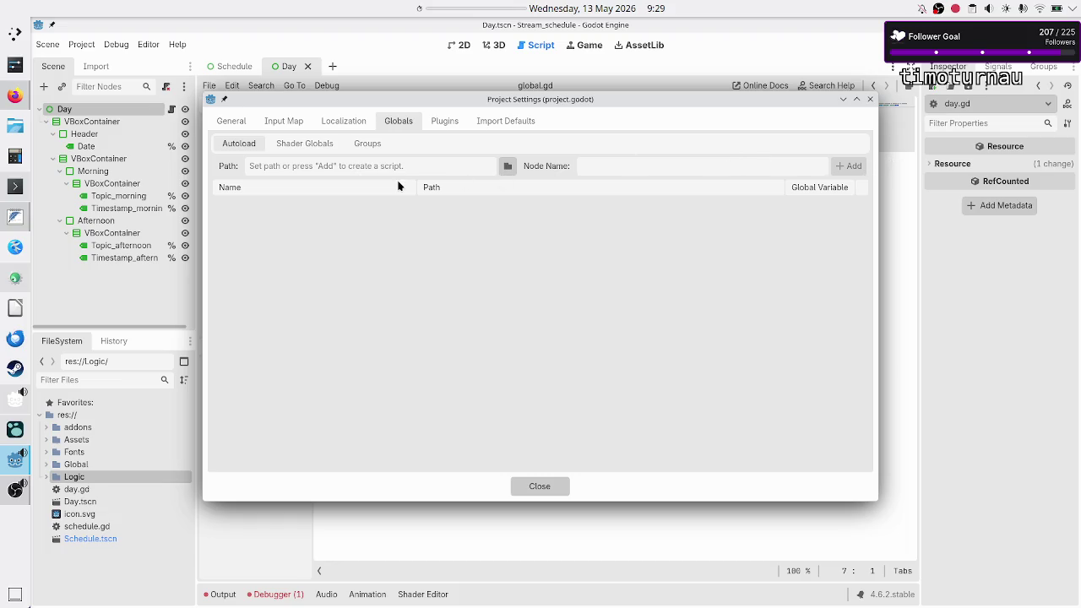
pyautogui.click(508, 167)
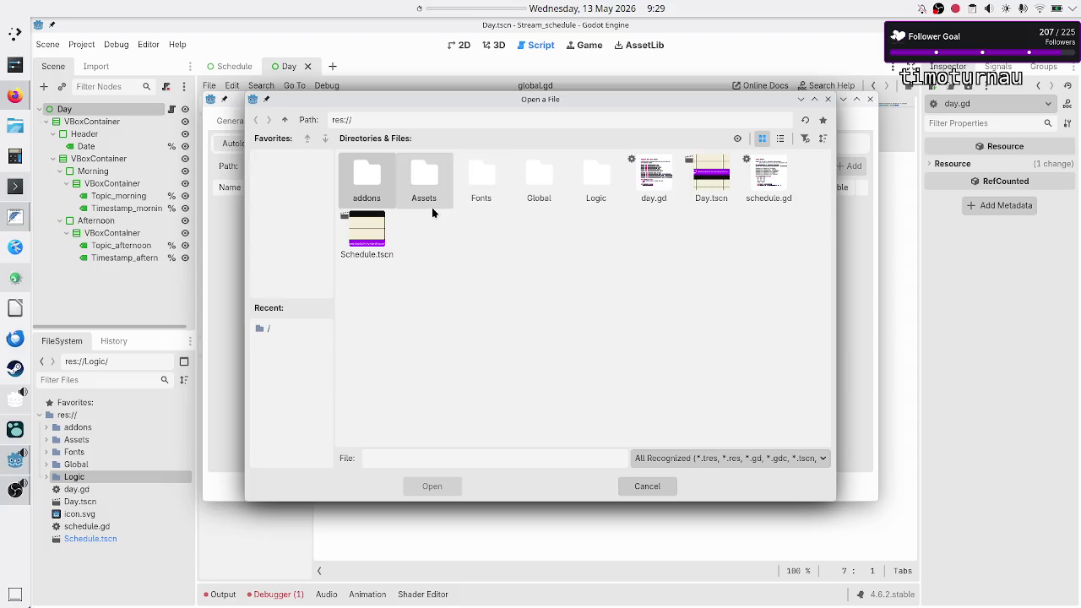
pyautogui.doubleClick(541, 182)
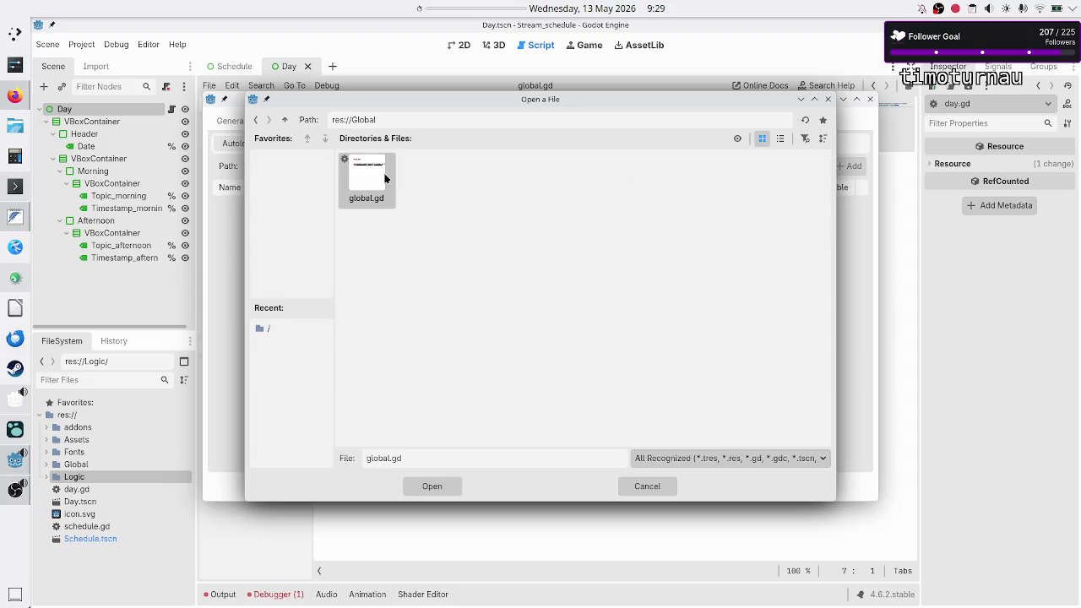
pyautogui.click(434, 487)
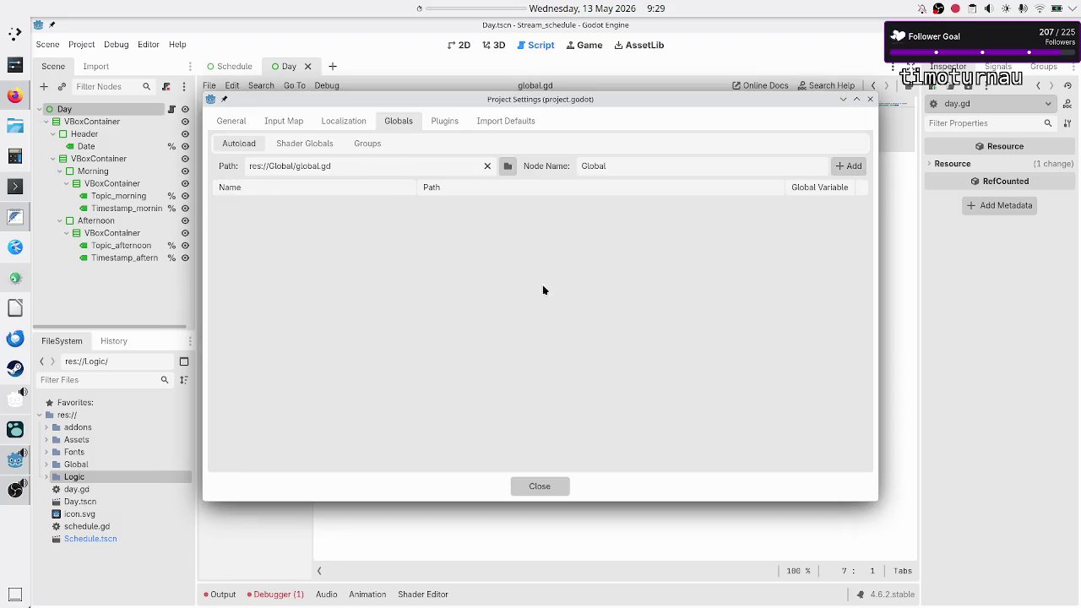
pyautogui.doubleClick(610, 167)
pyautogui.write('G')
pyautogui.click(848, 167)
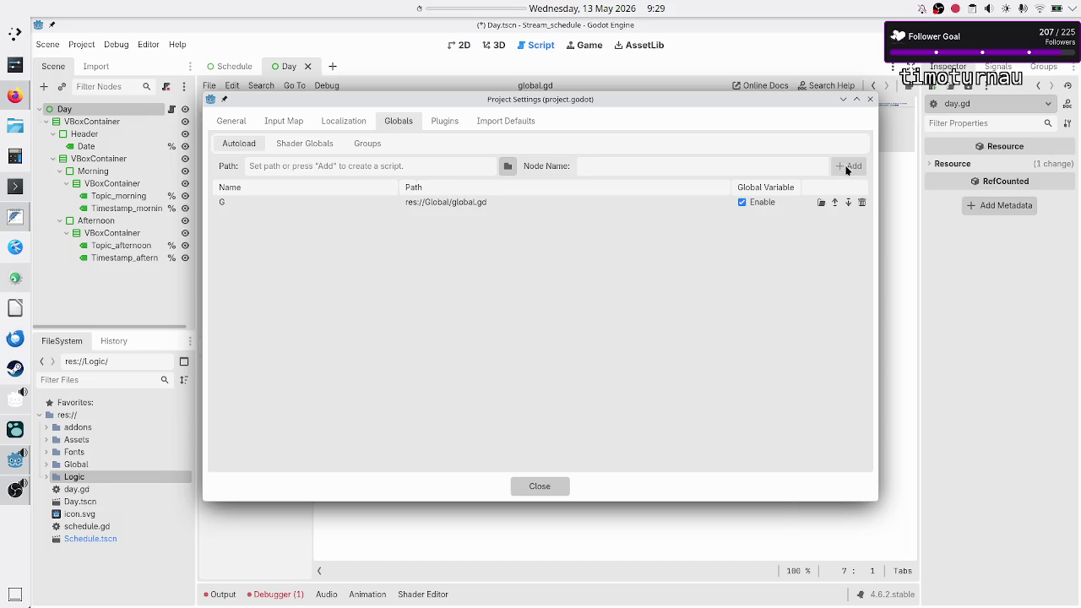
pyautogui.click(538, 487)
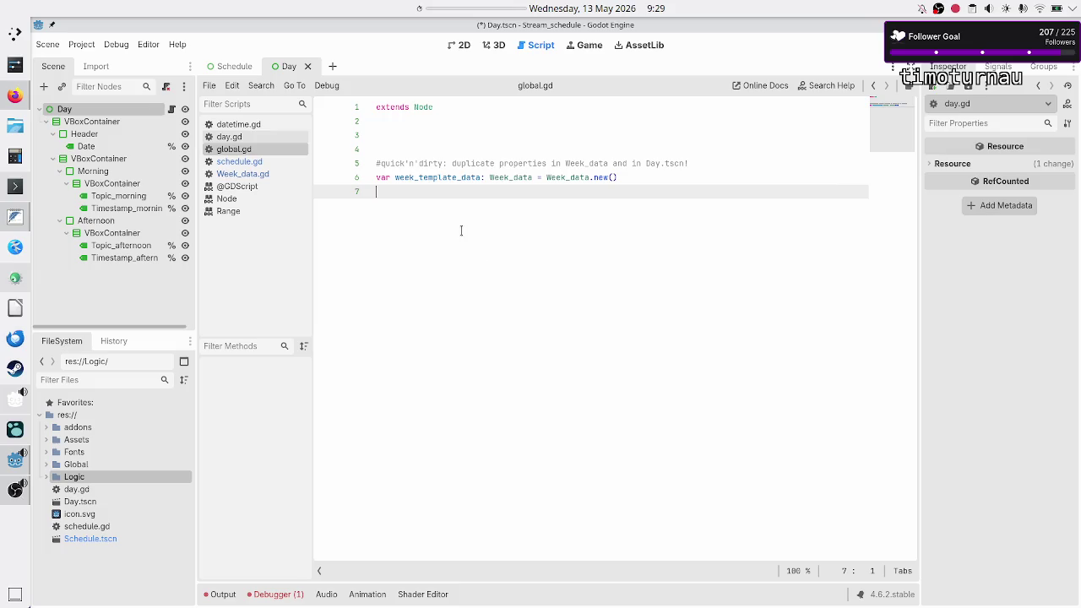
# Step: Remove blank lines in global.gd, save, and initialize line 28's week_data with G.week_template_data
pyautogui.click(458, 149)
pyautogui.press('BackSpace')
pyautogui.press('BackSpace')
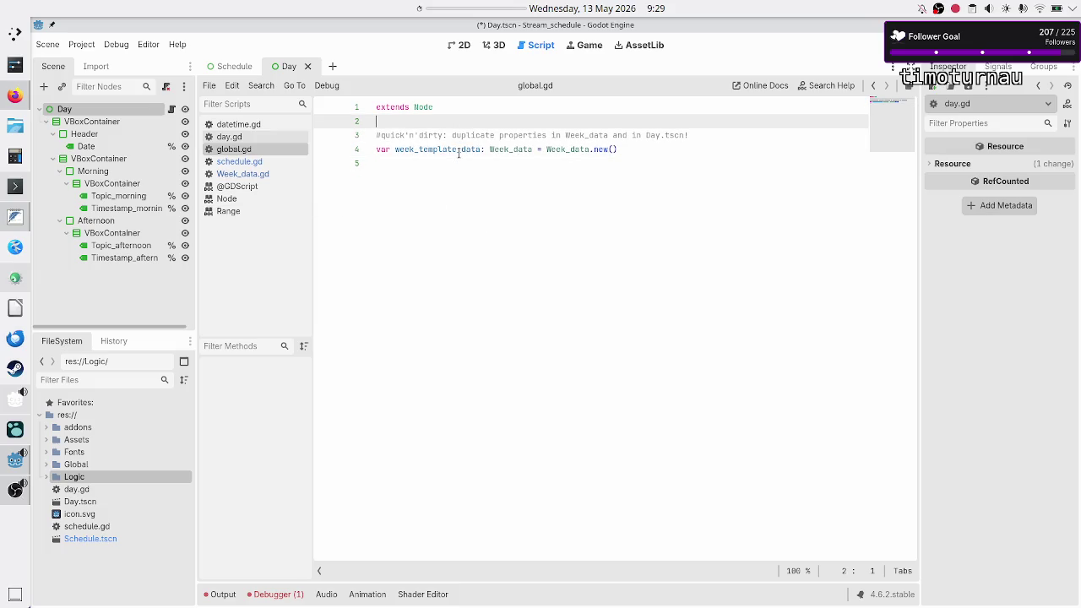
pyautogui.hotkey('ctrl', 's')
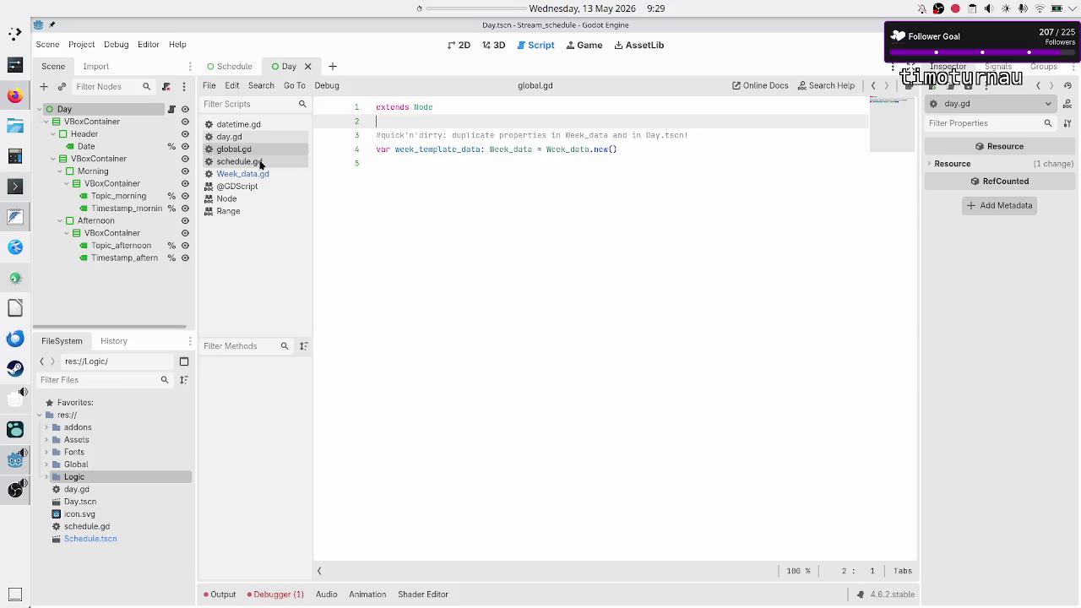
pyautogui.click(259, 163)
pyautogui.write('G.week_')
pyautogui.press('Return')
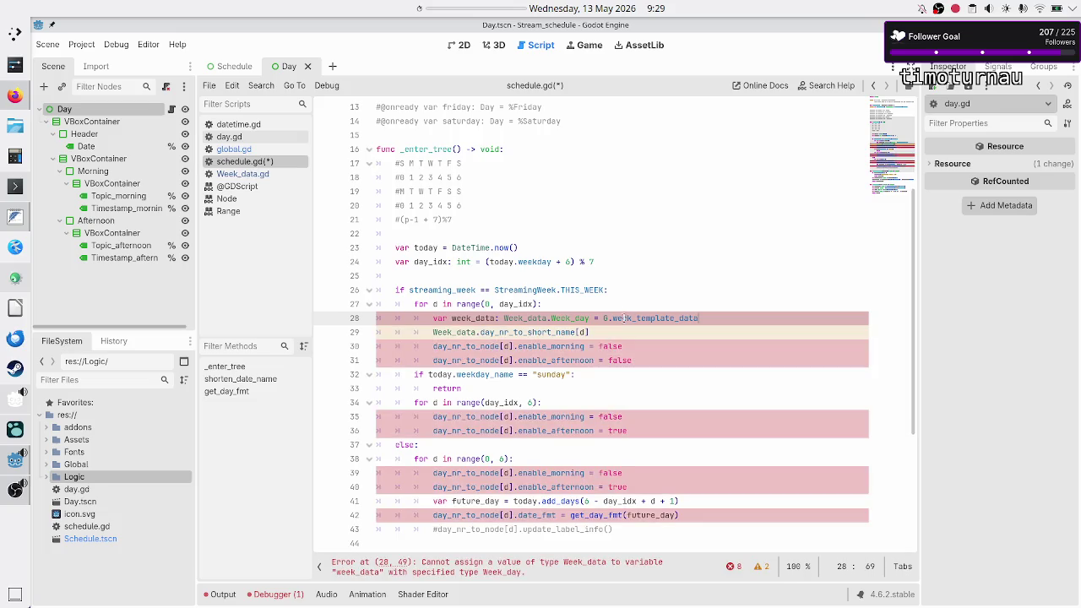
# Step: Compare the global variable's Week_data type with the classes and template dictionary in Week_data.gd
pyautogui.click(265, 150)
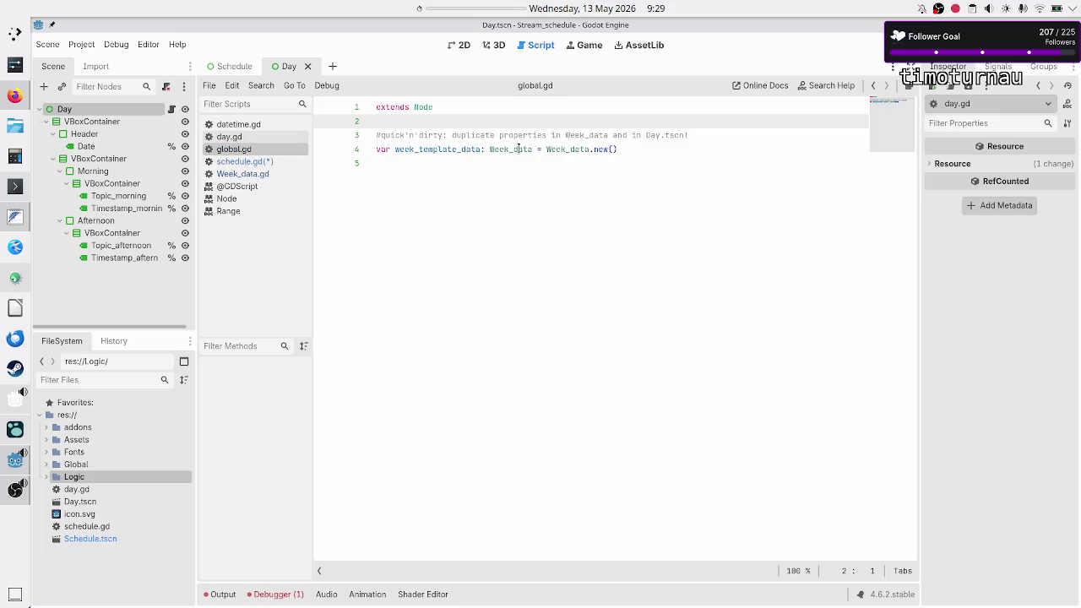
pyautogui.doubleClick(518, 149)
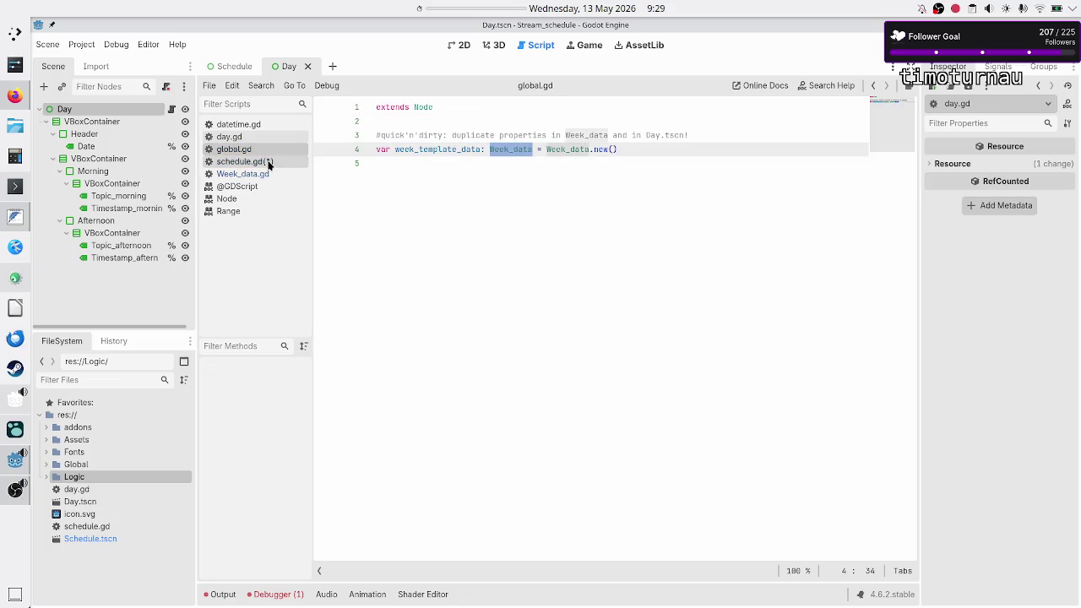
pyautogui.click(269, 161)
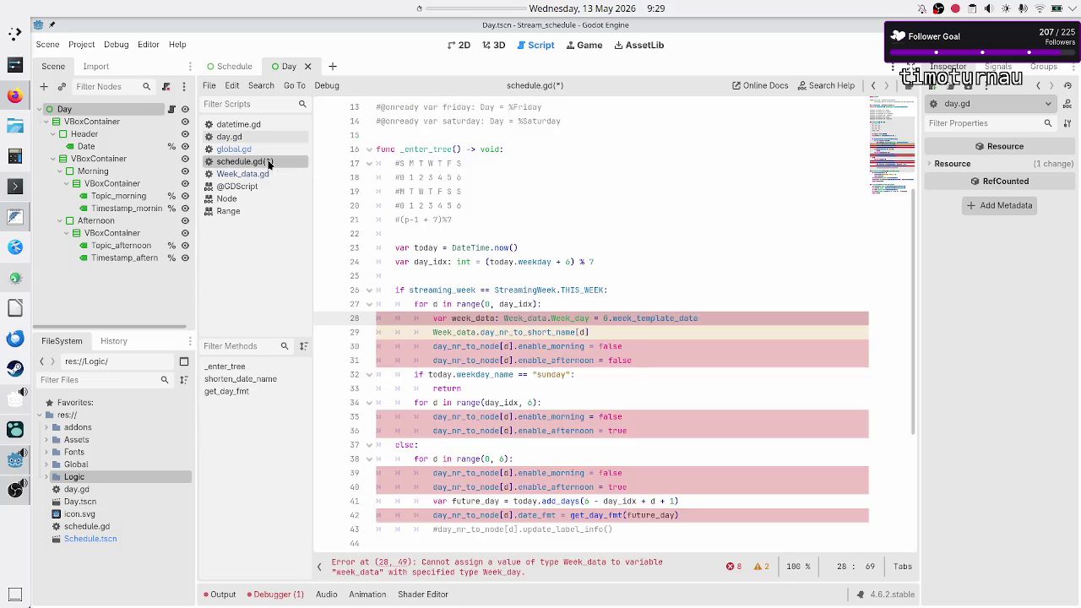
pyautogui.click(265, 174)
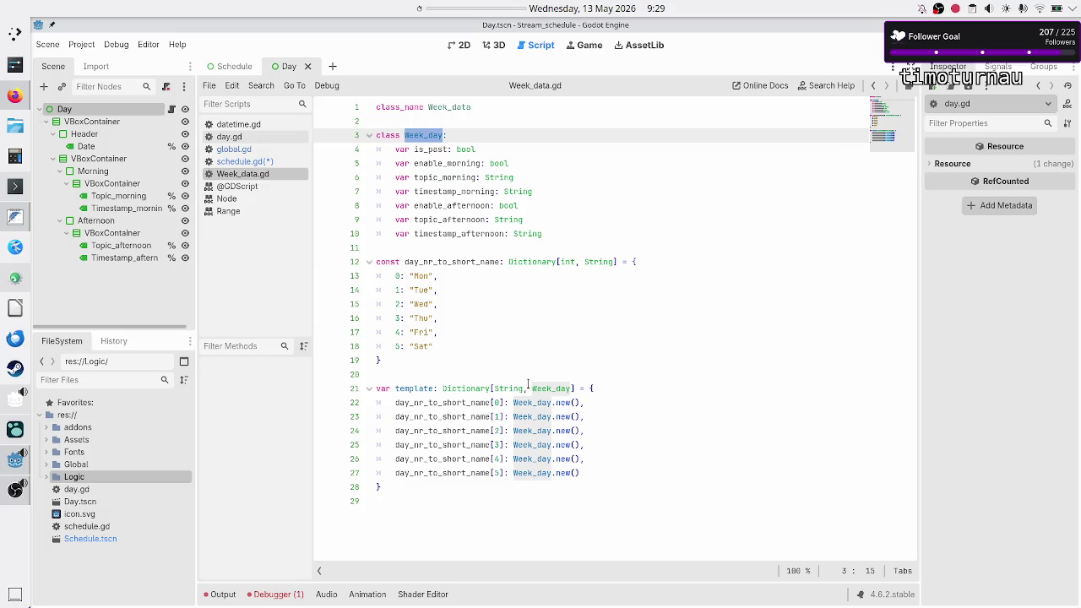
pyautogui.doubleClick(416, 387)
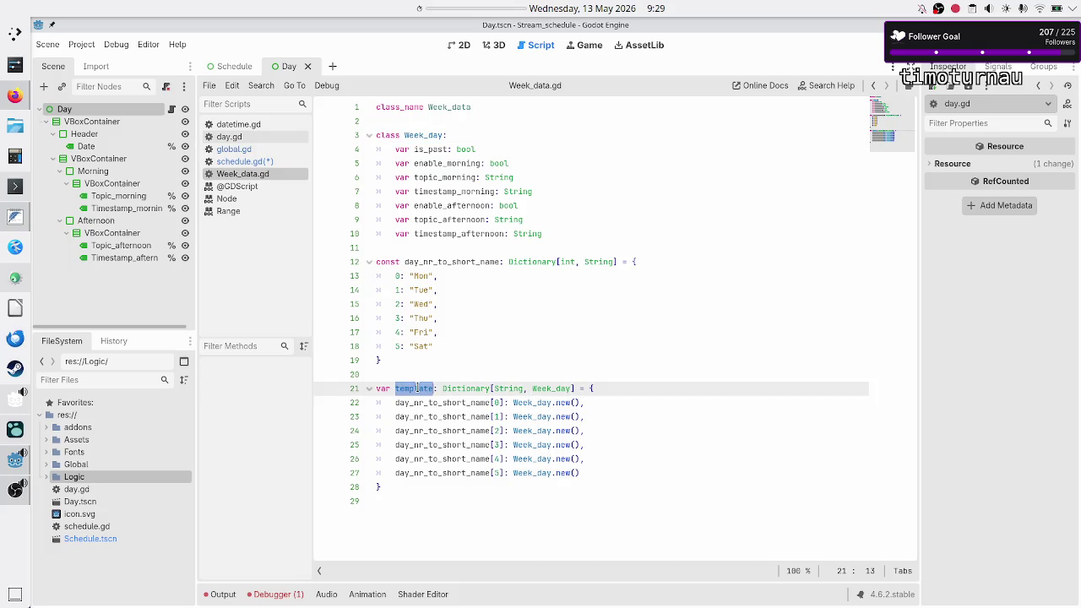
pyautogui.click(450, 358)
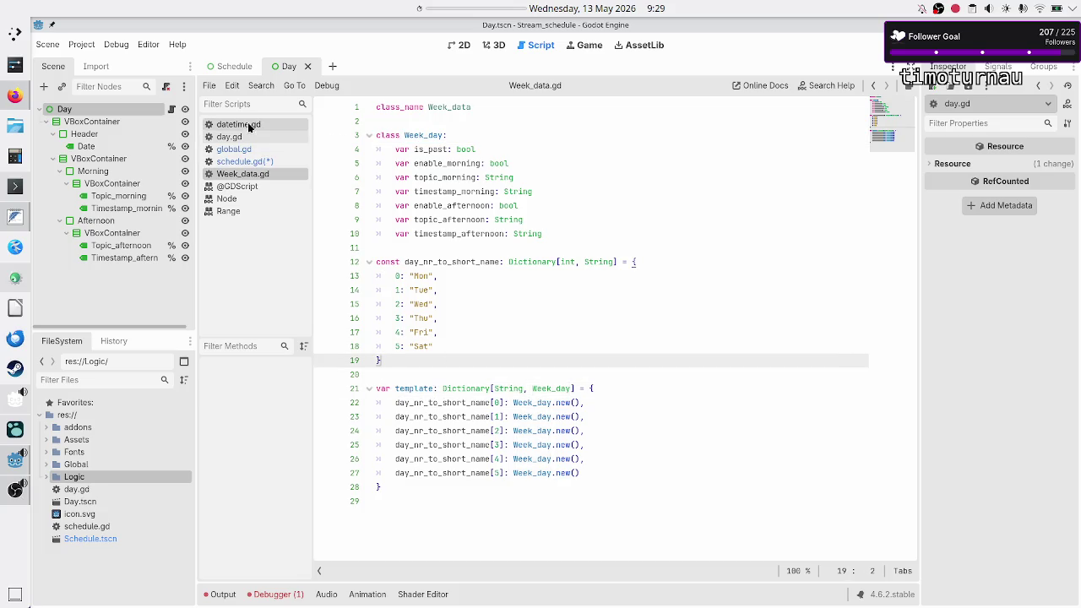
# Step: Rename global.gd's week_template_data variable to week_data and save
pyautogui.click(245, 151)
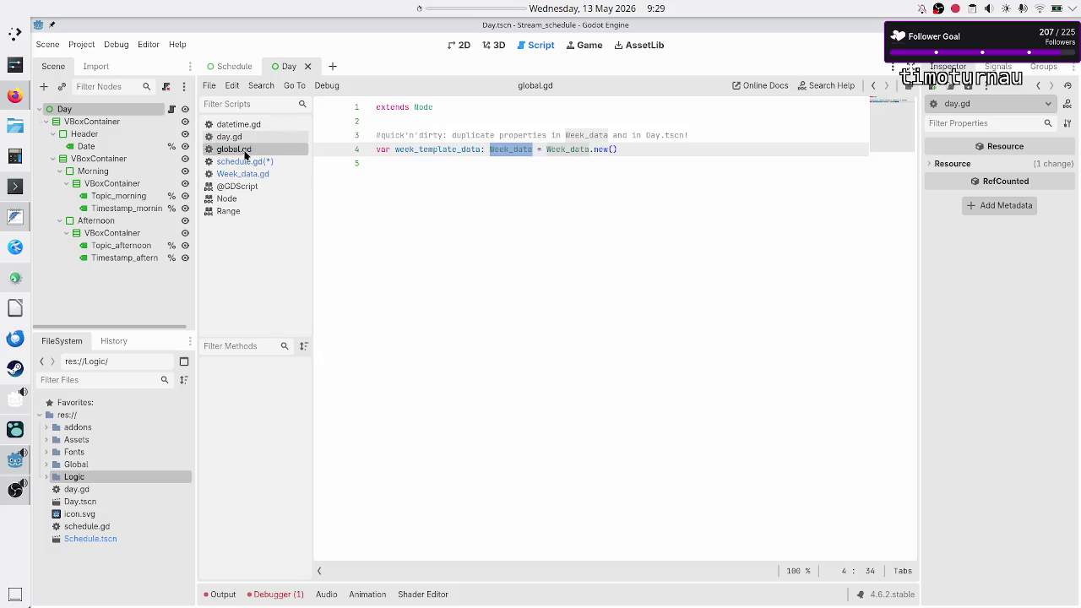
pyautogui.click(425, 149)
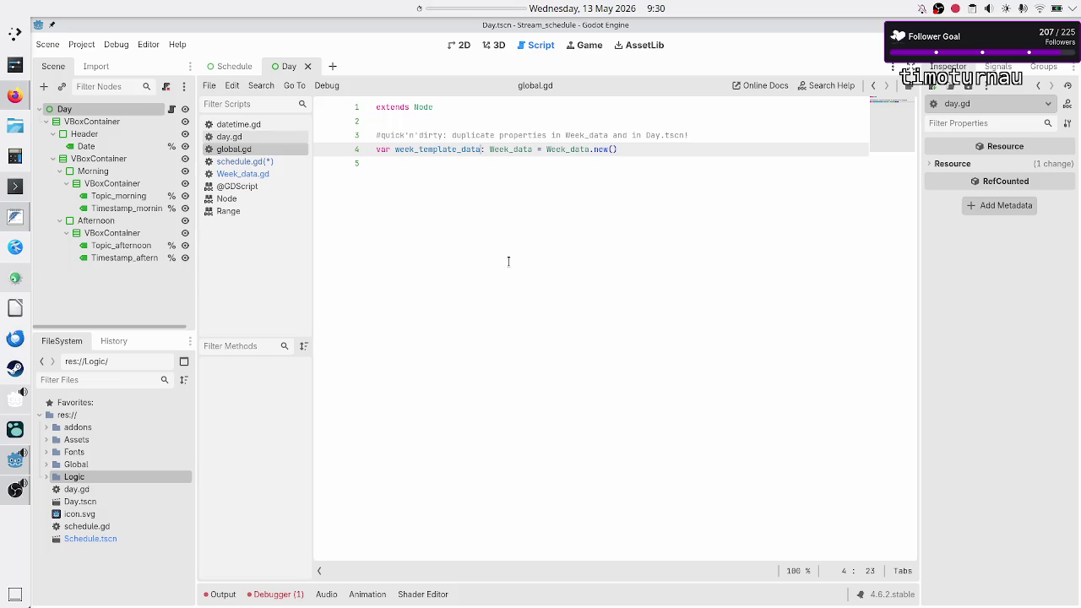
pyautogui.press('BackSpace')
pyautogui.press('BackSpace')
pyautogui.press('BackSpace')
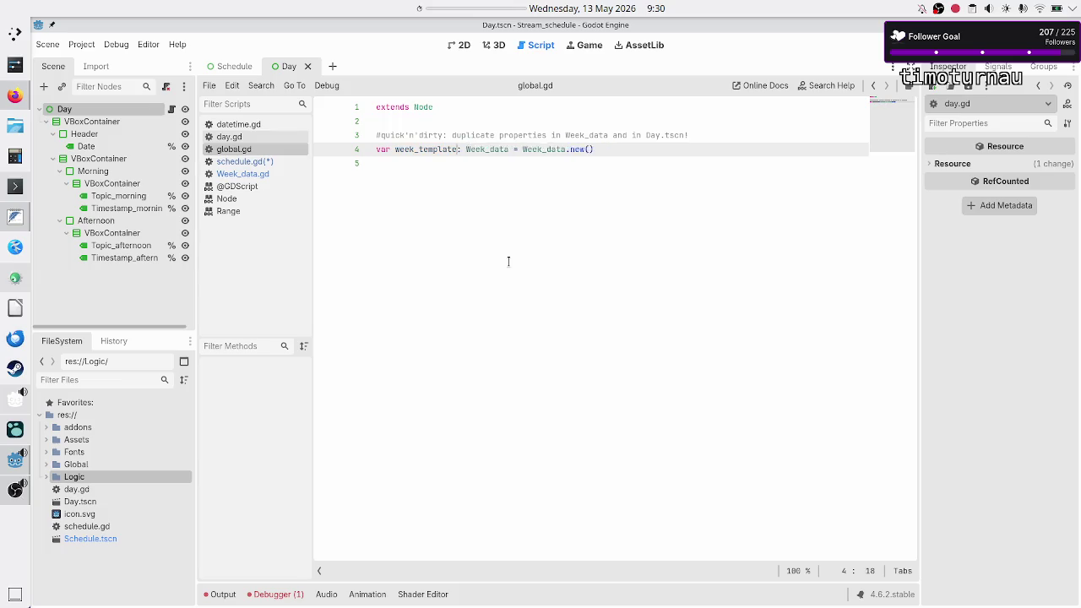
pyautogui.write('data')
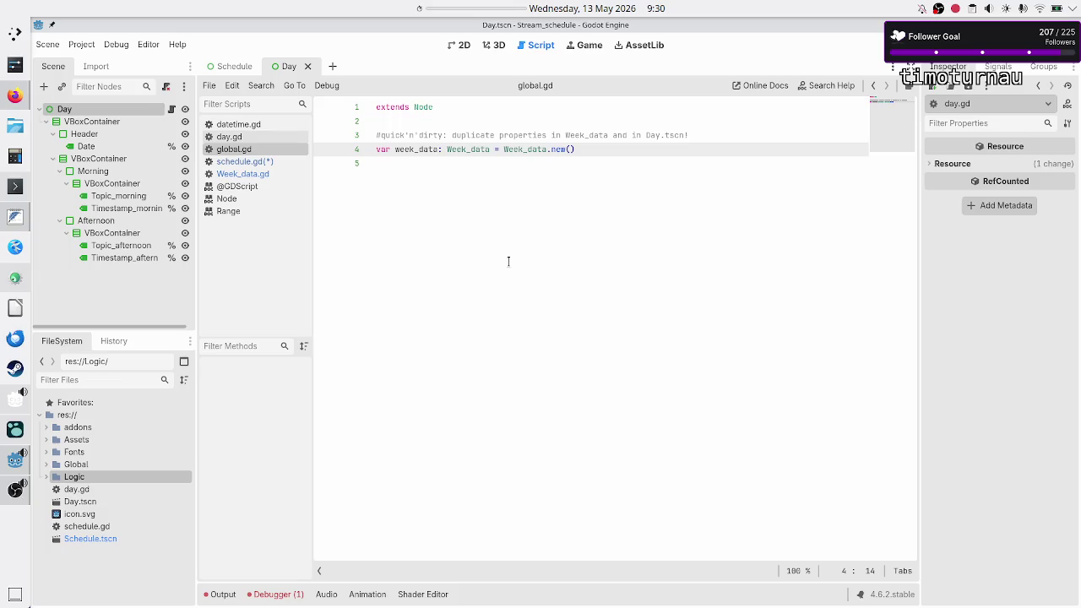
pyautogui.press('Down')
pyautogui.hotkey('ctrl', 's')
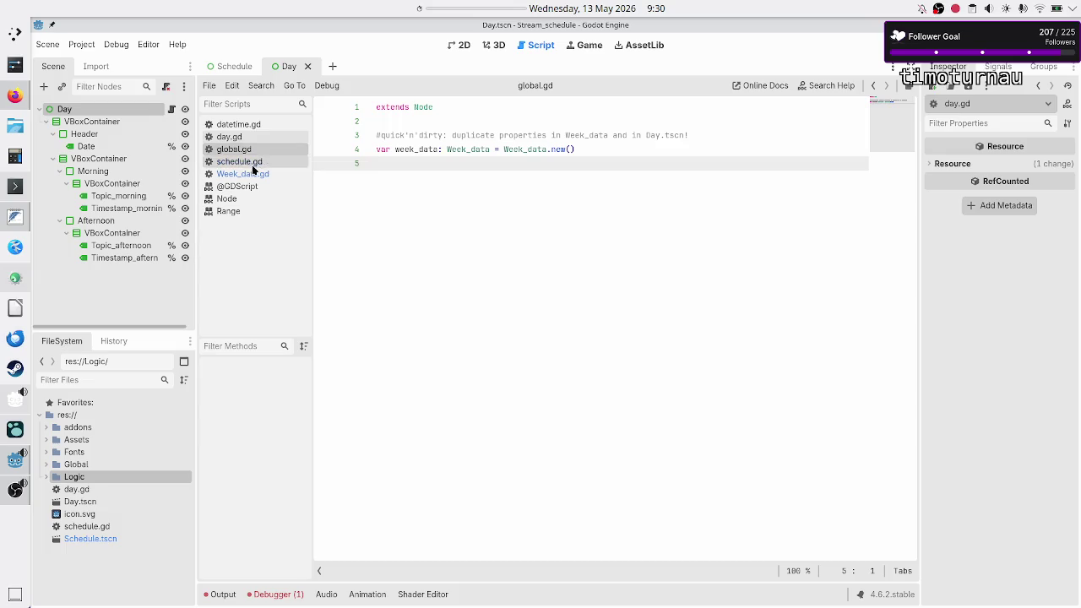
pyautogui.click(257, 162)
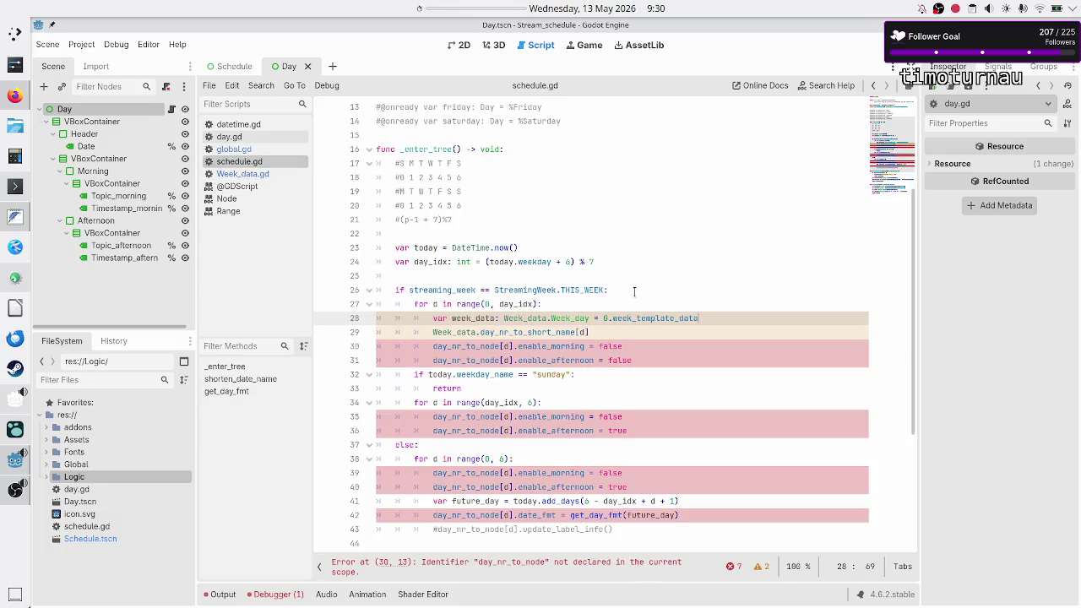
# Step: Change line 28's initializer to G.week_data.template[ using autocomplete
pyautogui.press('BackSpace')
pyautogui.press('BackSpace')
pyautogui.press('BackSpace')
pyautogui.write('data.tem')
pyautogui.press('Return')
pyautogui.write('[')
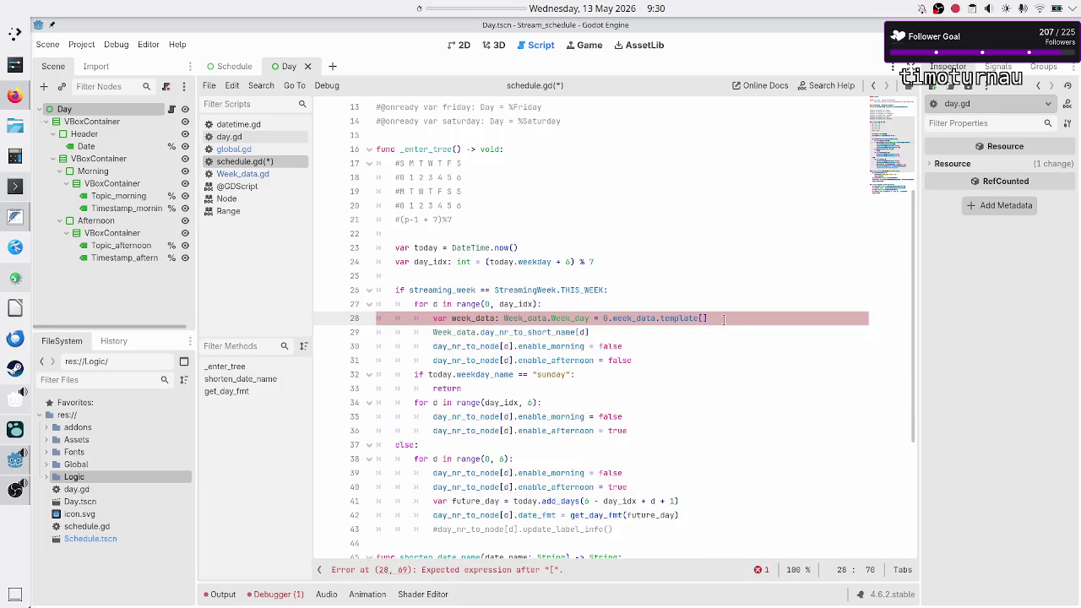
# Step: Move the Week_data.day_nr_to_short_name[d] lookup from line 29 into line 28's template brackets
pyautogui.click(253, 173)
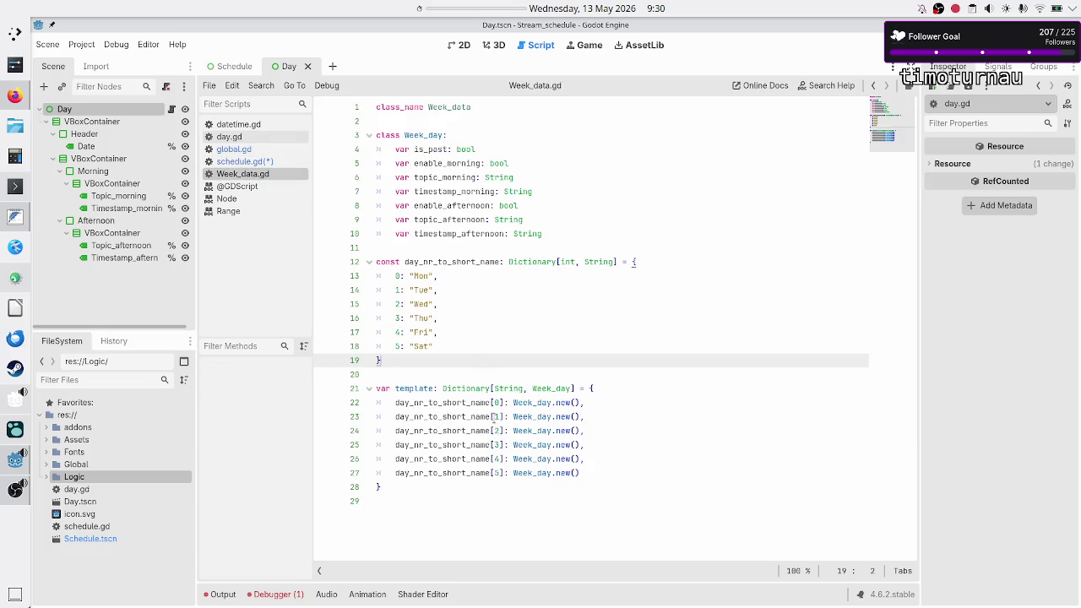
pyautogui.doubleClick(438, 406)
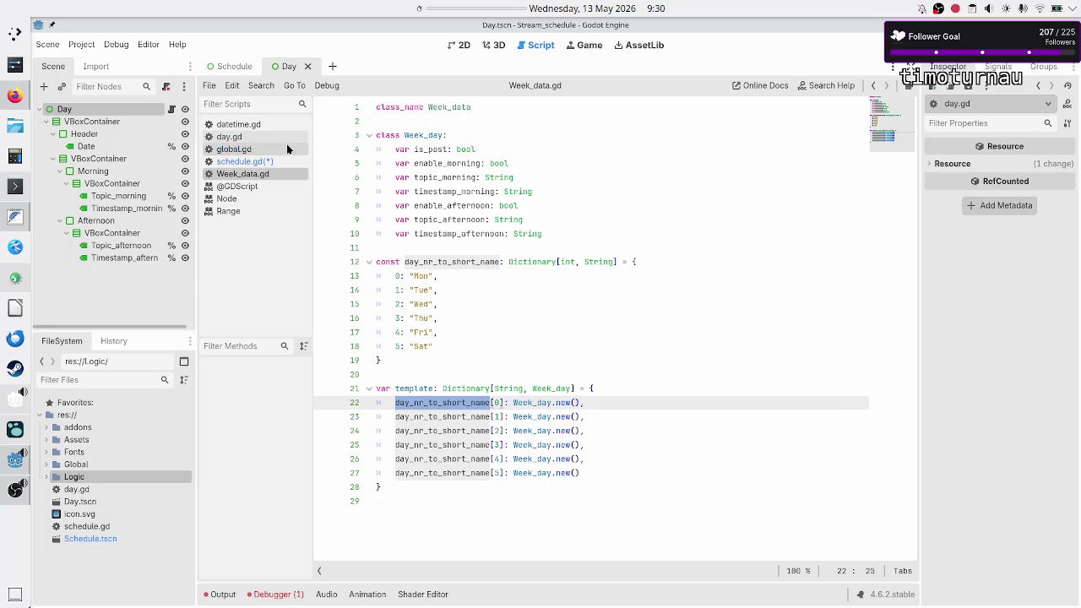
pyautogui.click(265, 161)
pyautogui.click(595, 332)
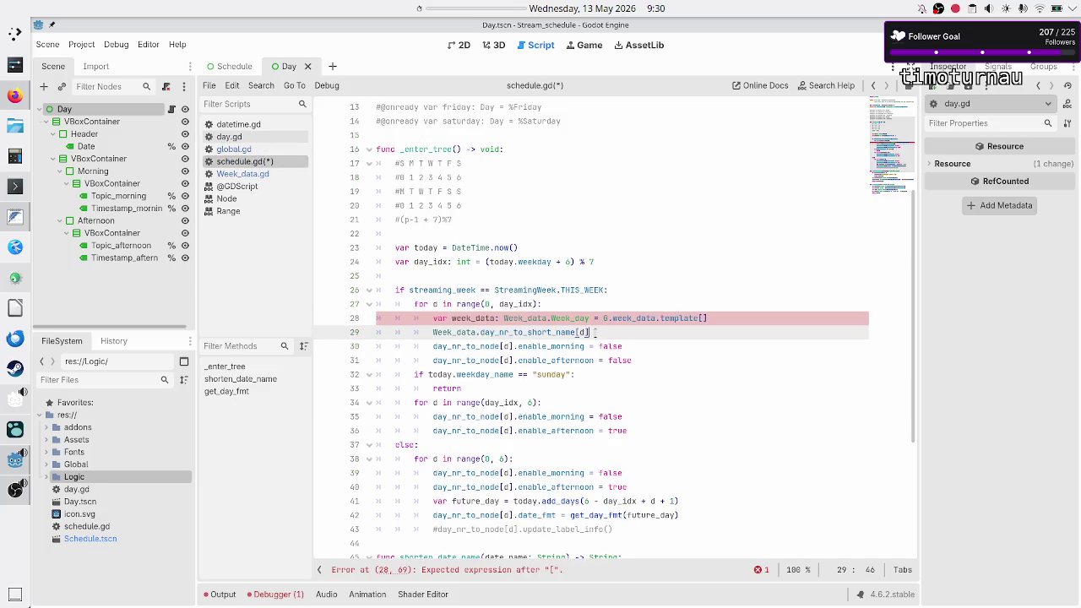
pyautogui.hotkey('shift', 'Left')
pyautogui.hotkey('shift', 'Left')
pyautogui.hotkey('shift', 'Left')
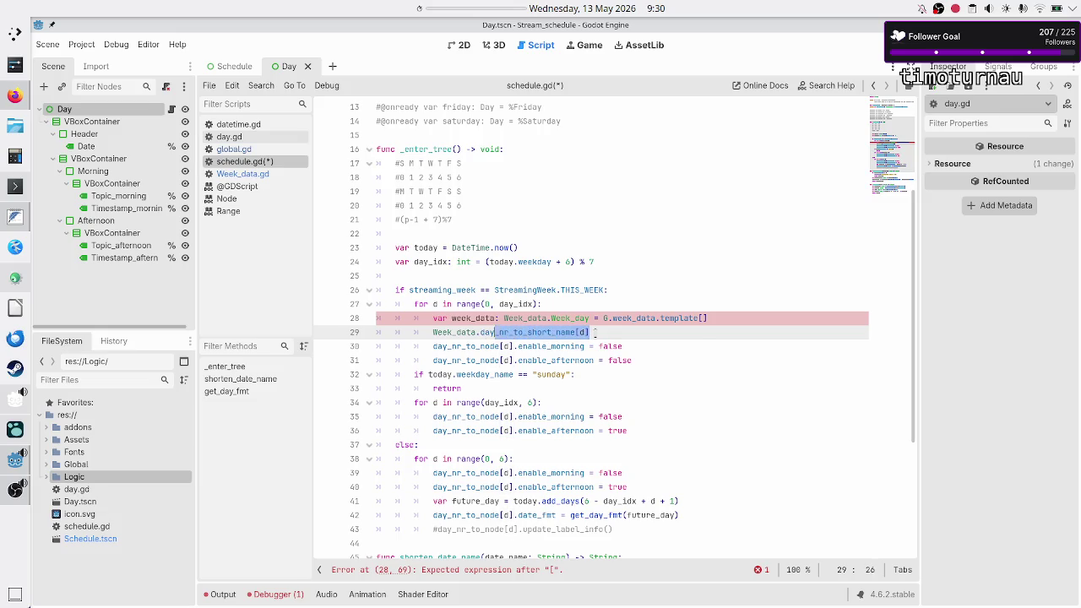
pyautogui.hotkey('shift', 'Left')
pyautogui.hotkey('shift', 'Left')
pyautogui.hotkey('shift', 'Left')
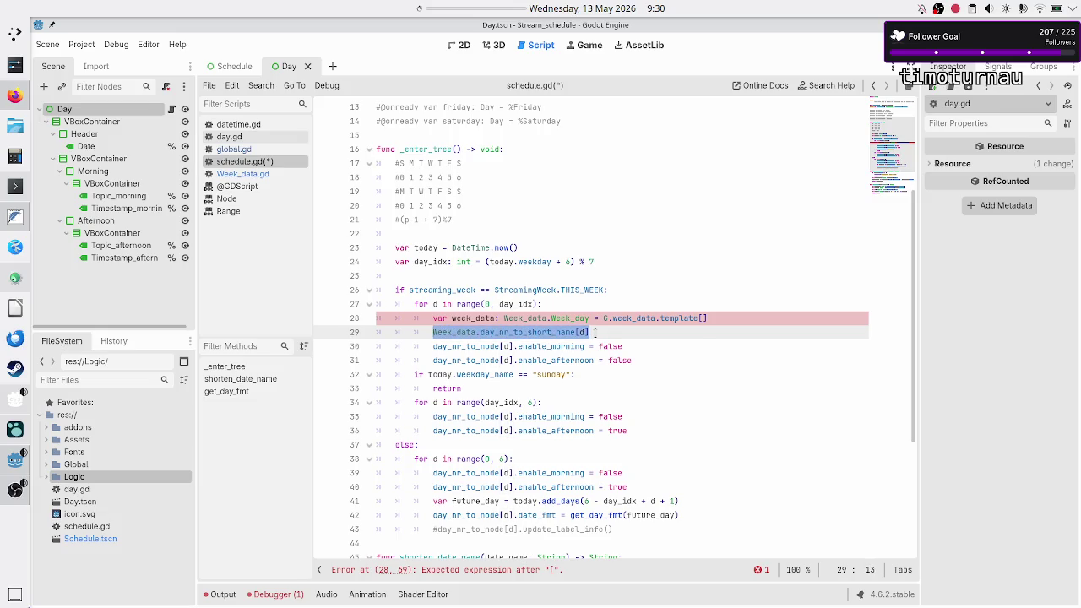
pyautogui.press('BackSpace')
pyautogui.press('BackSpace')
pyautogui.press('BackSpace')
pyautogui.press('BackSpace')
pyautogui.press('Left')
pyautogui.write('Week_data.day_nr_to_short_name[d]')
# Step: Rename line 28's variable to week_day and use week_day instead of day_nr_to_node[d] on line 29
pyautogui.press('Right')
pyautogui.press('Down')
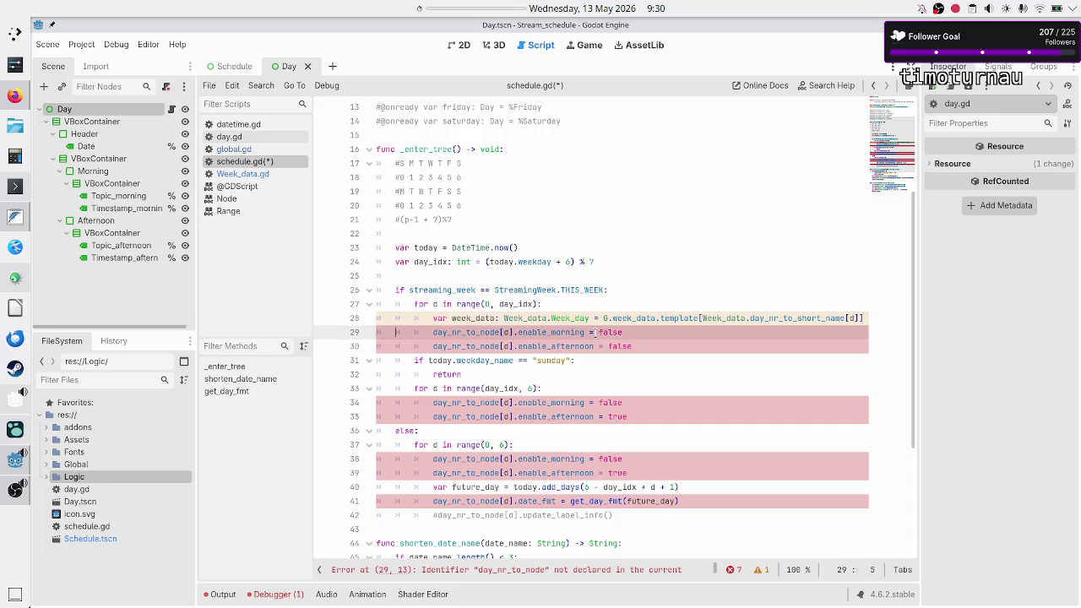
pyautogui.press('Home')
pyautogui.hotkey('shift', 'Right')
pyautogui.hotkey('shift', 'Right')
pyautogui.hotkey('shift', 'Right')
pyautogui.hotkey('shift', 'Right')
pyautogui.hotkey('shift', 'Right')
pyautogui.hotkey('shift', 'Right')
pyautogui.hotkey('shift', 'Left')
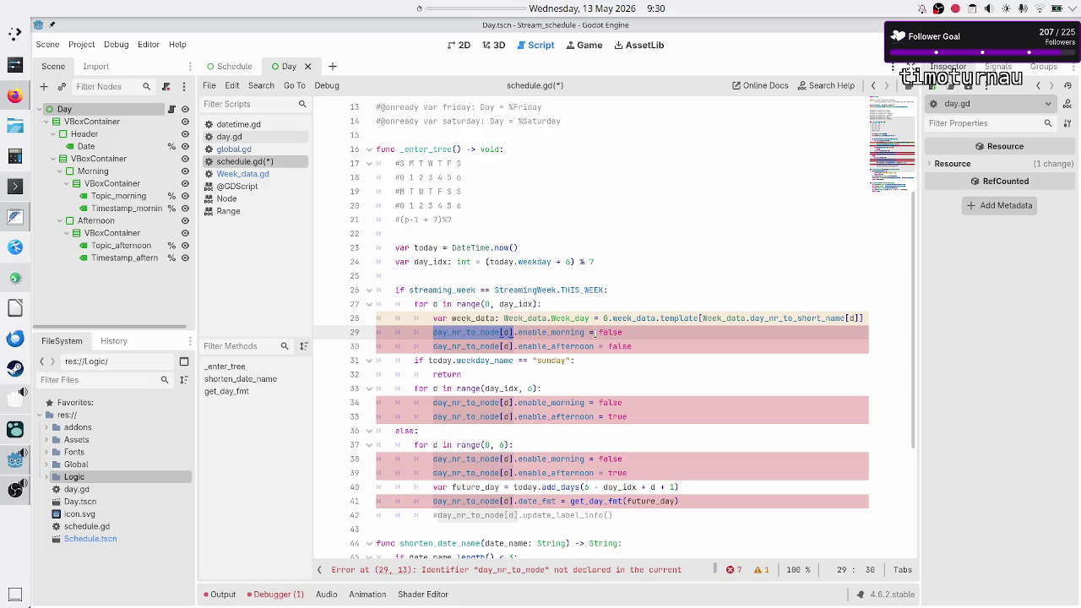
pyautogui.write('wee')
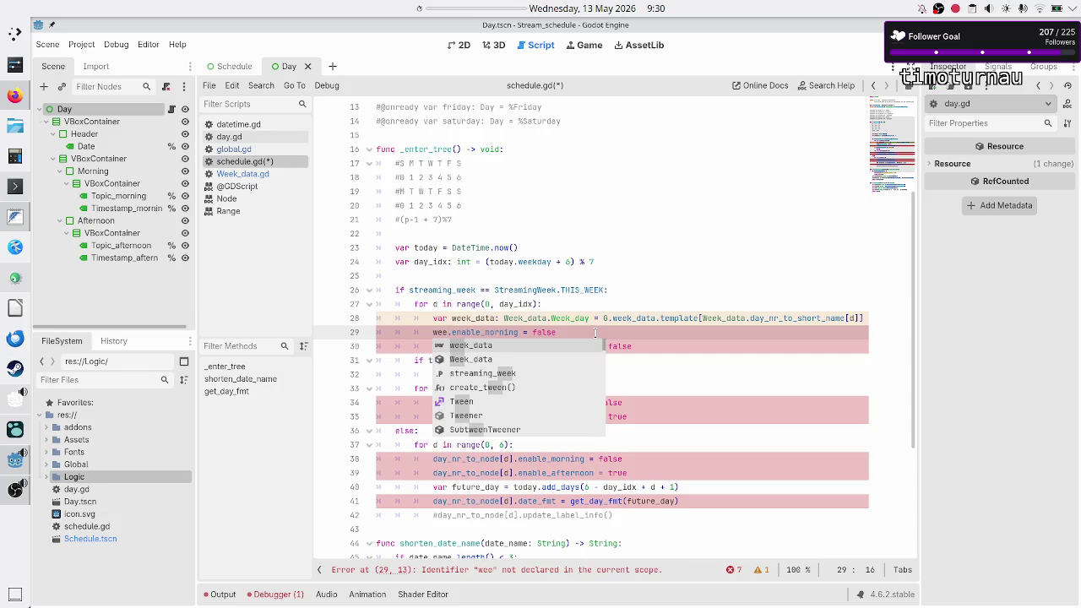
pyautogui.press('Escape')
pyautogui.press('Up')
pyautogui.press('Up')
pyautogui.press('Down')
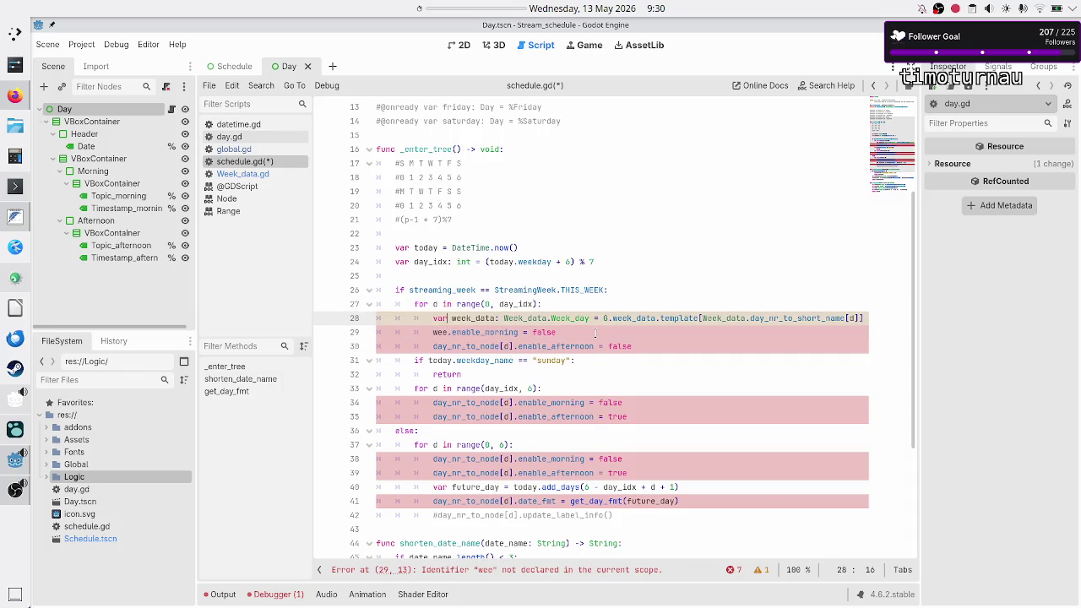
pyautogui.press('Right')
pyautogui.press('Right')
pyautogui.press('Right')
pyautogui.press('BackSpace')
pyautogui.press('BackSpace')
pyautogui.write('y')
pyautogui.press('Down')
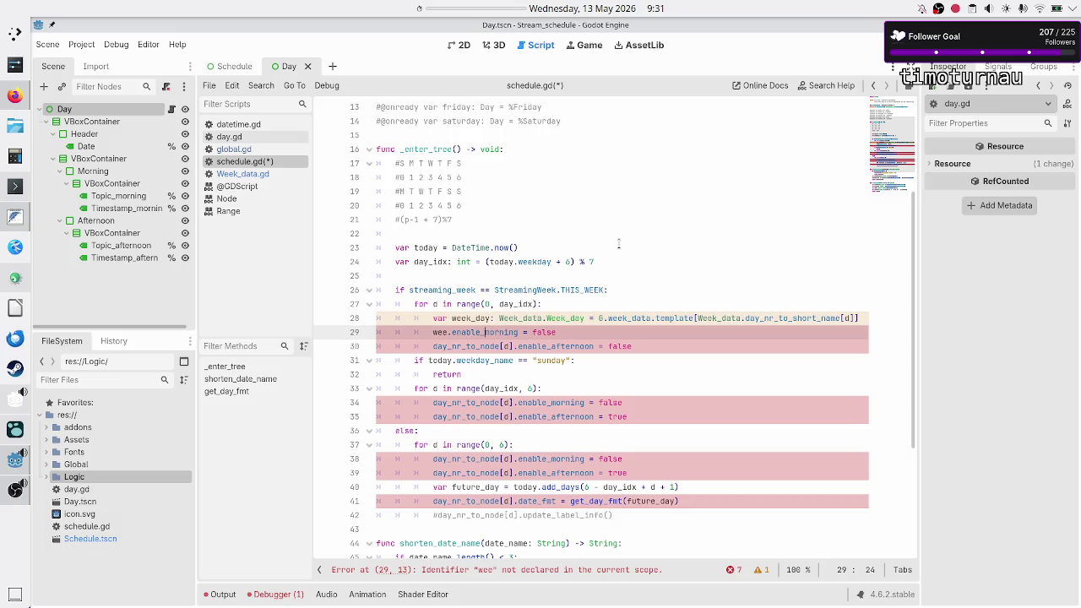
pyautogui.press('Left')
pyautogui.press('Left')
pyautogui.press('Left')
pyautogui.write('k_day')
pyautogui.press('Down')
pyautogui.press('Up')
pyautogui.hotkey('shift', 'Left')
pyautogui.hotkey('shift', 'Left')
pyautogui.hotkey('shift', 'Left')
pyautogui.hotkey('shift', 'Left')
pyautogui.hotkey('ctrl', 'c')
# Step: Replace day_nr_to_node[d] with week_day on lines 30, 34 and 35
pyautogui.press('Down')
pyautogui.hotkey('shift', 'Right')
pyautogui.hotkey('shift', 'Right')
pyautogui.hotkey('shift', 'Right')
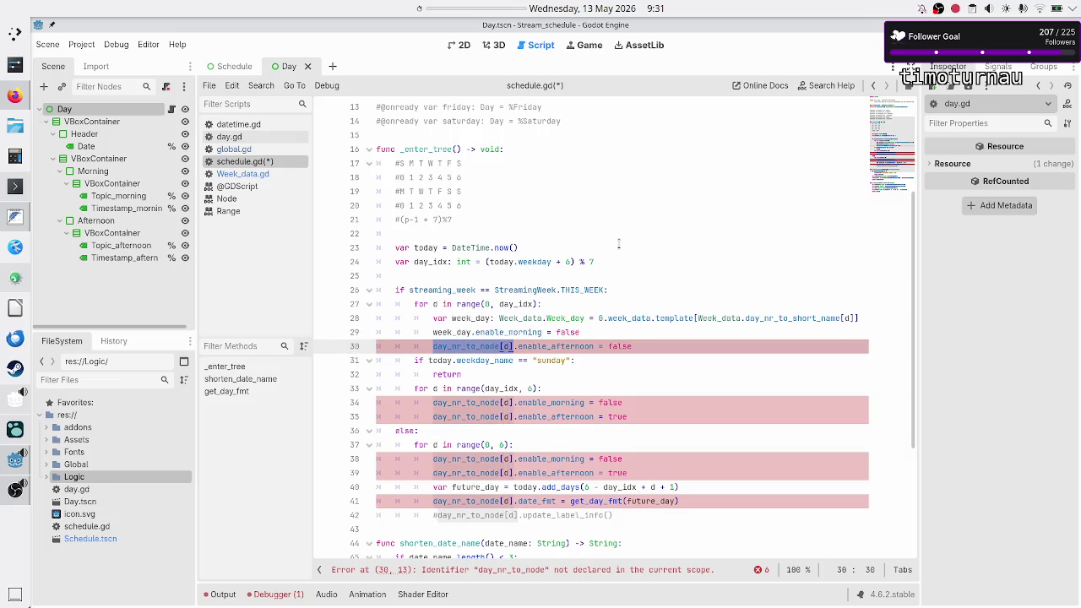
pyautogui.hotkey('ctrl', 'v')
pyautogui.press('Down')
pyautogui.press('Down')
pyautogui.press('Down')
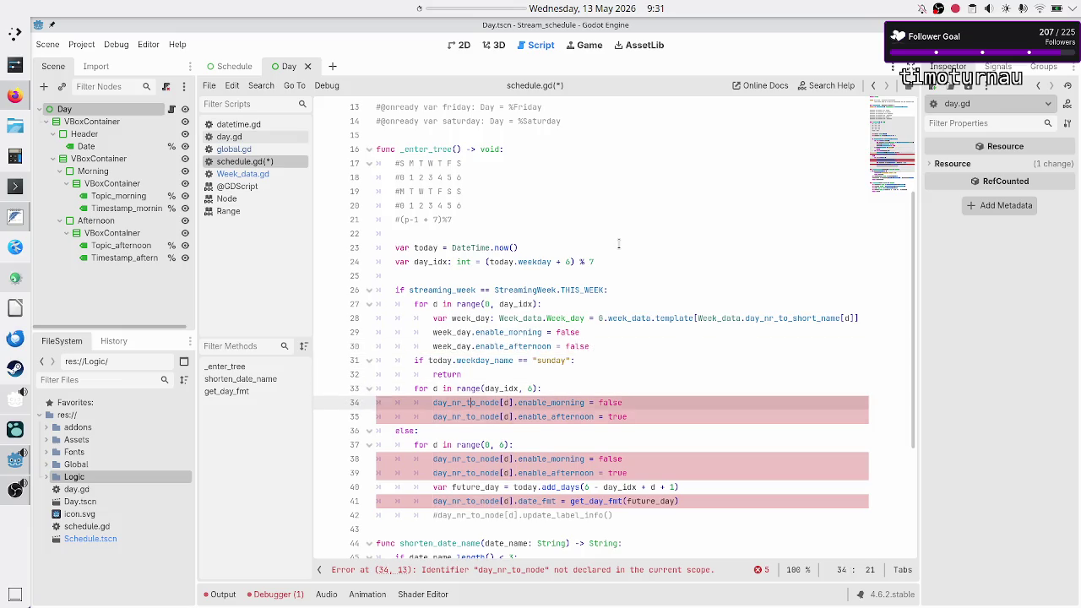
pyautogui.press('Down')
pyautogui.press('Left')
pyautogui.press('Left')
pyautogui.press('Left')
pyautogui.press('Up')
pyautogui.hotkey('shift', 'Right')
pyautogui.hotkey('shift', 'Right')
pyautogui.hotkey('shift', 'Right')
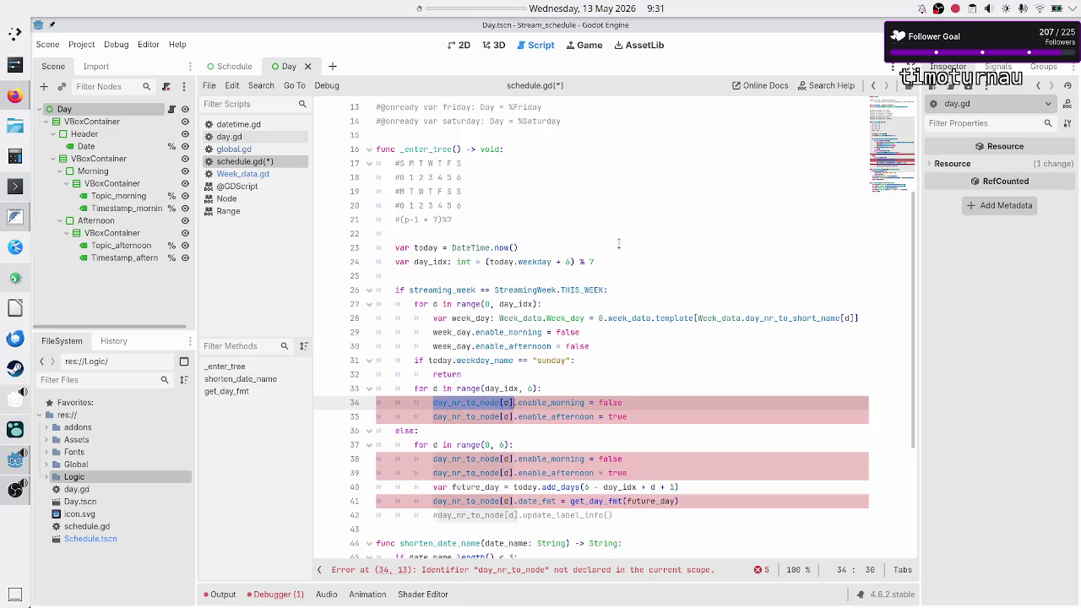
pyautogui.hotkey('ctrl', 'v')
pyautogui.press('Down')
pyautogui.press('Left')
pyautogui.press('Left')
pyautogui.press('Left')
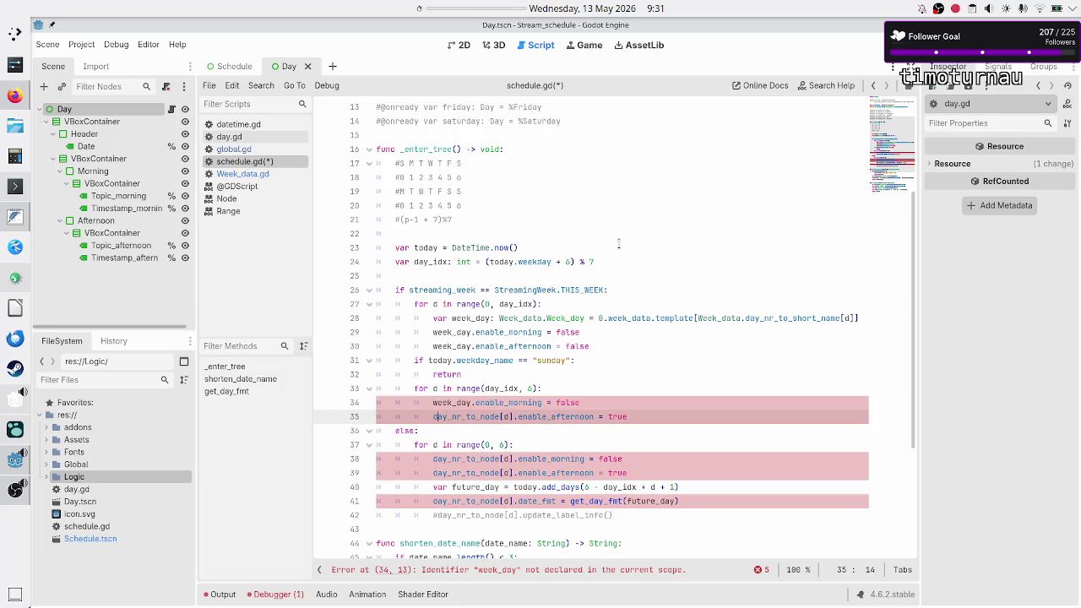
pyautogui.hotkey('shift', 'Right')
pyautogui.hotkey('shift', 'Right')
pyautogui.hotkey('shift', 'Right')
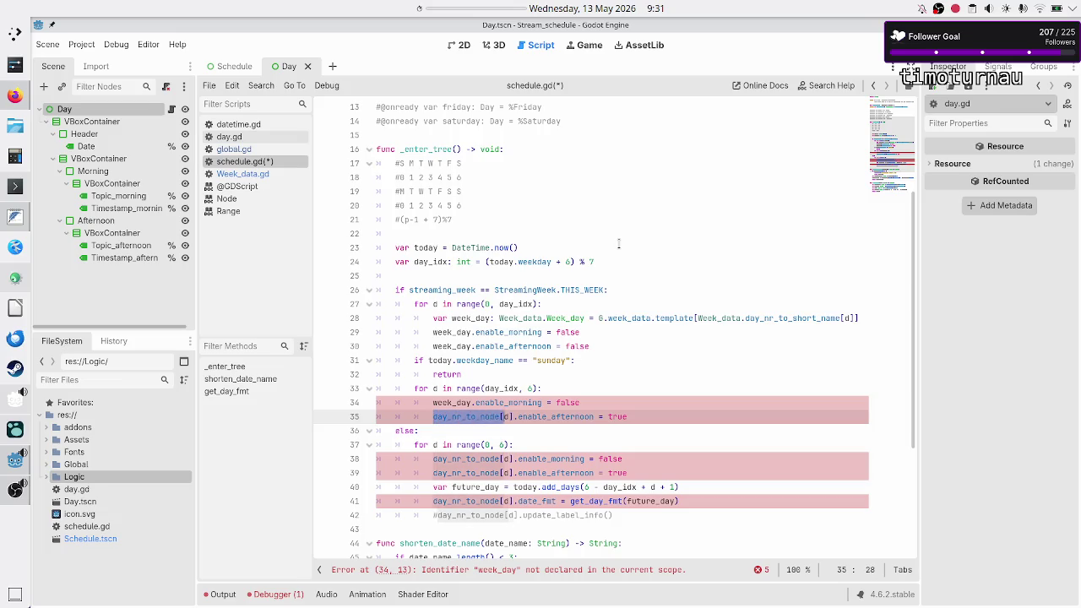
pyautogui.hotkey('ctrl', 'v')
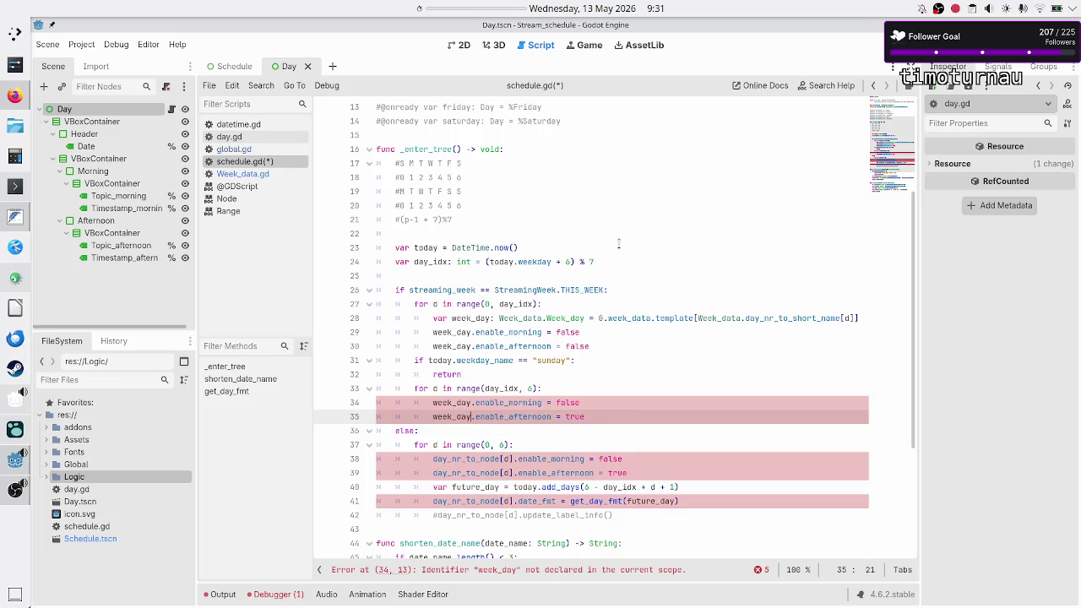
# Step: Copy the whole week_day declaration line 28
pyautogui.press('Up')
pyautogui.press('Up')
pyautogui.press('Up')
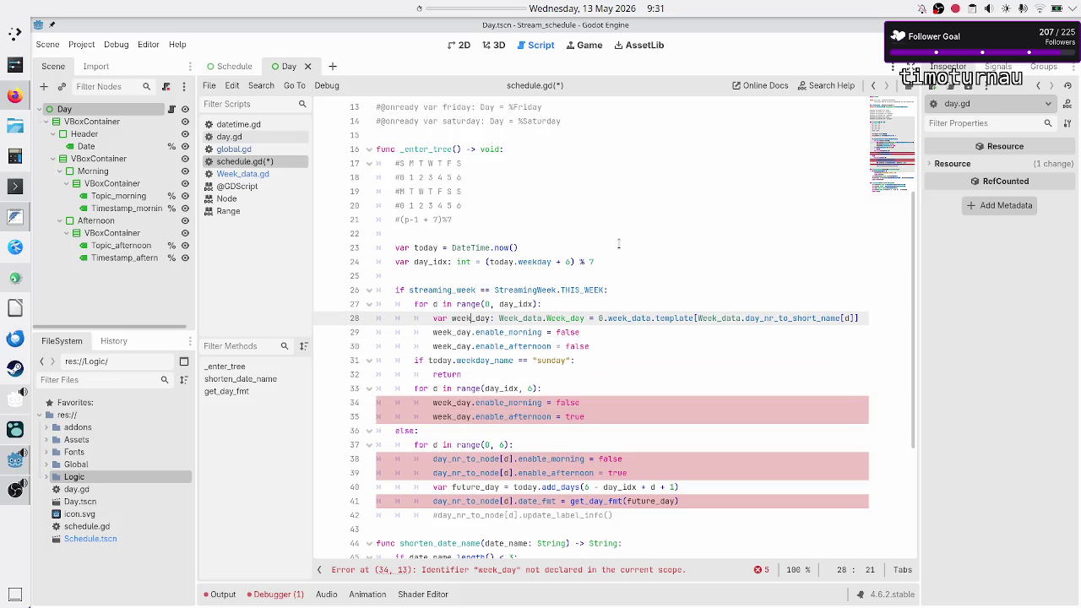
pyautogui.press('Left')
pyautogui.press('Left')
pyautogui.press('Left')
pyautogui.hotkey('shift', 'End')
pyautogui.hotkey('ctrl', 'c')
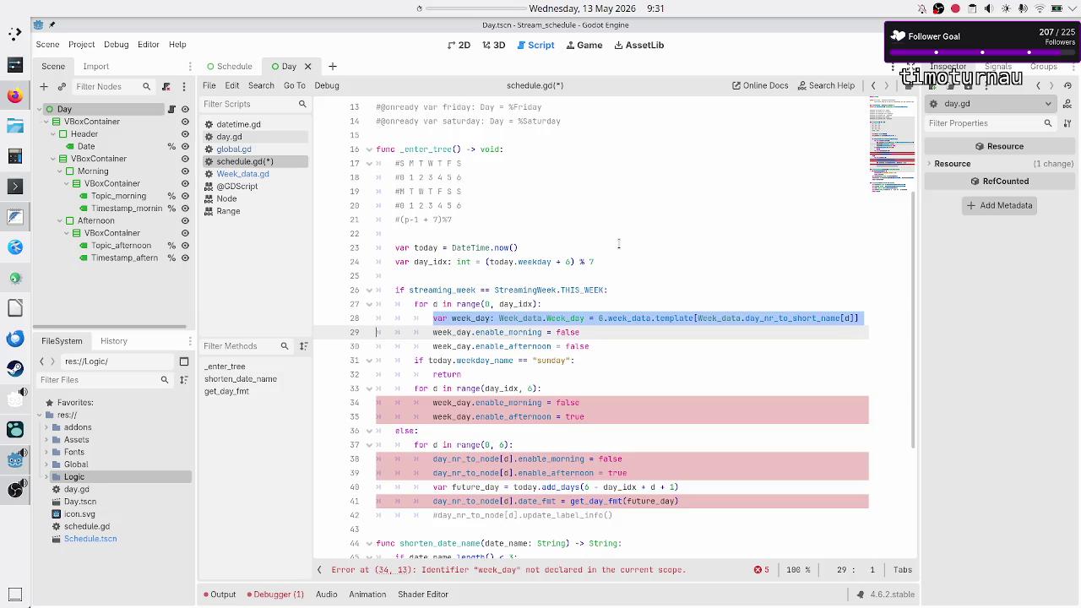
pyautogui.press('Down')
pyautogui.press('Down')
pyautogui.press('Down')
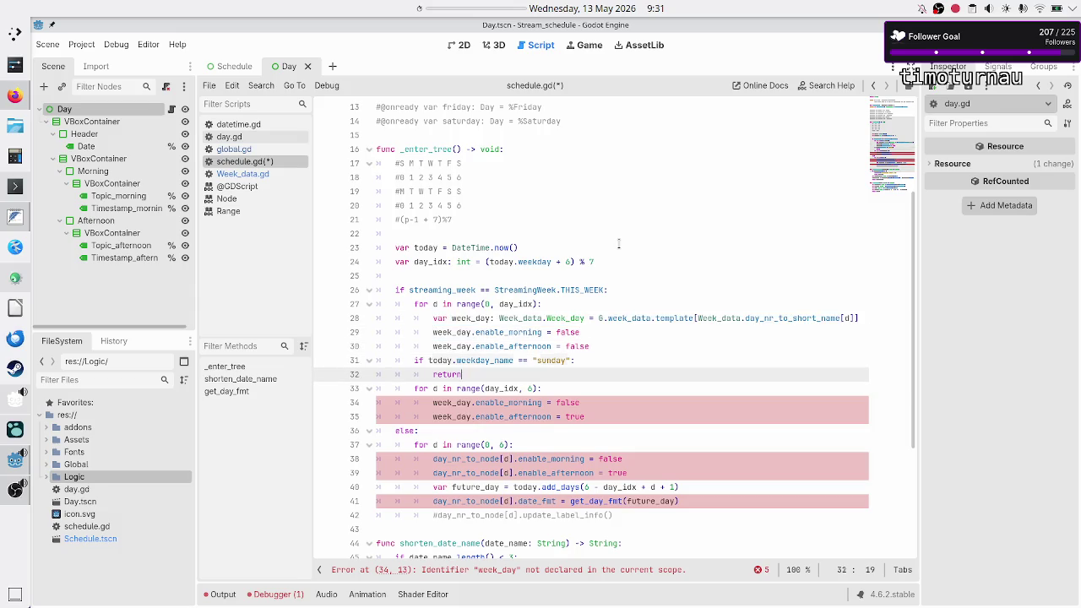
# Step: Paste the week_day declaration into the second loop and the else loop
pyautogui.press('Down')
pyautogui.press('End')
pyautogui.press('Return')
pyautogui.hotkey('ctrl', 'v')
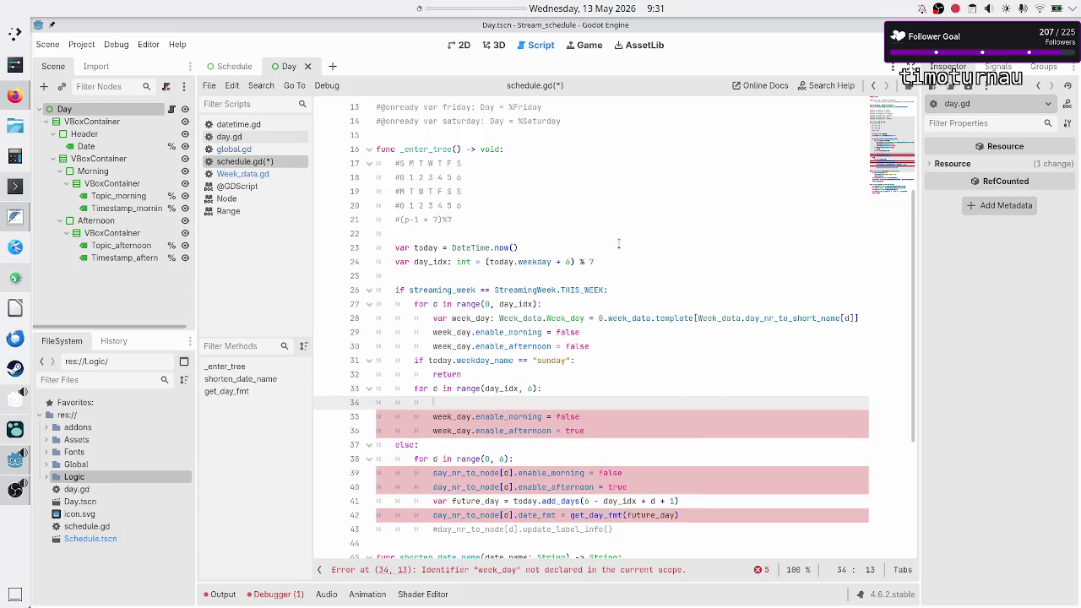
pyautogui.press('Down')
pyautogui.press('Down')
pyautogui.press('Home')
pyautogui.press('Down')
pyautogui.press('Down')
pyautogui.press('Down')
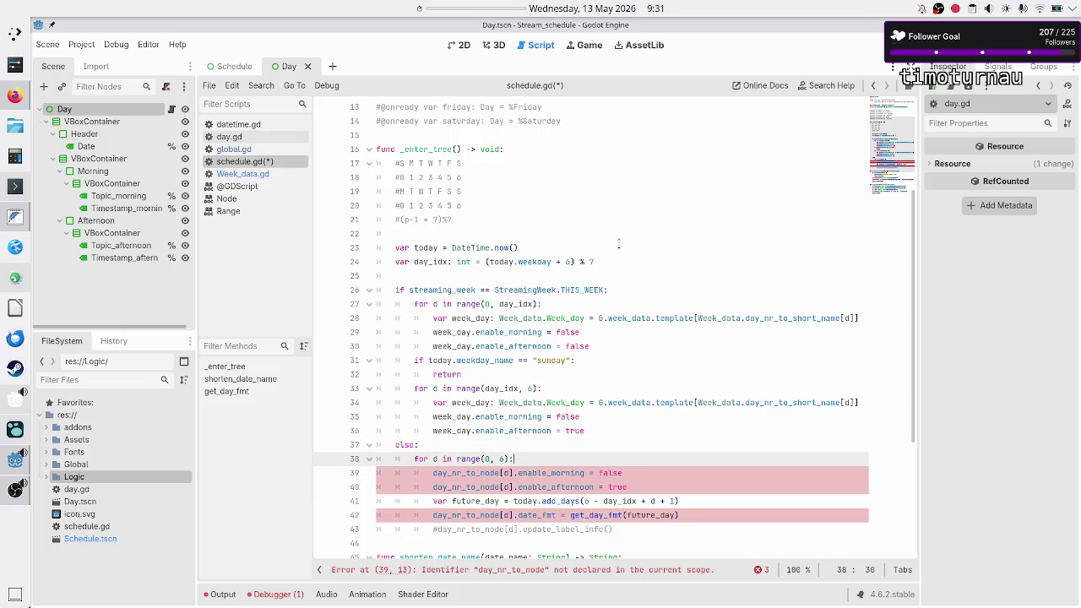
pyautogui.hotkey('ctrl', 'v')
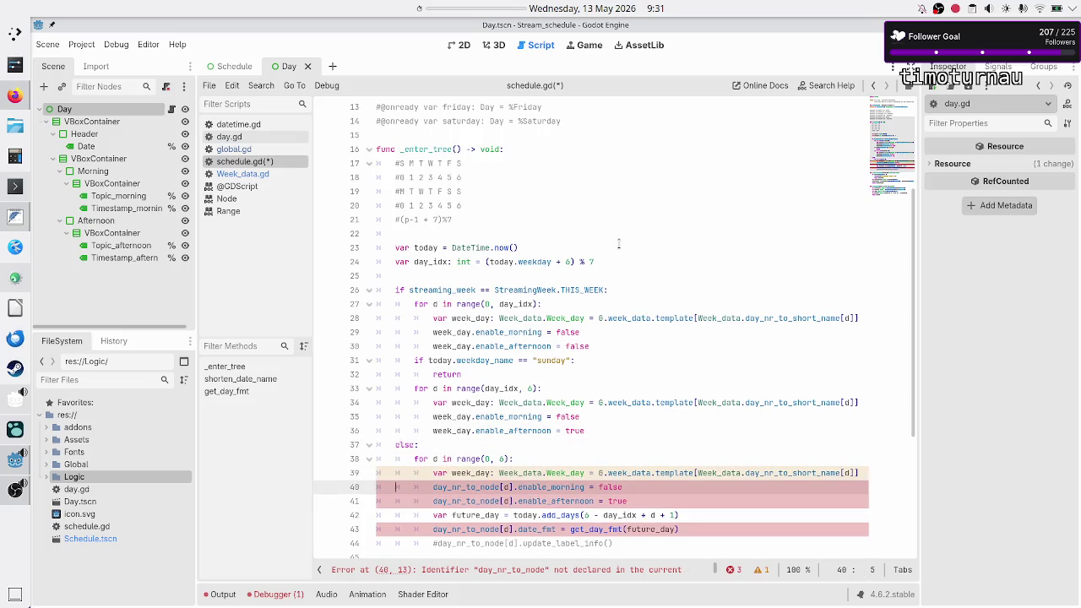
# Step: Replace day_nr_to_node[d] with week_day on lines 40 and 41
pyautogui.hotkey('shift', 'Right')
pyautogui.hotkey('shift', 'Right')
pyautogui.hotkey('shift', 'Right')
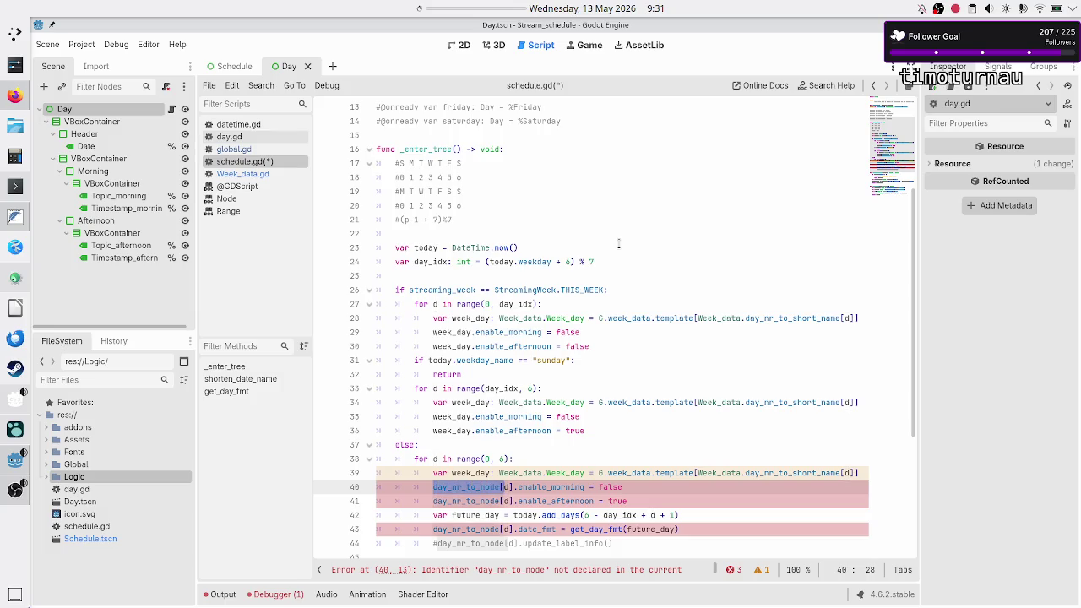
pyautogui.hotkey('shift', 'Right')
pyautogui.write('week_day')
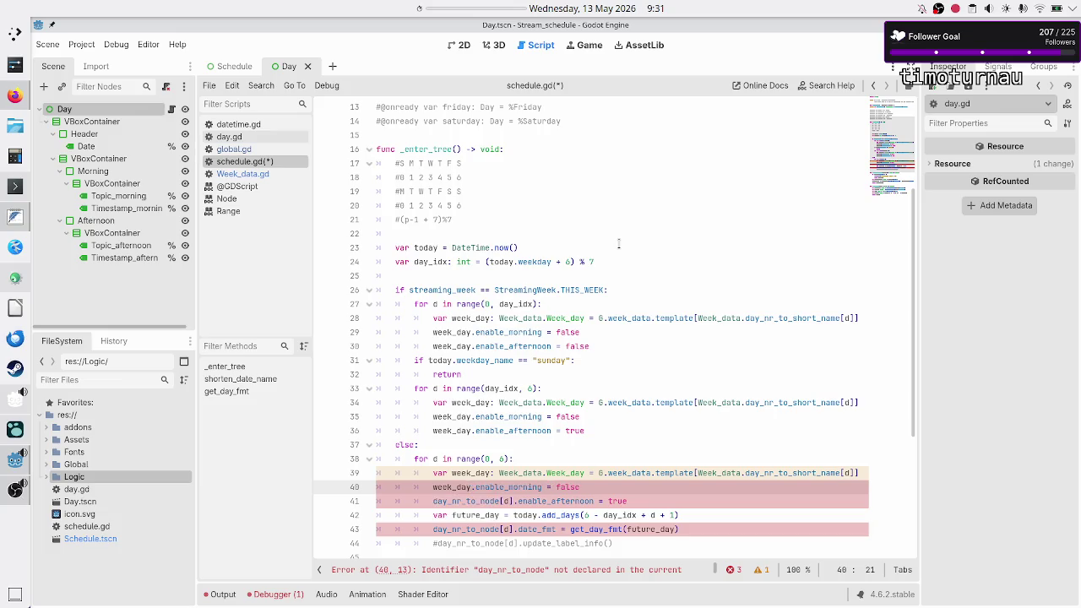
pyautogui.hotkey('shift', 'Left')
pyautogui.hotkey('shift', 'Left')
pyautogui.hotkey('shift', 'Left')
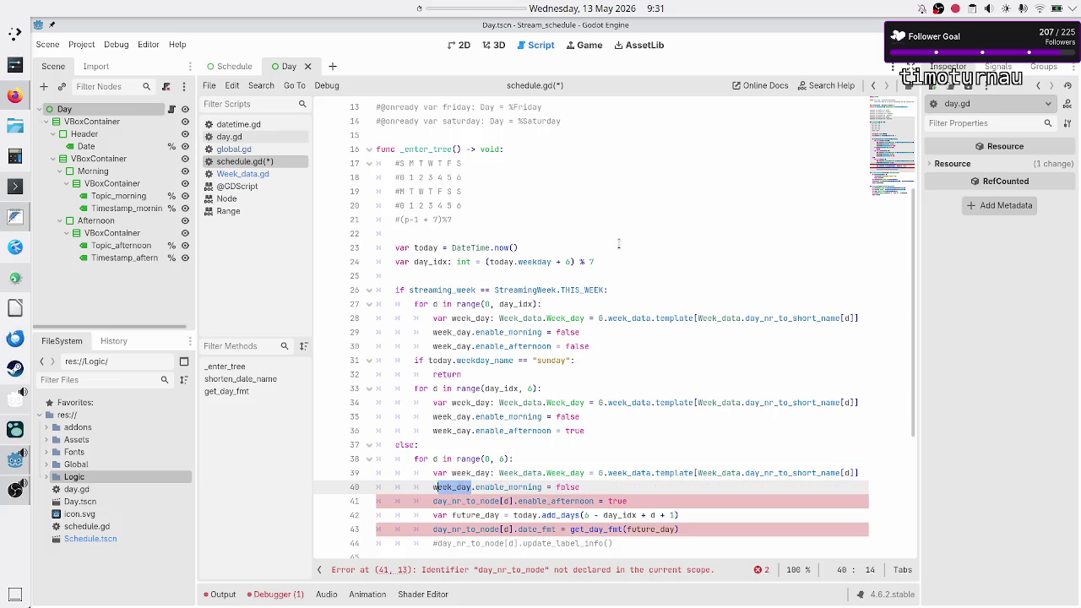
pyautogui.hotkey('shift', 'Left')
pyautogui.hotkey('ctrl', 'c')
pyautogui.press('Down')
pyautogui.hotkey('shift', 'Right')
pyautogui.hotkey('shift', 'Right')
pyautogui.hotkey('shift', 'Right')
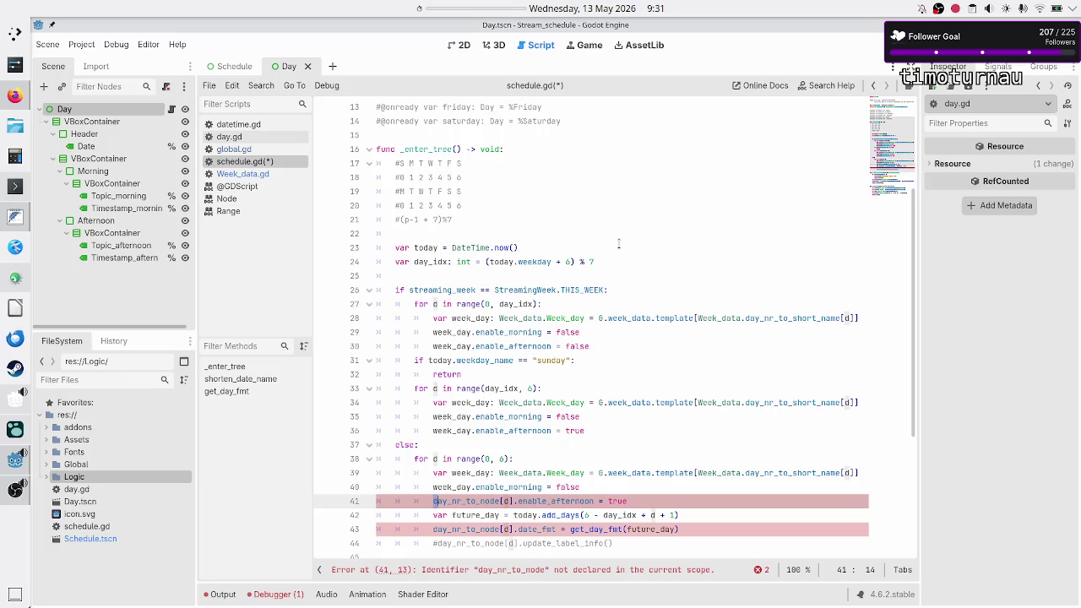
pyautogui.hotkey('shift', 'Right')
pyautogui.hotkey('ctrl', 'v')
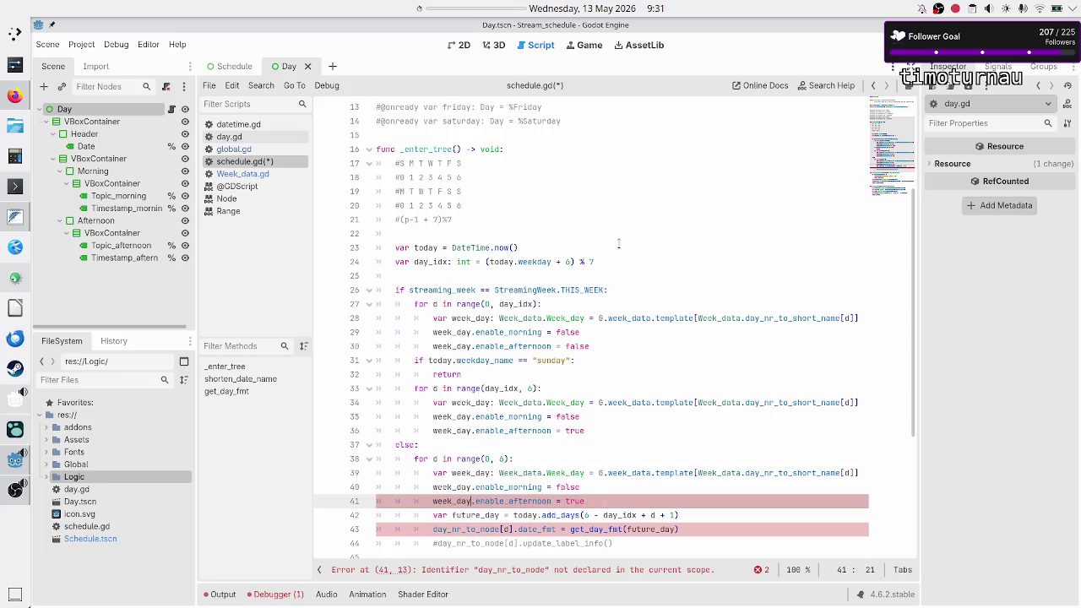
# Step: Make line 43 set date_fmt on week_day, then save schedule.gd
pyautogui.press('Down')
pyautogui.press('Down')
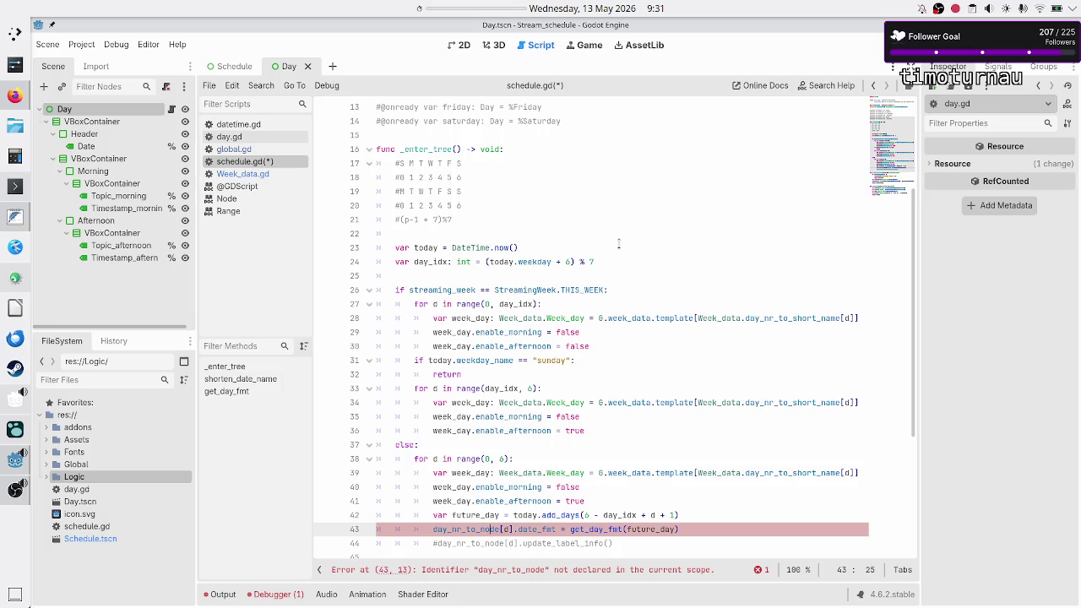
pyautogui.press('BackSpace')
pyautogui.press('BackSpace')
pyautogui.press('BackSpace')
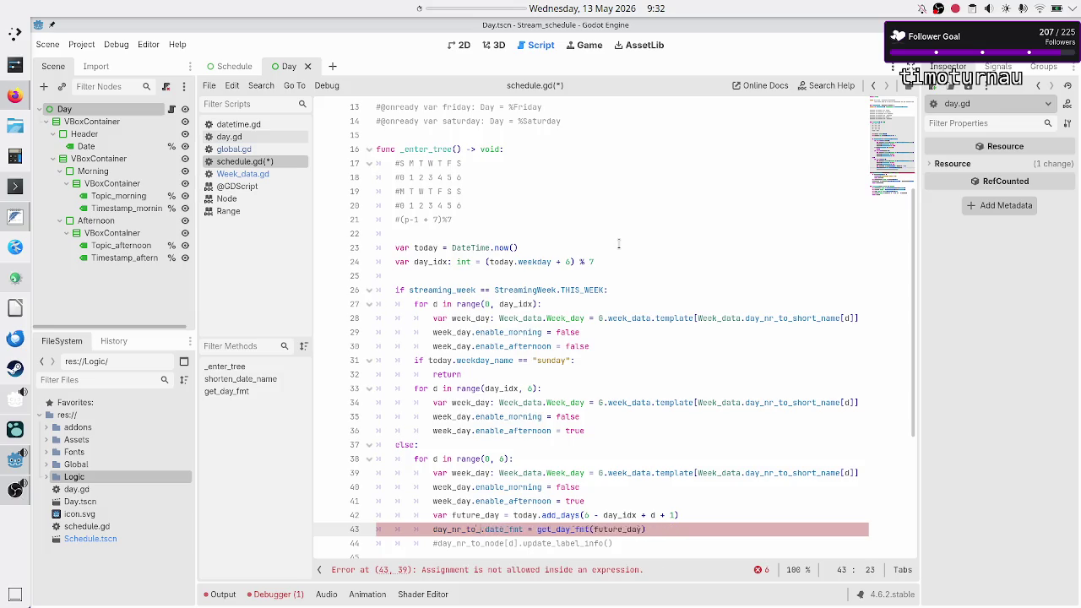
pyautogui.press('BackSpace')
pyautogui.hotkey('ctrl', 'v')
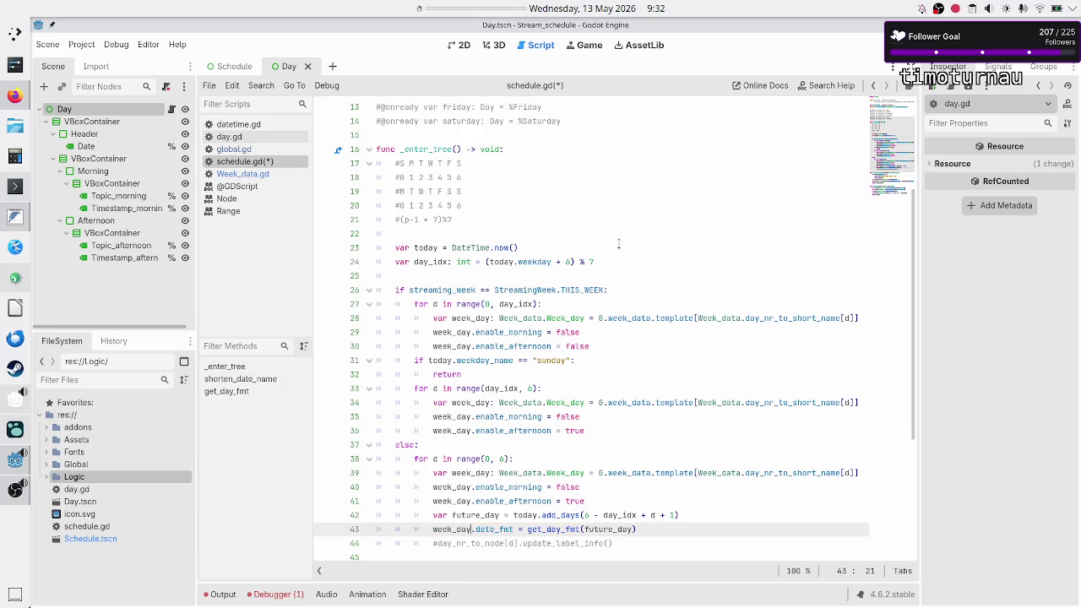
pyautogui.press('Down')
pyautogui.press('Down')
pyautogui.press('Down')
pyautogui.press('Down')
pyautogui.press('Down')
pyautogui.press('Down')
pyautogui.hotkey('ctrl', 's')
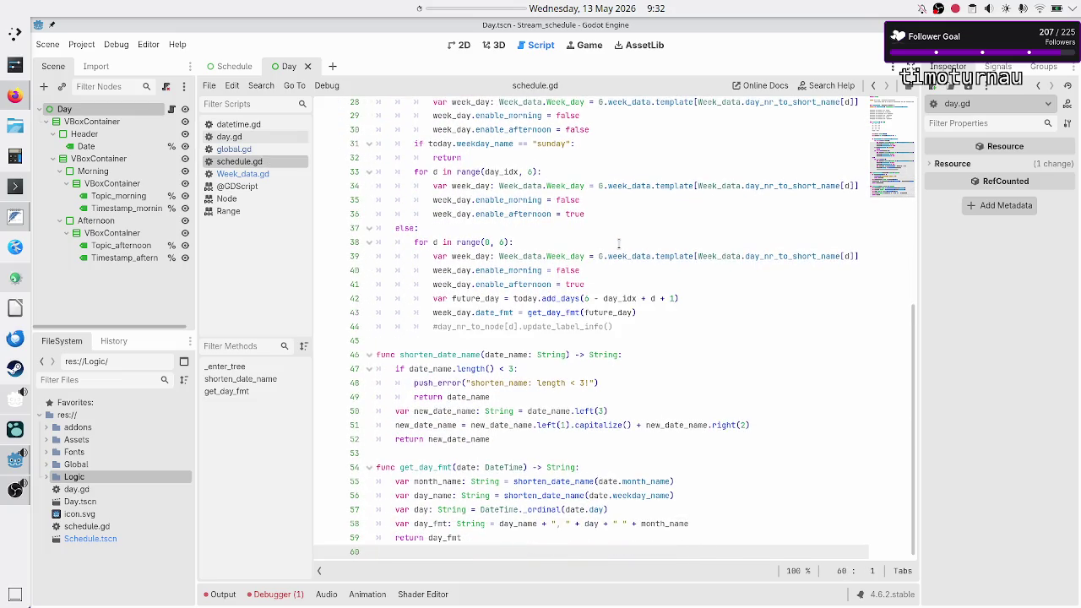
pyautogui.scroll(4, 600, 230)
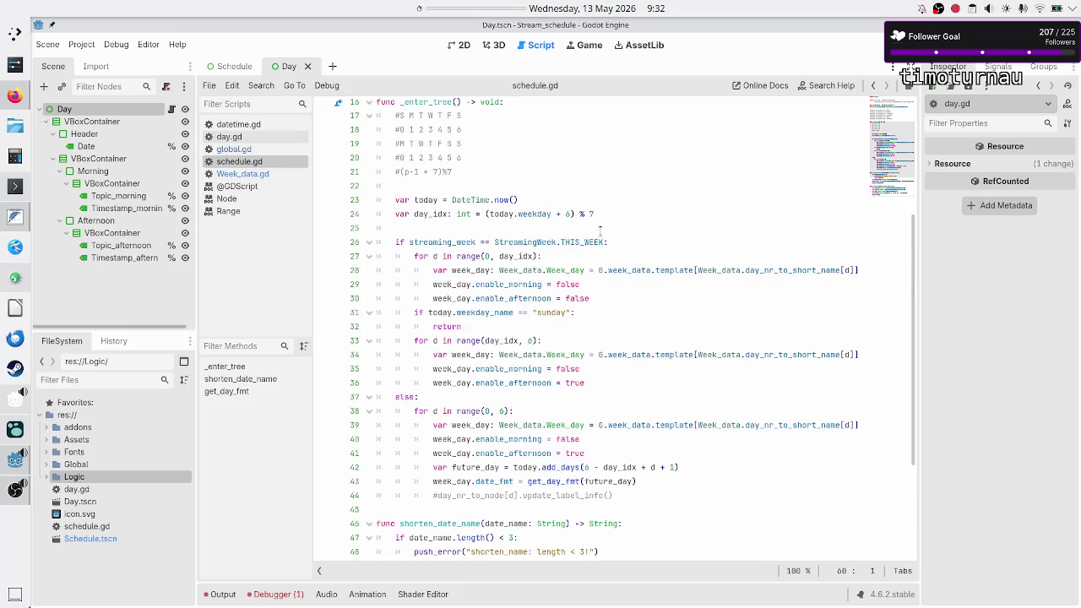
pyautogui.scroll(2, 600, 230)
pyautogui.scroll(3, 601, 230)
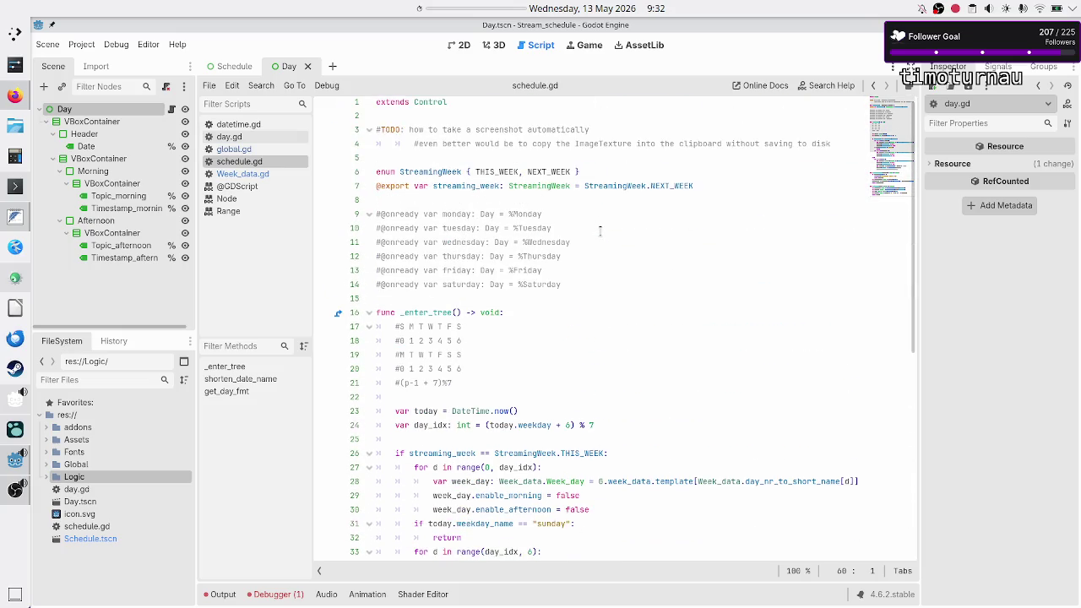
pyautogui.click(510, 214)
pyautogui.press('Up')
pyautogui.hotkey('shift', 'Down')
pyautogui.hotkey('shift', 'Down')
pyautogui.hotkey('shift', 'Down')
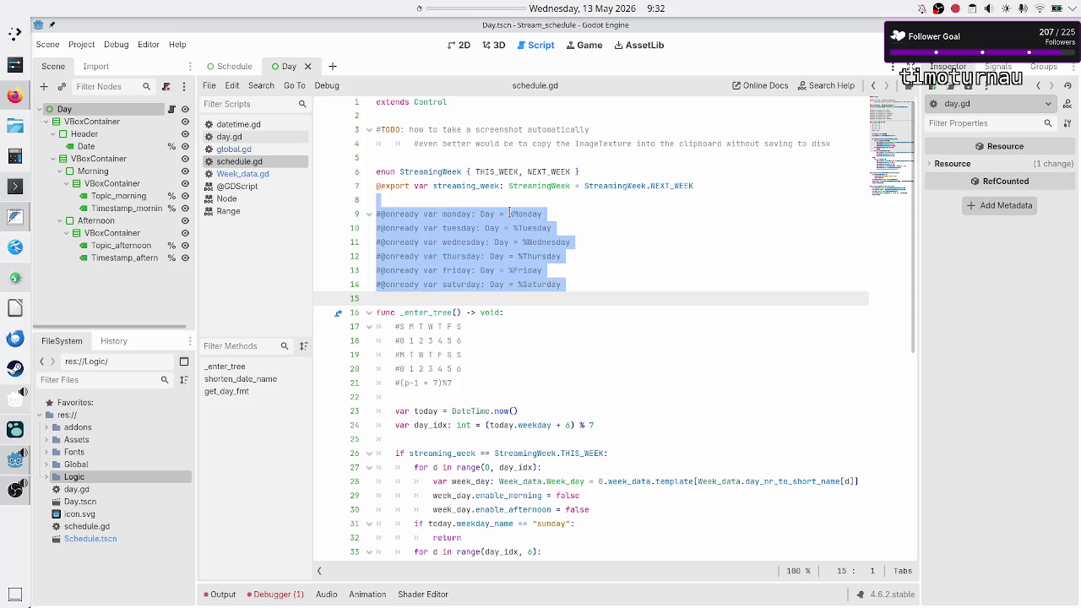
pyautogui.press('Delete')
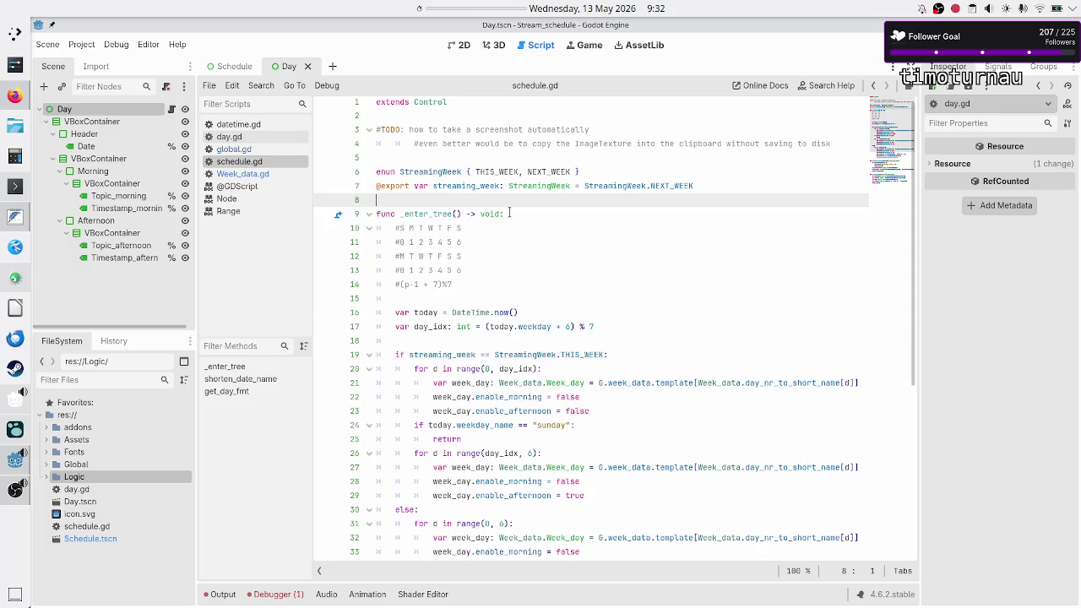
# Step: Remove the blank line after day_idx and save schedule.gd
pyautogui.press('Down')
pyautogui.press('Down')
pyautogui.press('Down')
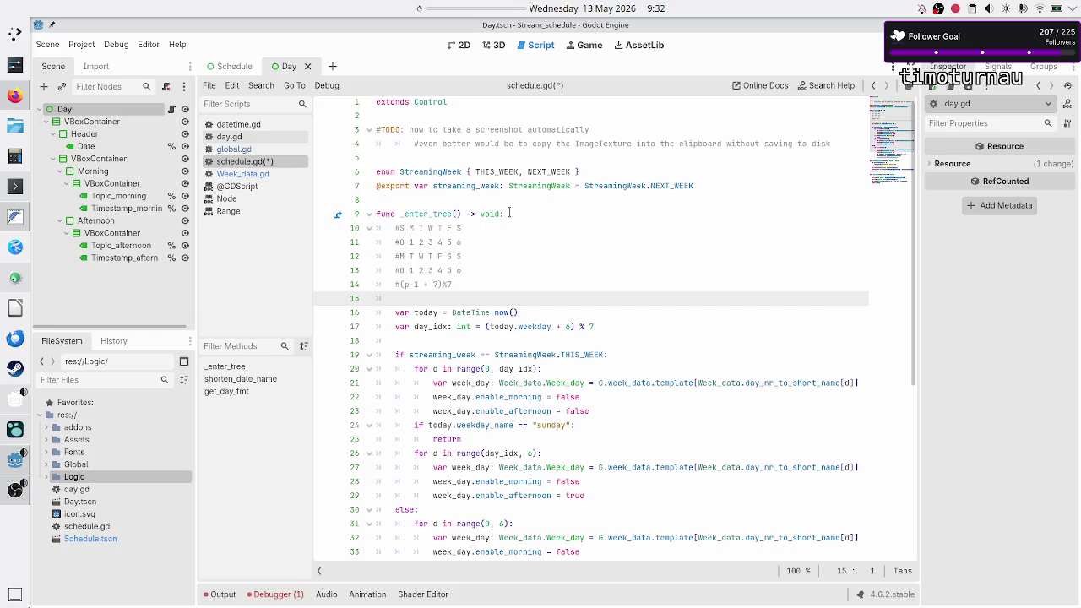
pyautogui.press('Down')
pyautogui.press('Down')
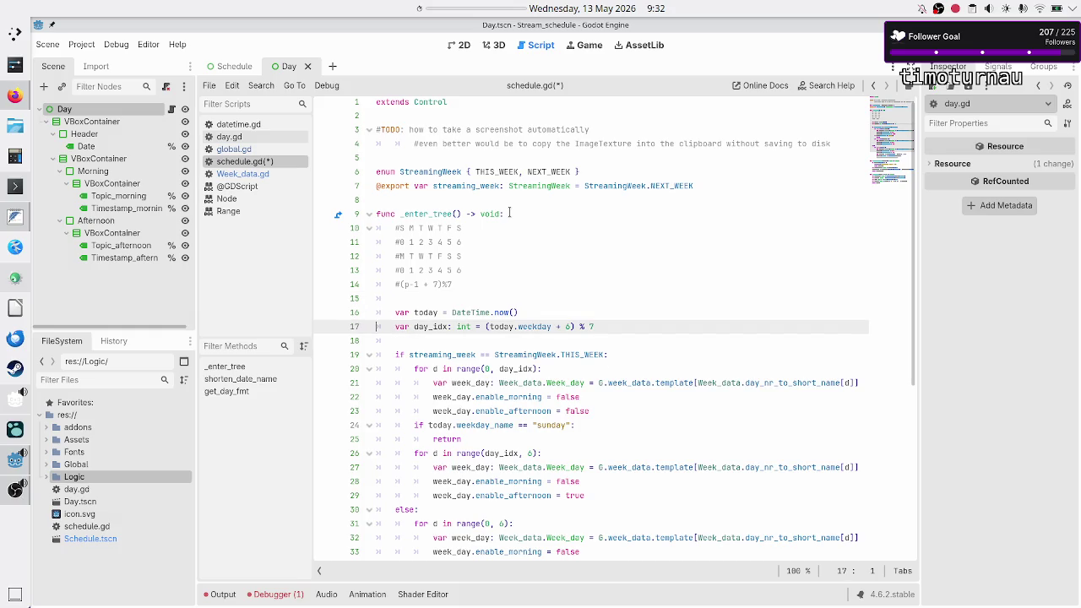
pyautogui.press('Down')
pyautogui.press('Down')
pyautogui.press('Up')
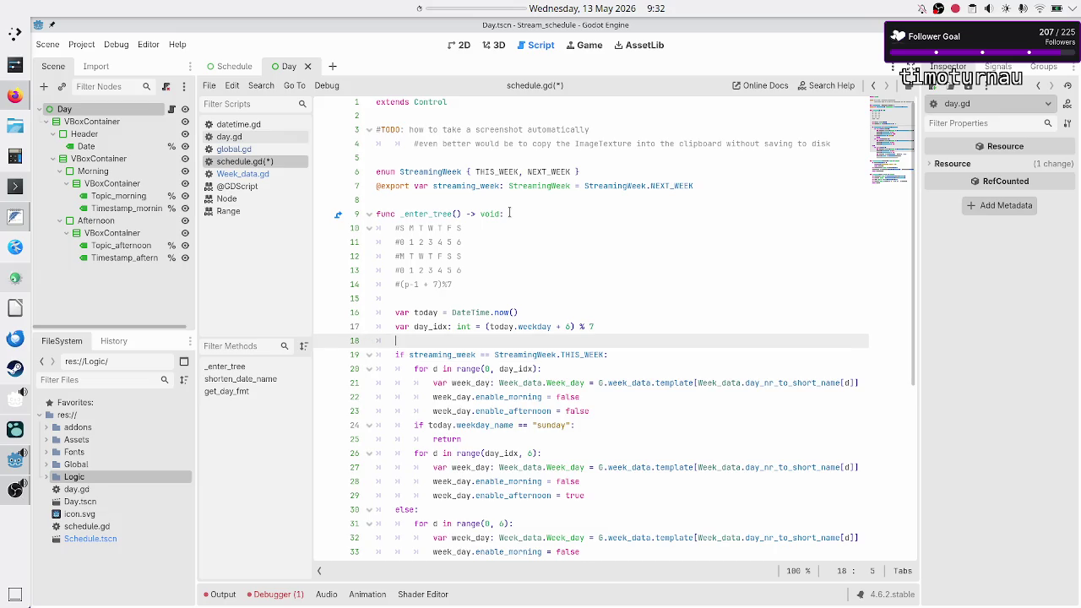
pyautogui.press('BackSpace')
pyautogui.hotkey('ctrl', 's')
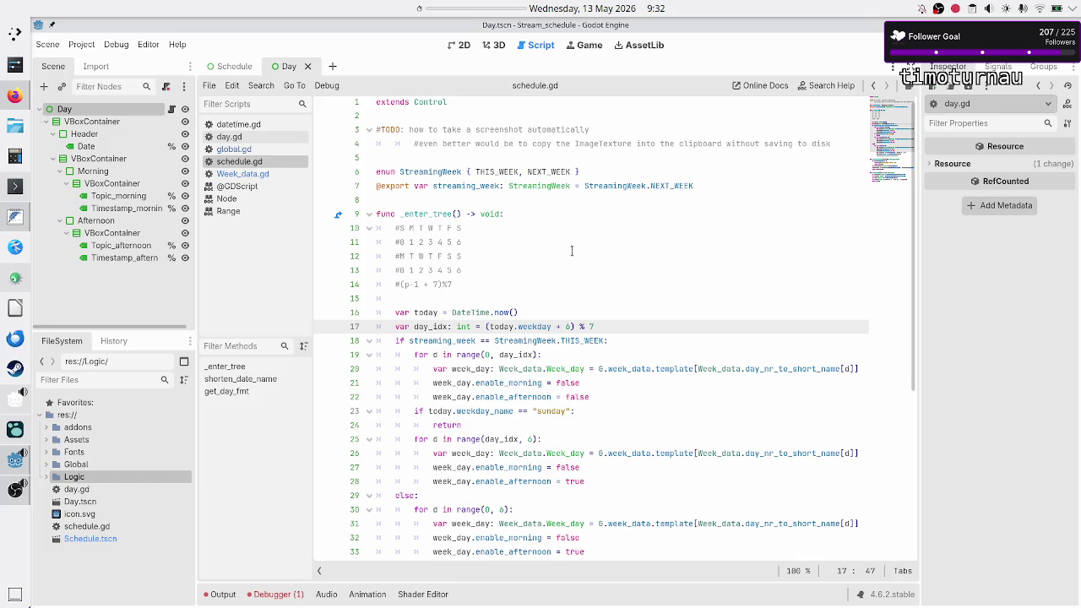
# Step: Review the _enter_tree function and its use of week_data, then switch to day.gd
pyautogui.click(426, 213)
pyautogui.doubleClick(426, 214)
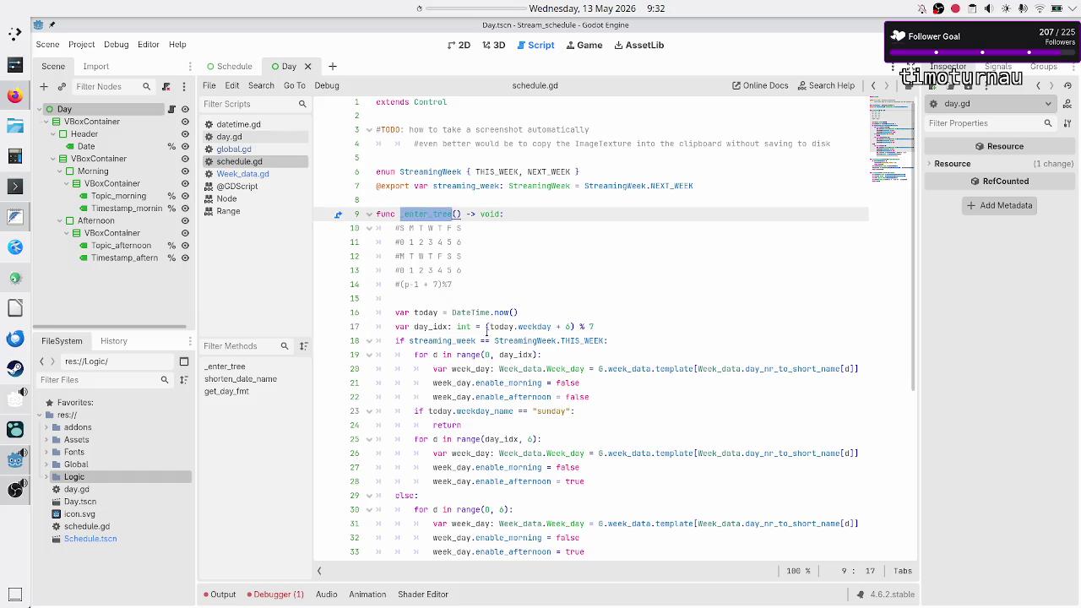
pyautogui.doubleClick(650, 369)
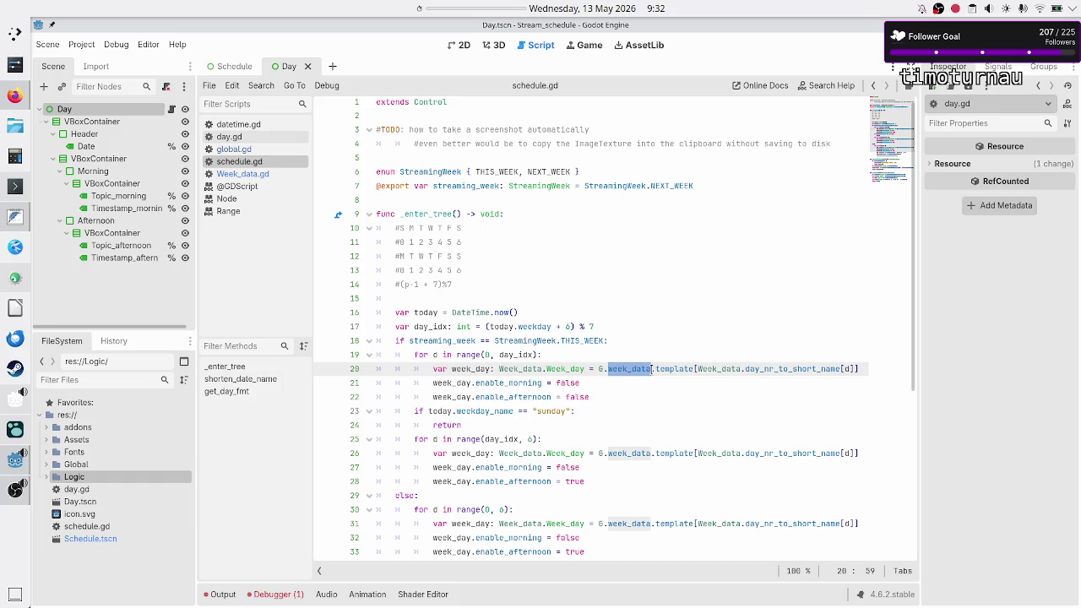
pyautogui.doubleClick(435, 214)
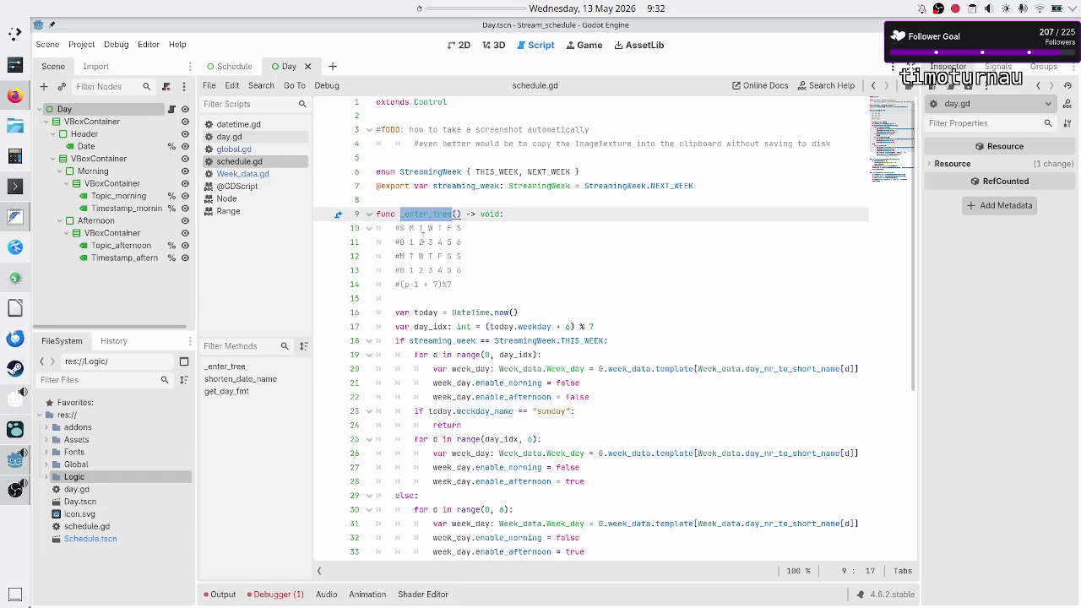
pyautogui.click(506, 284)
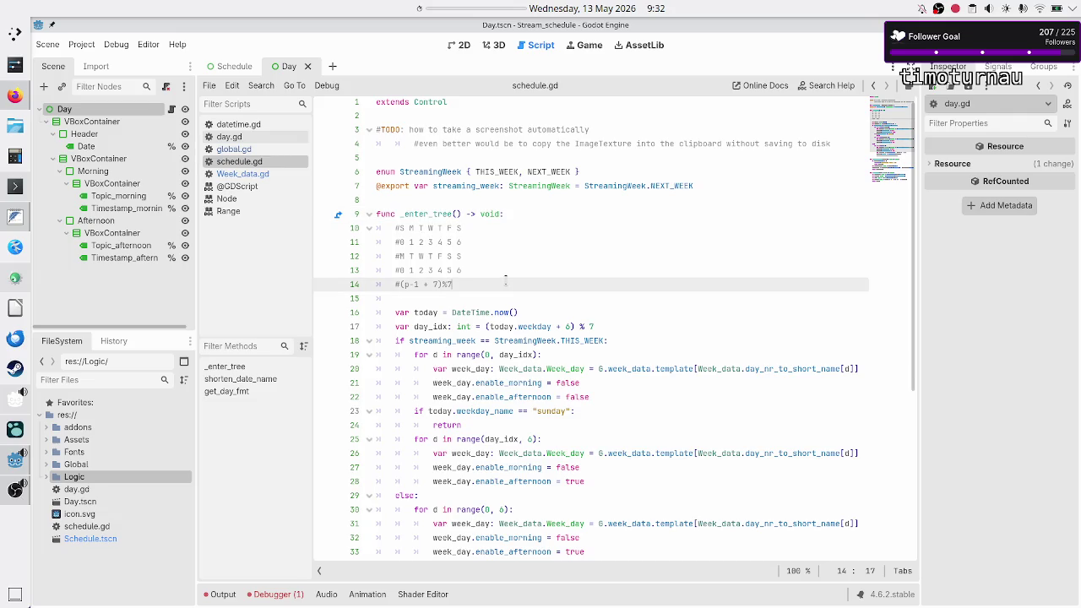
pyautogui.click(249, 138)
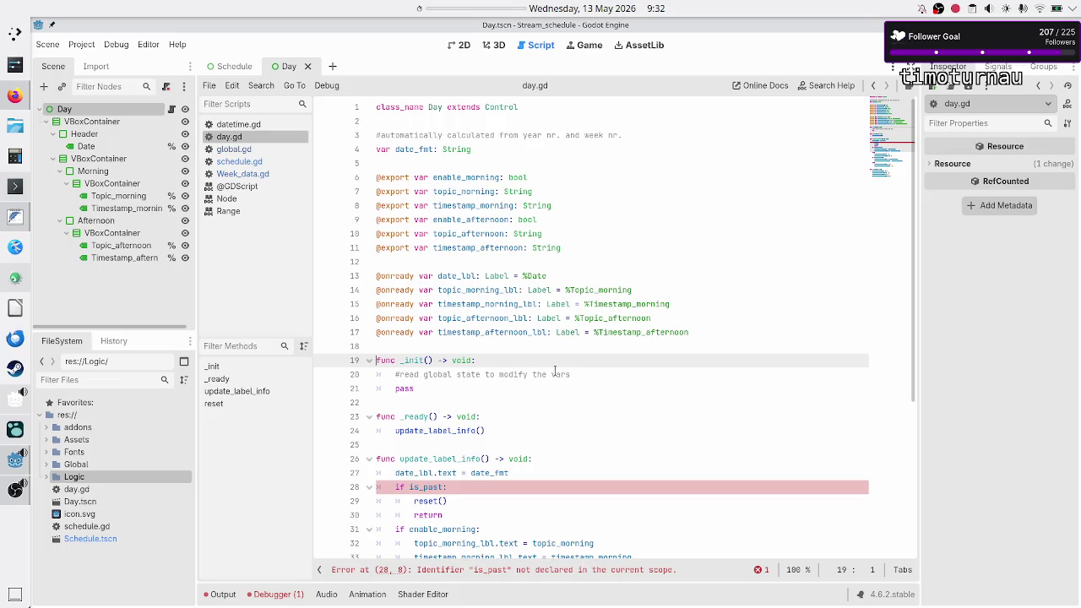
# Step: Rename day.gd's _init to _enter_tree, removing the duplicated parentheses and return type
pyautogui.doubleClick(417, 361)
pyautogui.write('_')
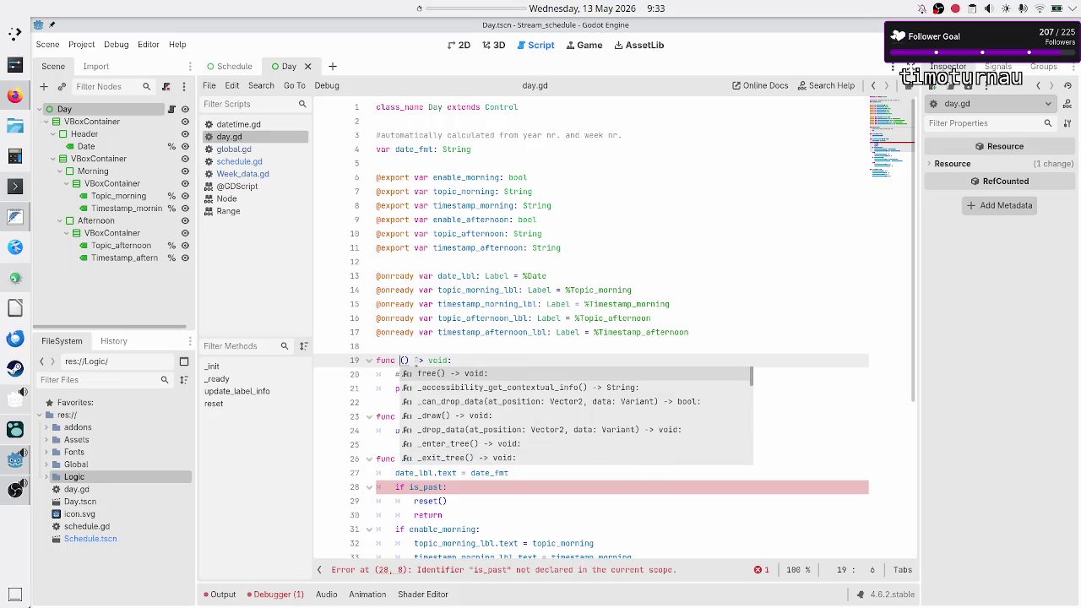
pyautogui.write('en')
pyautogui.press('Return')
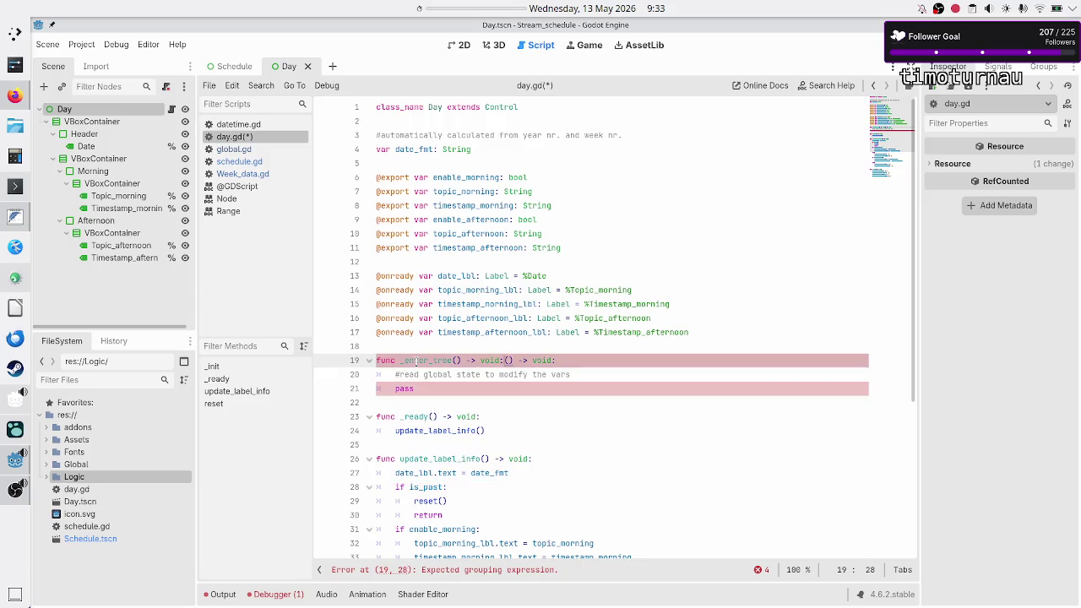
pyautogui.press('BackSpace')
pyautogui.press('BackSpace')
pyautogui.press('BackSpace')
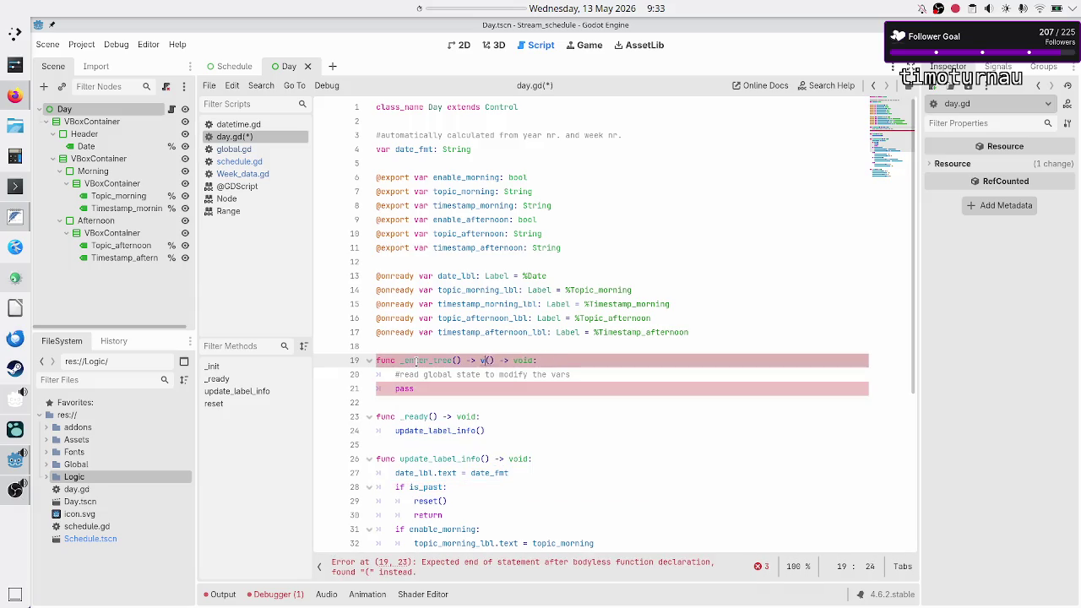
pyautogui.press('Delete')
pyautogui.press('Delete')
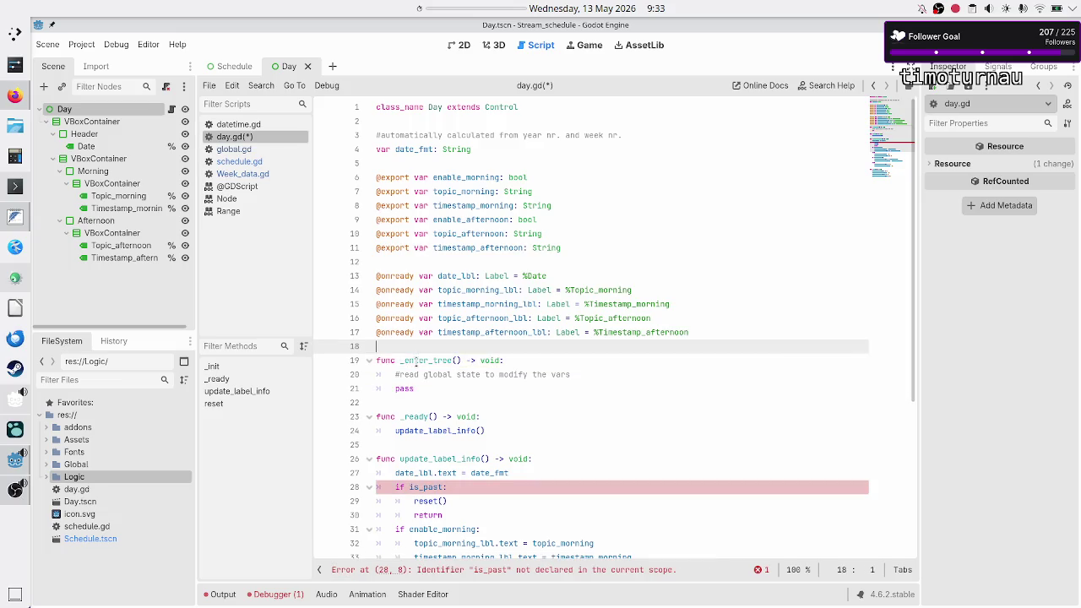
pyautogui.press('End')
pyautogui.press('Right')
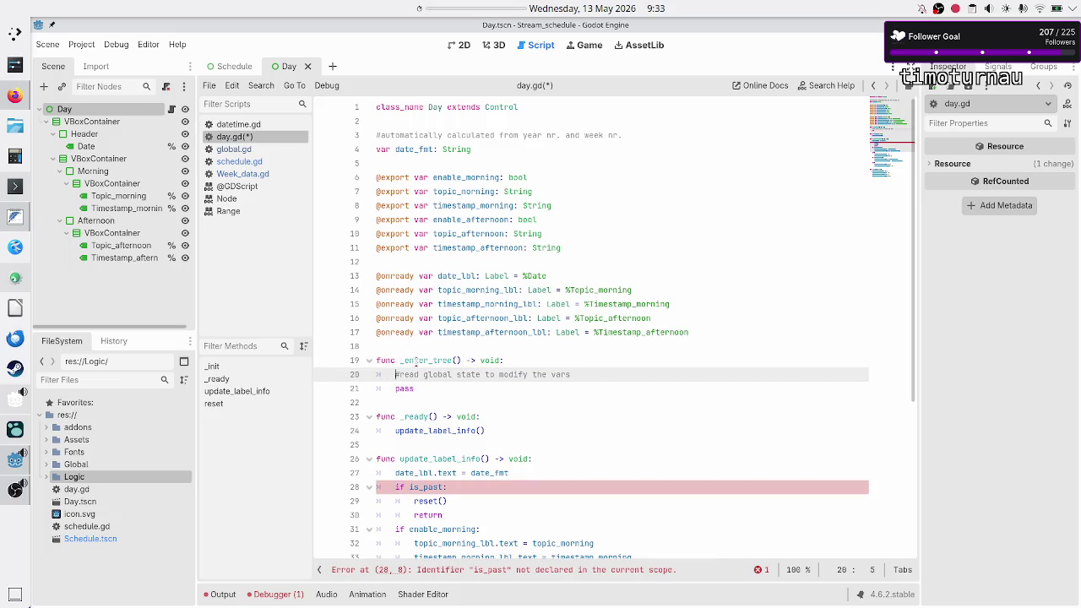
# Step: Step through _ready and update_label_info to inspect the is_past check
pyautogui.press('Down')
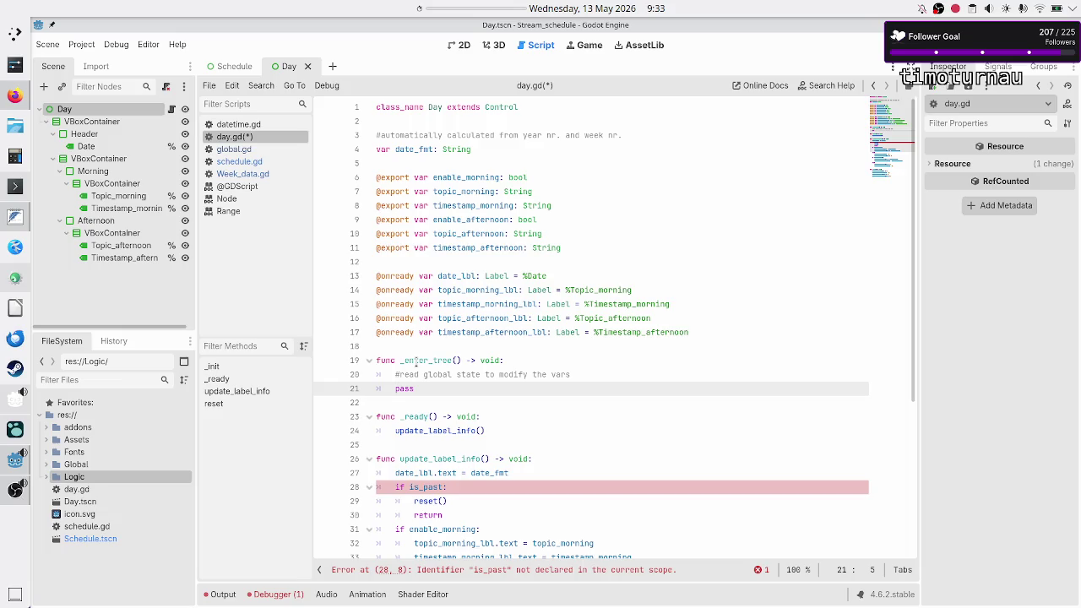
pyautogui.press('Down')
pyautogui.press('Down')
pyautogui.press('Down')
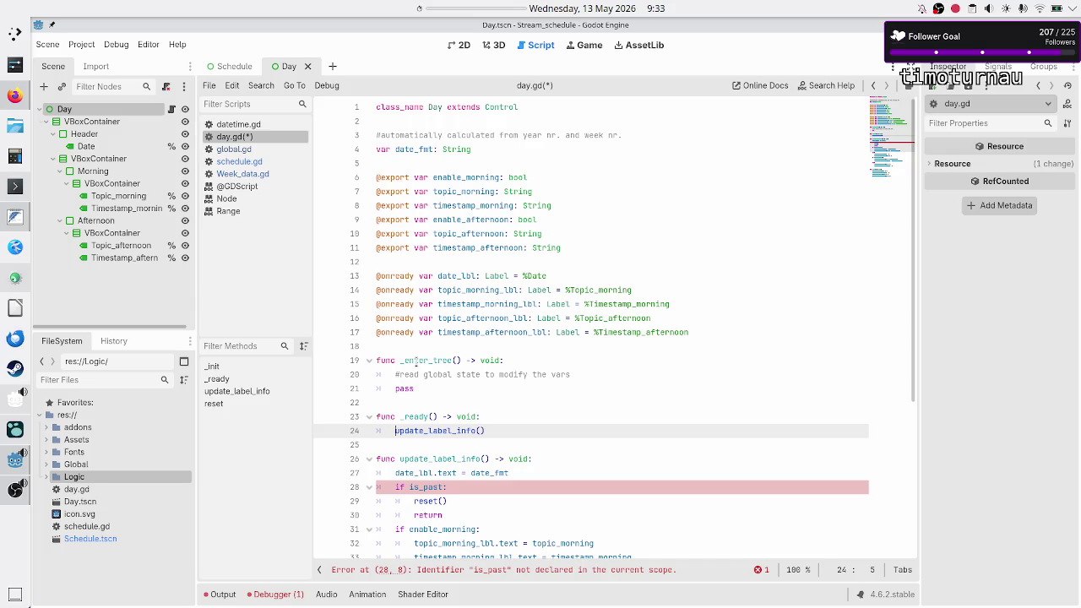
pyautogui.press('Up')
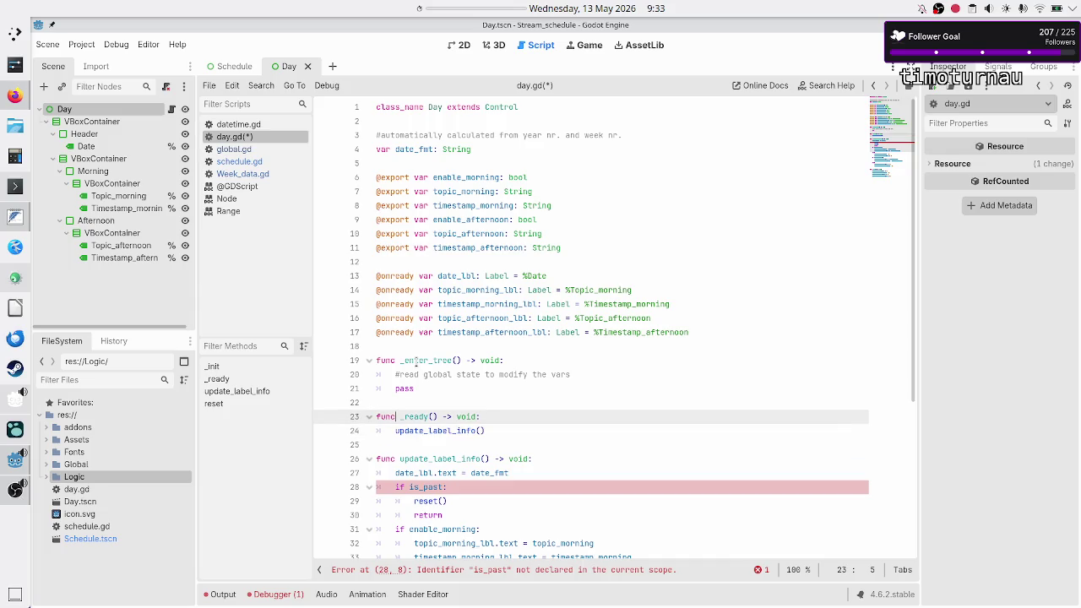
pyautogui.press('Down')
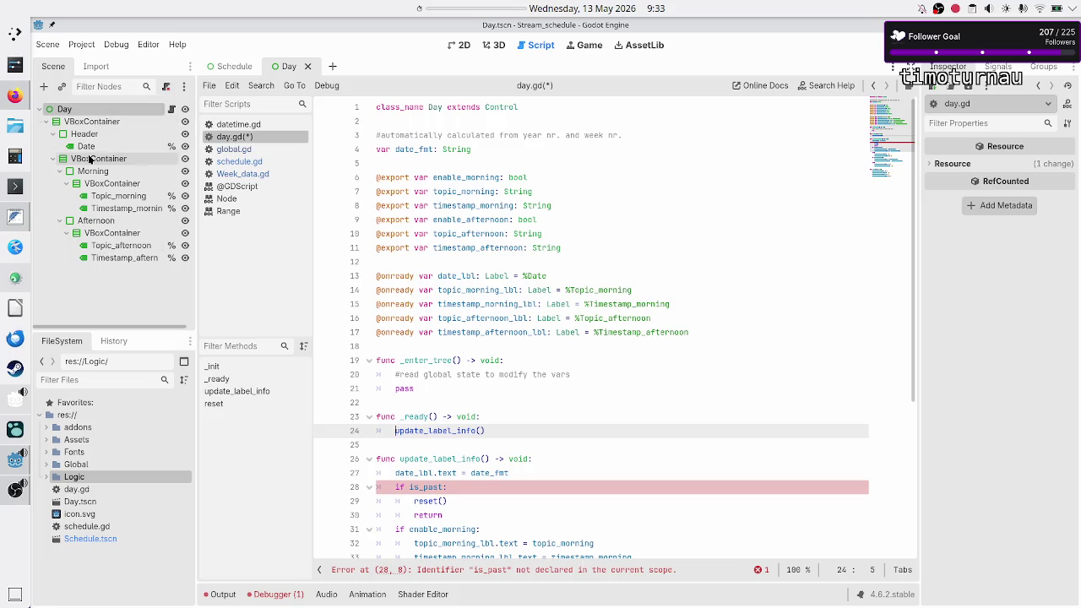
pyautogui.press('Down')
pyautogui.press('Down')
pyautogui.press('Down')
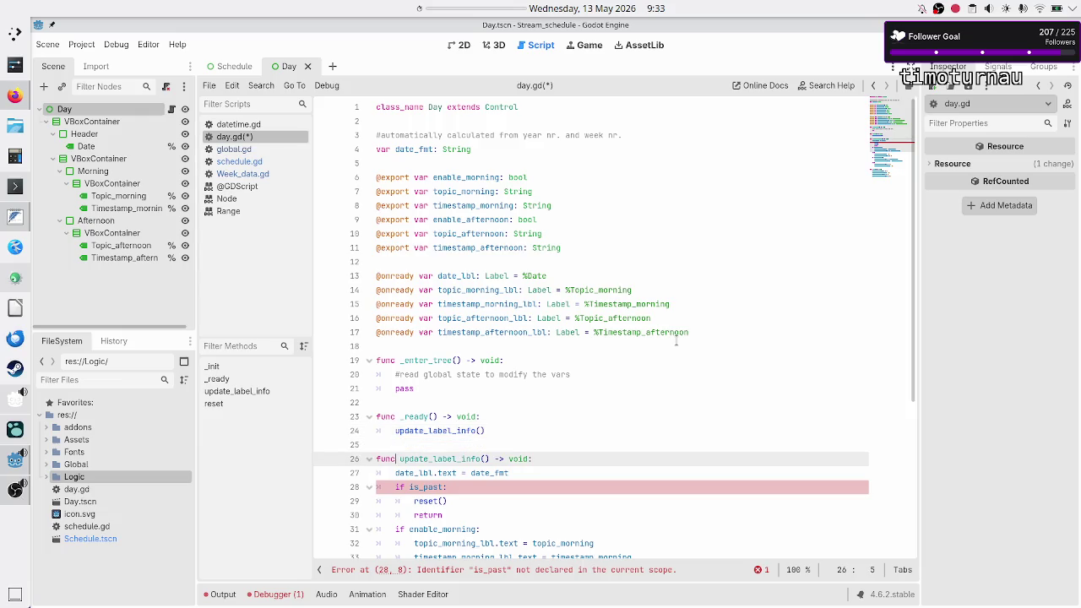
pyautogui.press('Down')
pyautogui.press('Down')
pyautogui.press('Up')
pyautogui.hotkey('ctrl', 'shift', 'Right')
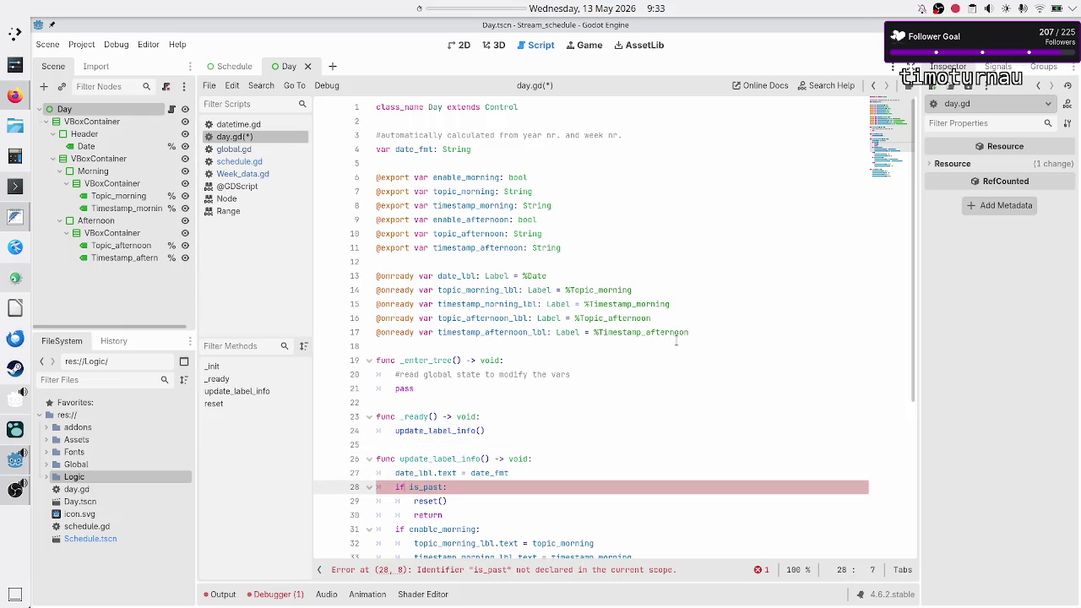
pyautogui.hotkey('shift', 'Right')
pyautogui.hotkey('shift', 'Right')
pyautogui.hotkey('shift', 'Right')
# Step: Move up to the exported variables, then switch to Week_data.gd
pyautogui.press('Up')
pyautogui.press('Up')
pyautogui.press('Up')
pyautogui.press('Up')
pyautogui.press('Up')
pyautogui.press('Up')
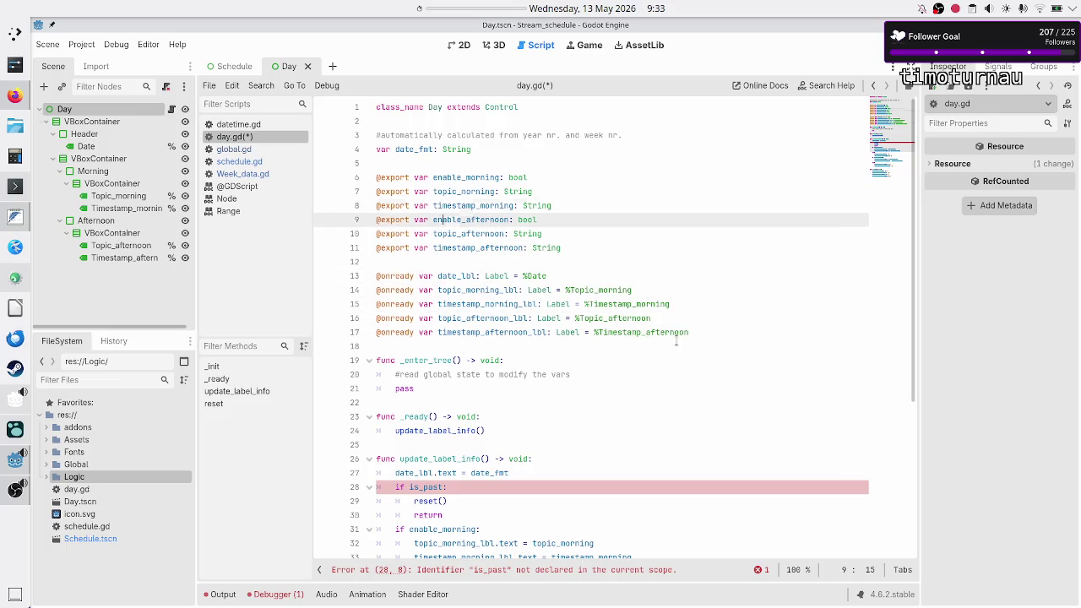
pyautogui.press('Up')
pyautogui.press('Up')
pyautogui.press('Up')
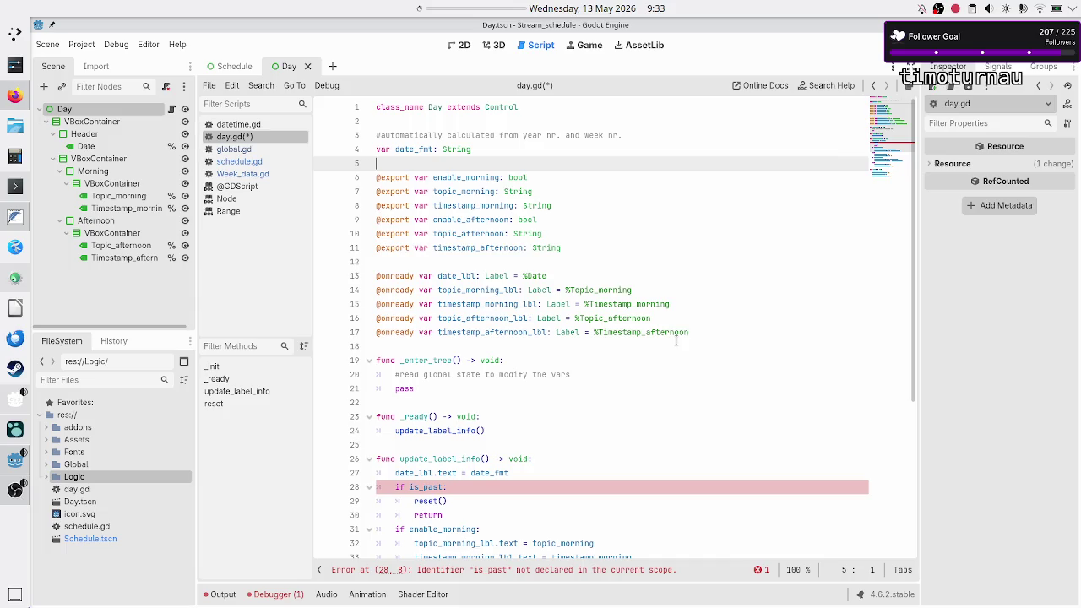
pyautogui.click(264, 173)
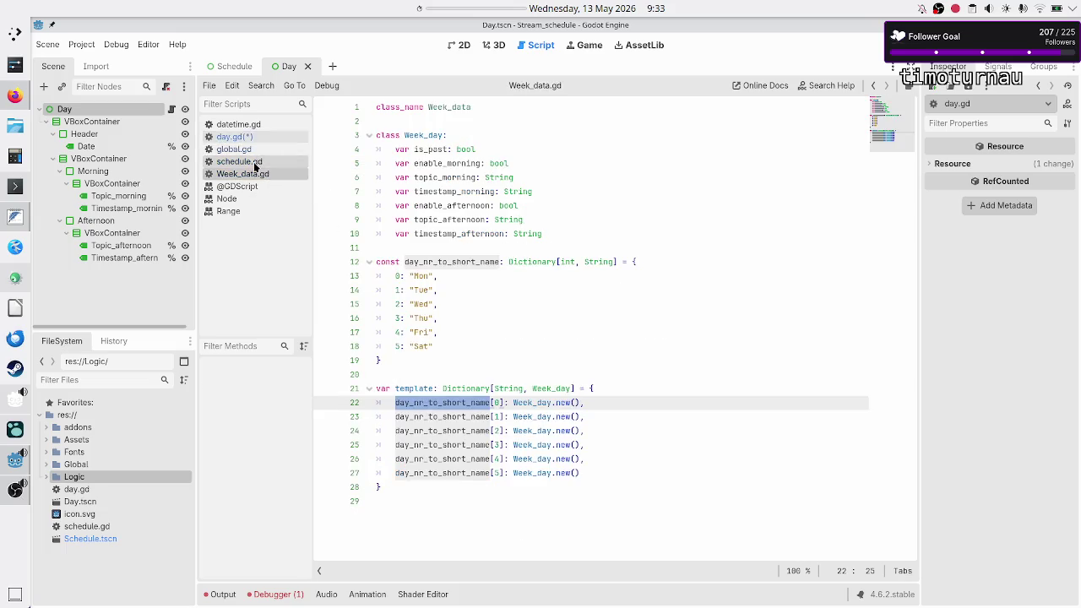
# Step: Locate and select date_fmt on line 35 of schedule.gd
pyautogui.click(255, 164)
pyautogui.scroll(-1, 575, 393)
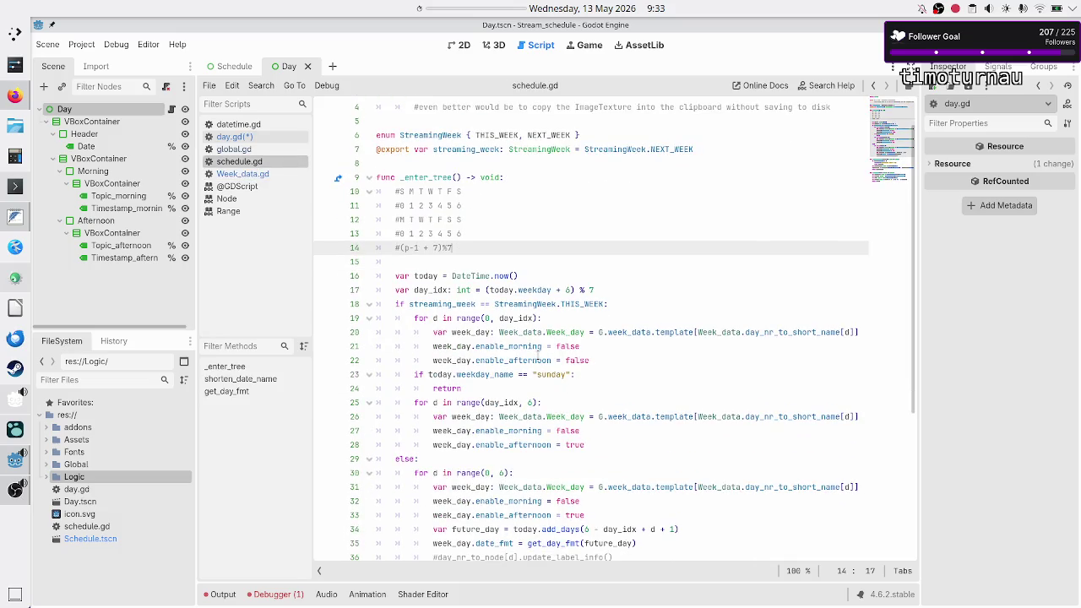
pyautogui.scroll(-3, 538, 355)
pyautogui.scroll(-2, 537, 355)
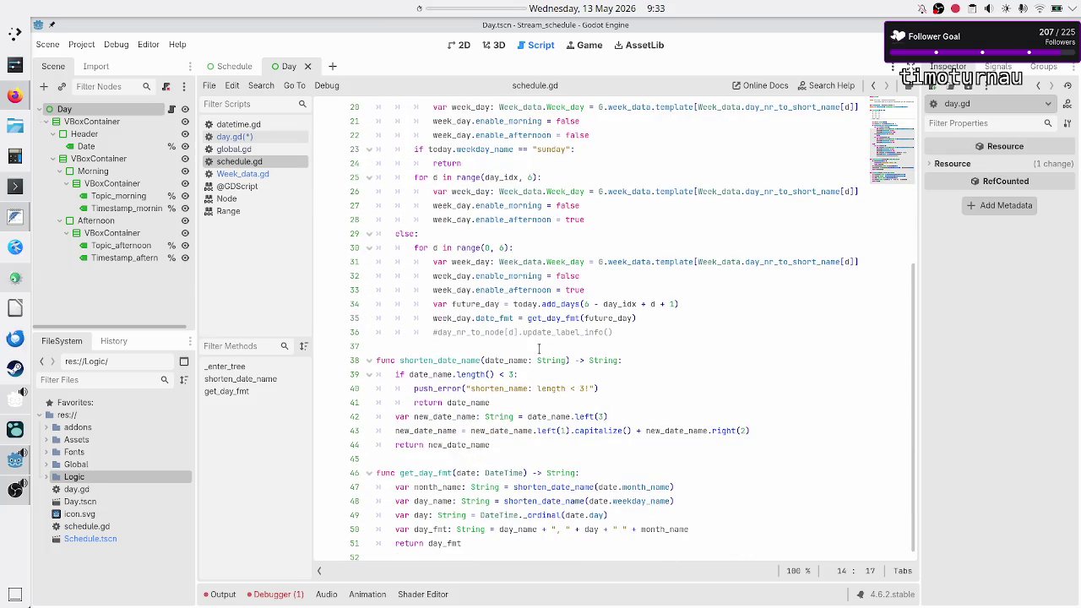
pyautogui.moveTo(542, 319)
pyautogui.doubleClick(494, 318)
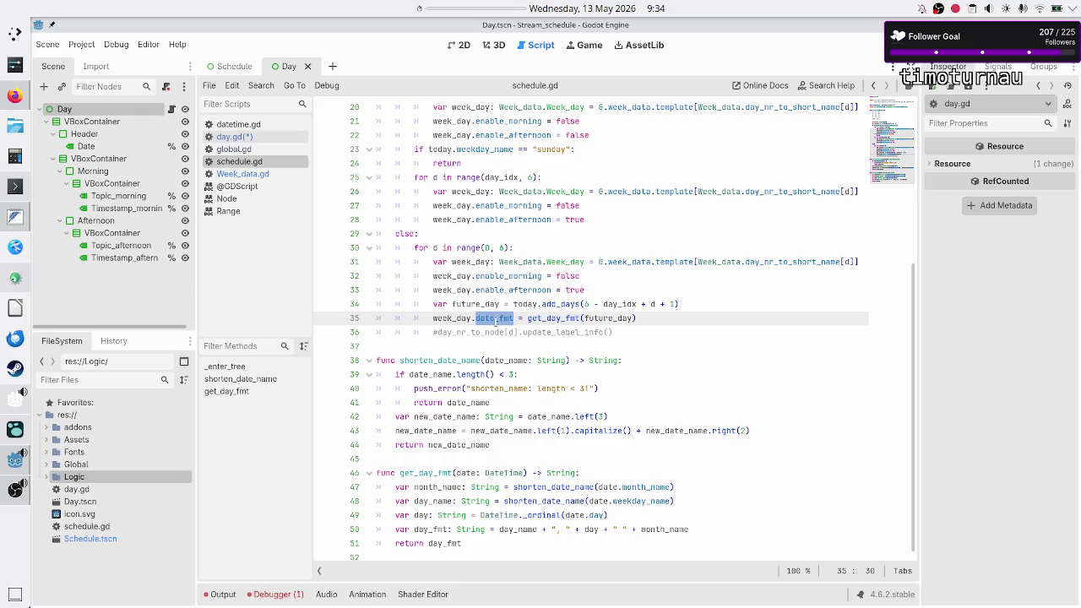
# Step: Add 'var date_frm: String' below is_past in Week_data.gd's Week_day class
pyautogui.click(258, 172)
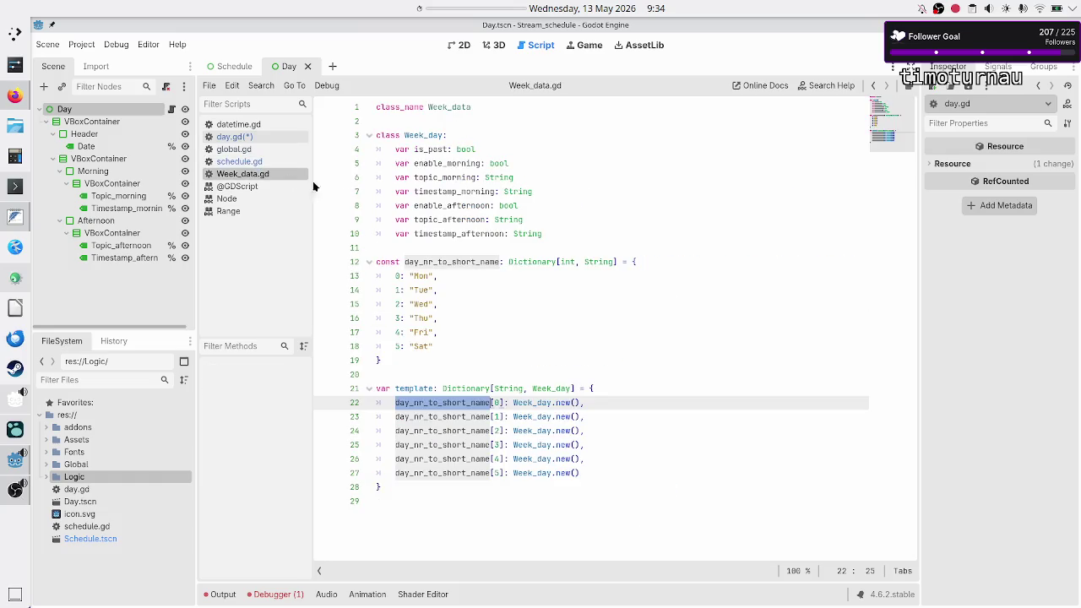
pyautogui.click(570, 234)
pyautogui.press('Up')
pyautogui.press('Up')
pyautogui.press('Up')
pyautogui.press('Up')
pyautogui.press('Up')
pyautogui.press('Return')
pyautogui.write('var date_frm: String')
pyautogui.press('Escape')
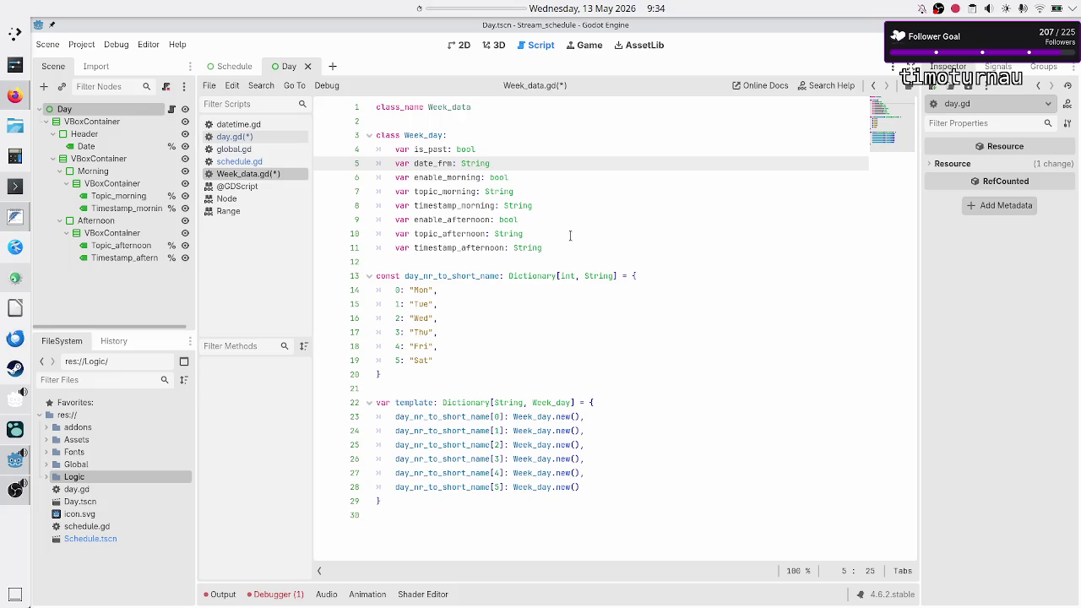
pyautogui.press('Left')
pyautogui.press('Left')
pyautogui.press('Left')
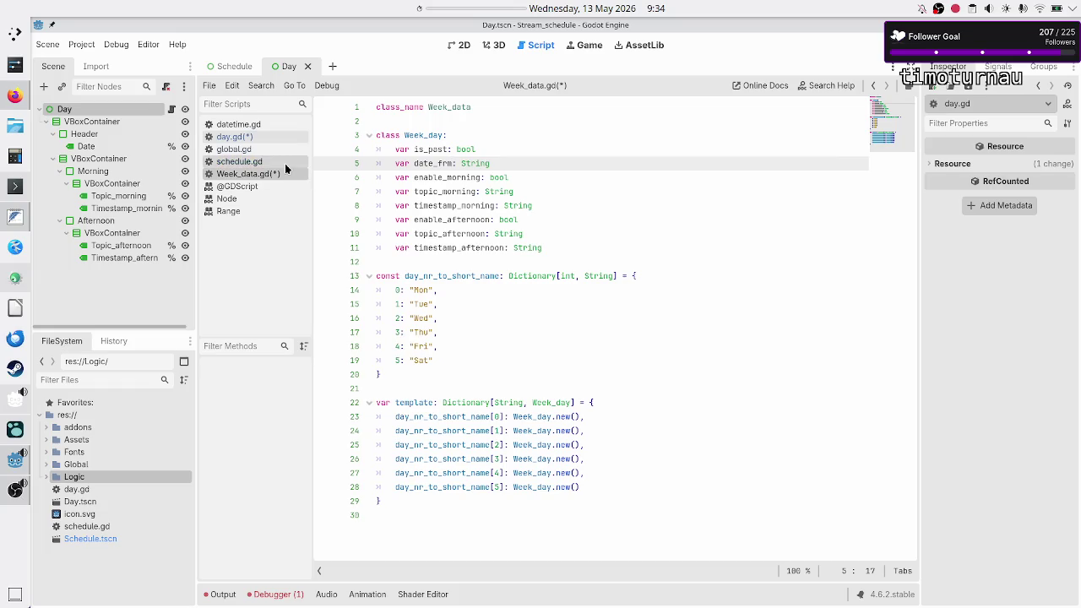
# Step: Correct the new field's name to date_fmt in Week_data.gd and save all scripts
pyautogui.click(255, 135)
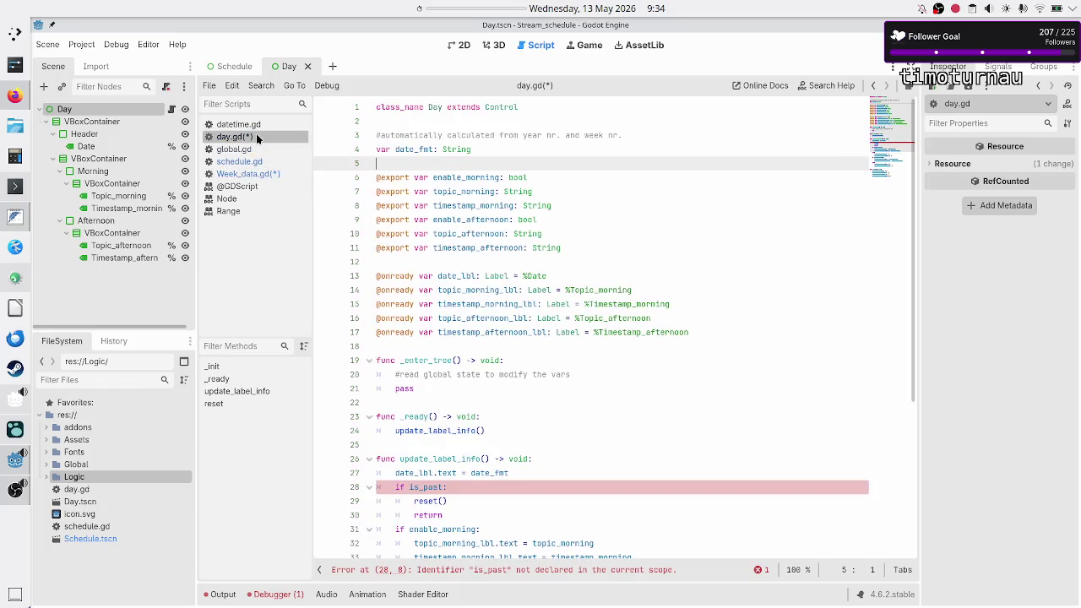
pyautogui.click(257, 174)
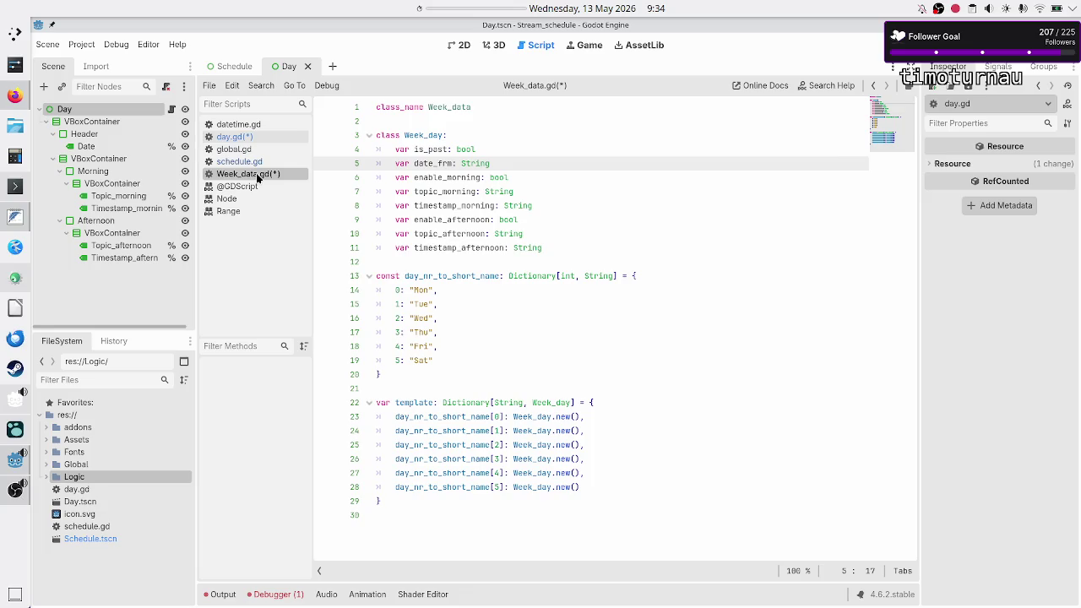
pyautogui.press('BackSpace')
pyautogui.press('BackSpace')
pyautogui.write('fmt')
pyautogui.hotkey('ctrl', 's')
# Step: Delete the date_fmt declaration and its comment from day.gd
pyautogui.click(233, 139)
pyautogui.press('Up')
pyautogui.press('Up')
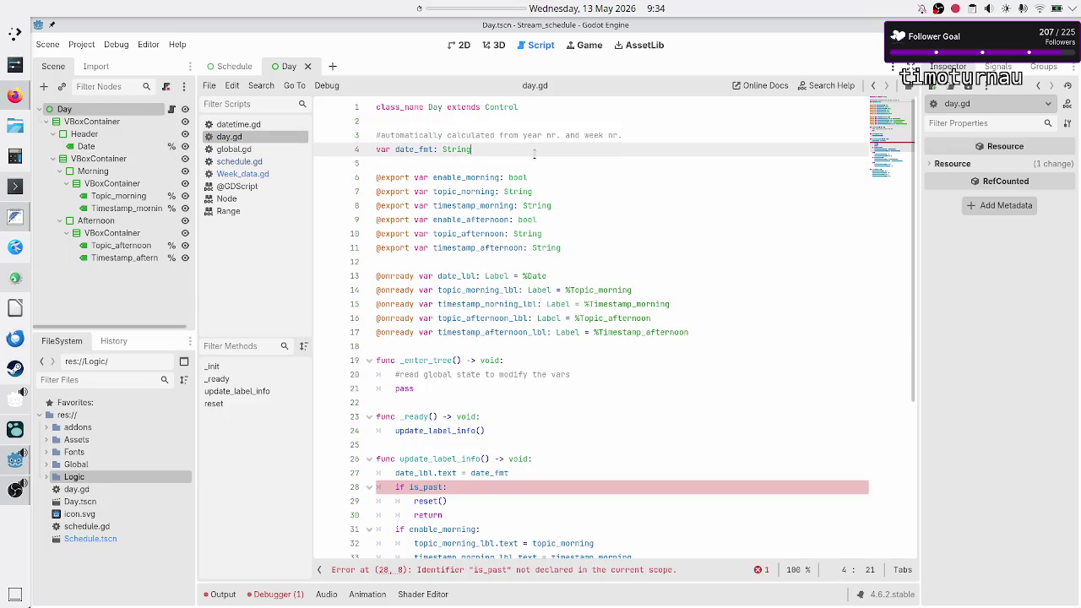
pyautogui.hotkey('shift', 'Down')
pyautogui.hotkey('shift', 'Down')
pyautogui.press('BackSpace')
pyautogui.press('BackSpace')
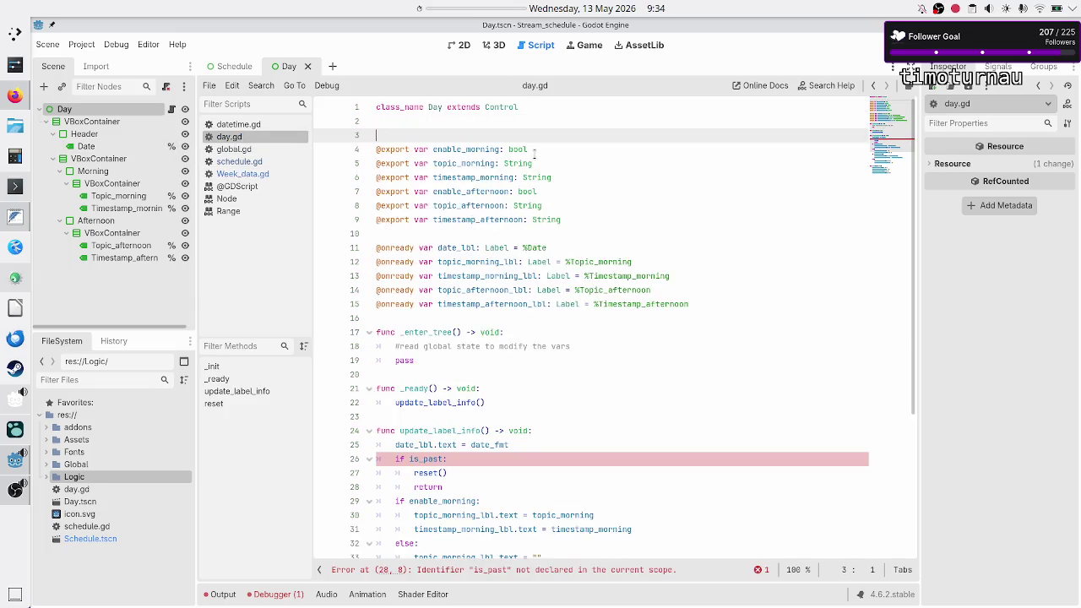
# Step: Add a comment above the exports saying these inspector settings overwrite the global template
pyautogui.press('Down')
pyautogui.press('Down')
pyautogui.press('Down')
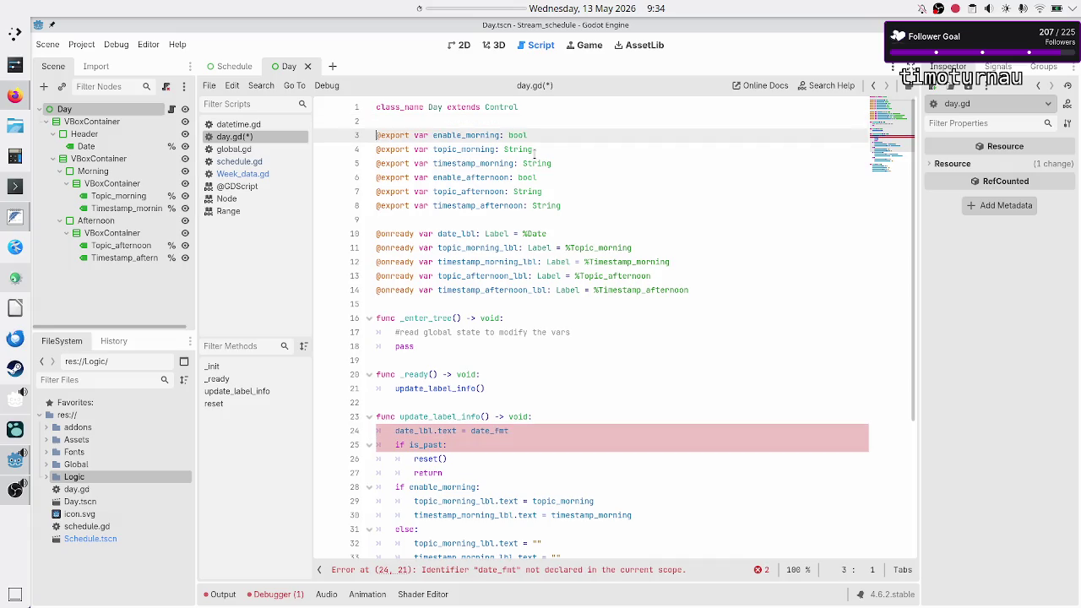
pyautogui.press('Down')
pyautogui.press('Down')
pyautogui.press('Up')
pyautogui.press('Up')
pyautogui.press('Up')
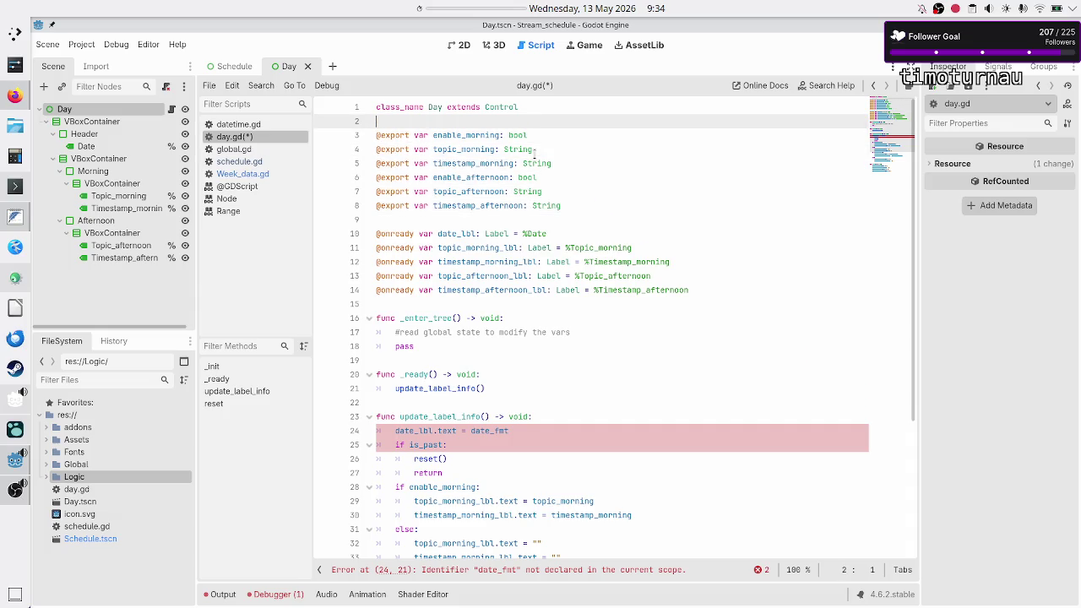
pyautogui.press('Return')
pyautogui.write('#these ')
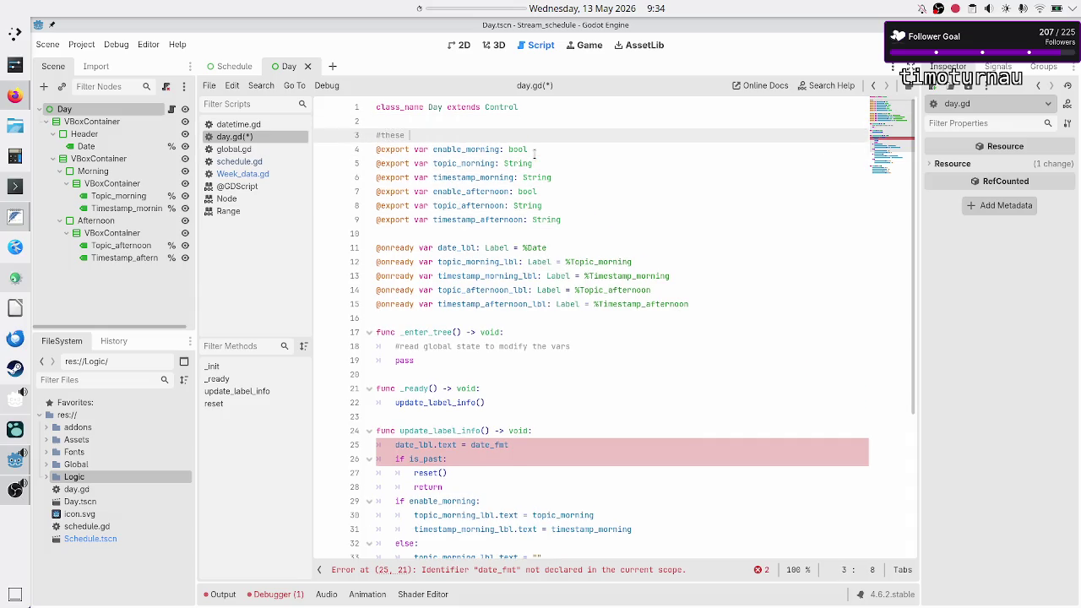
pyautogui.write('inspector ')
pyautogui.write('settings wi')
pyautogui.write('ll overwrite the t')
pyautogui.press('BackSpace')
pyautogui.write('o')
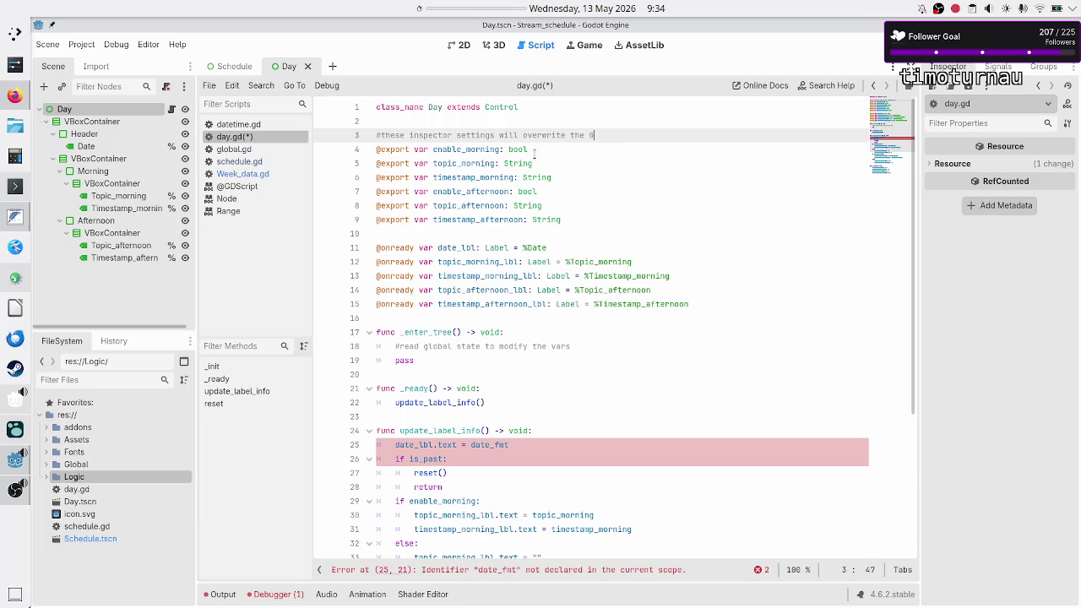
pyautogui.write('obal temp')
pyautogui.write('late')
# Step: Move down past the onready declarations and _enter_tree to the if is_past line
pyautogui.press('Down')
pyautogui.press('Down')
pyautogui.press('Down')
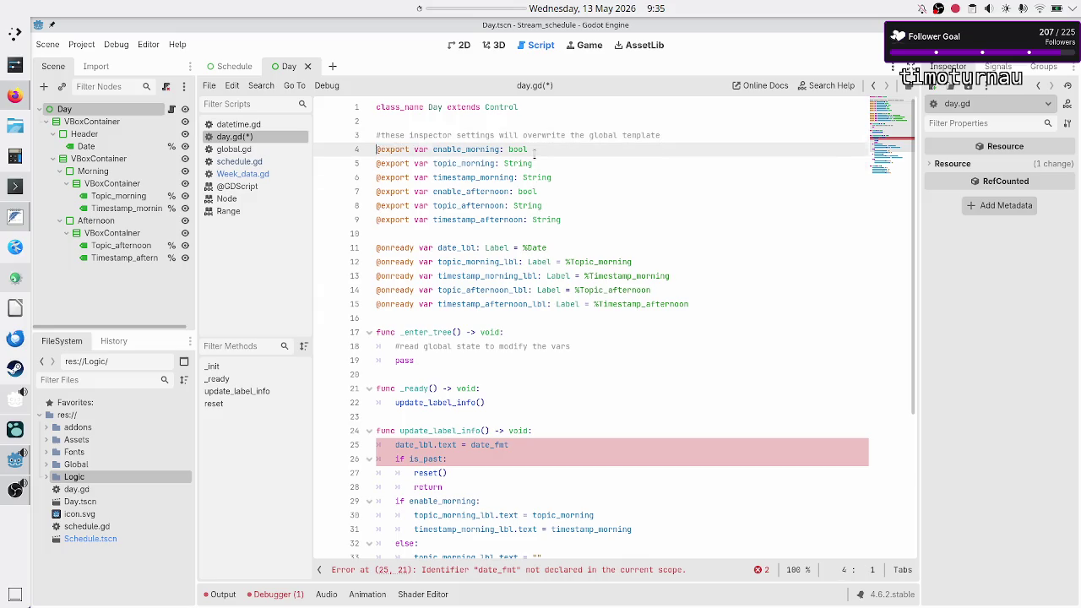
pyautogui.press('Home')
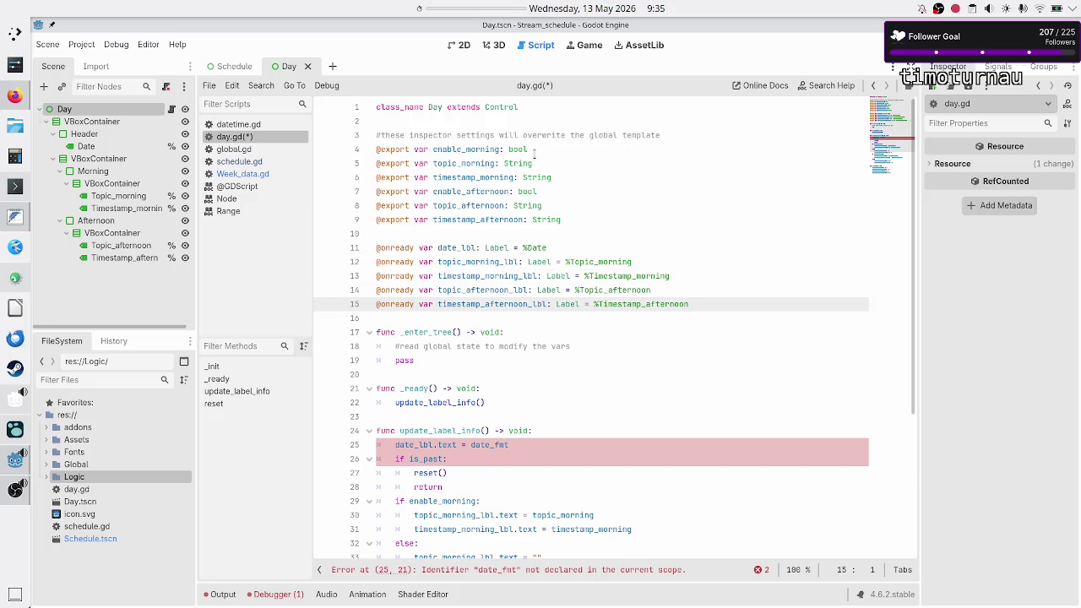
pyautogui.press('Down')
pyautogui.press('Down')
pyautogui.press('Down')
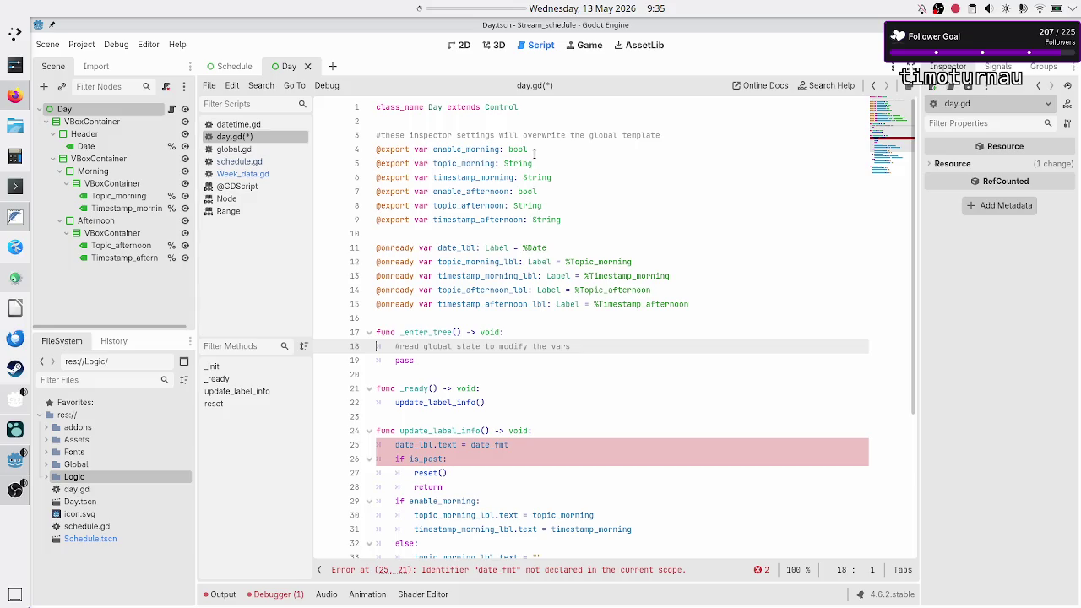
pyautogui.press('Right')
pyautogui.press('Right')
pyautogui.press('Right')
pyautogui.press('Down')
pyautogui.press('Down')
pyautogui.press('Down')
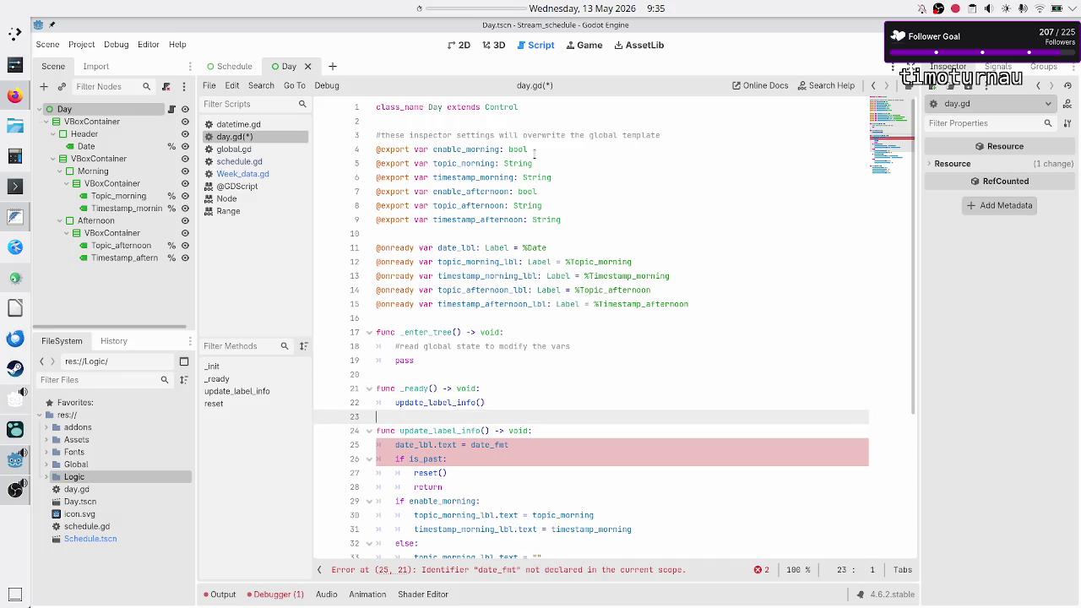
pyautogui.press('Down')
pyautogui.press('Down')
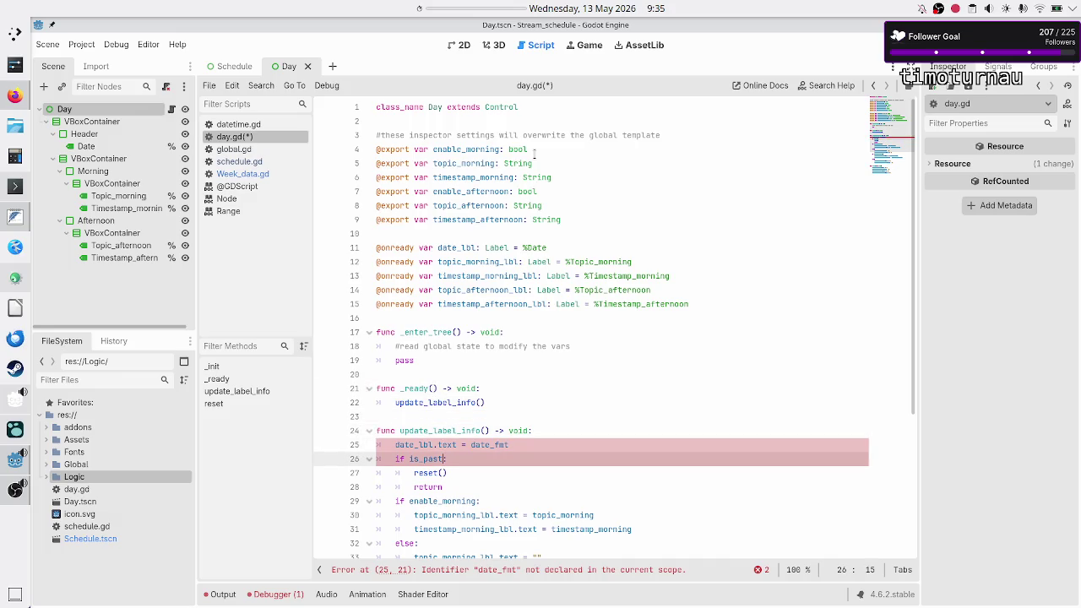
pyautogui.press('Up')
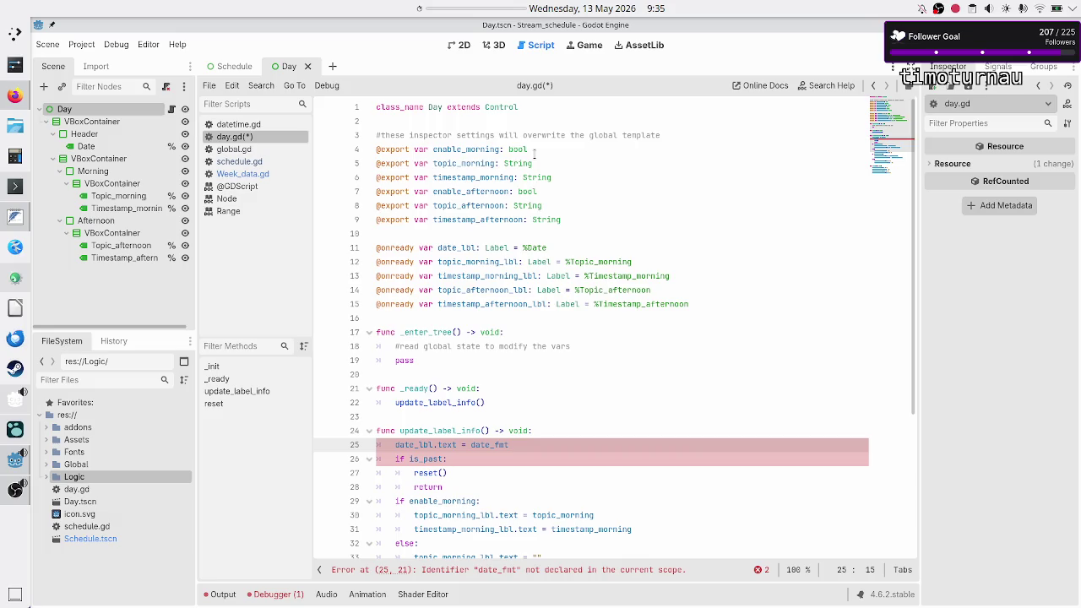
pyautogui.press('Down')
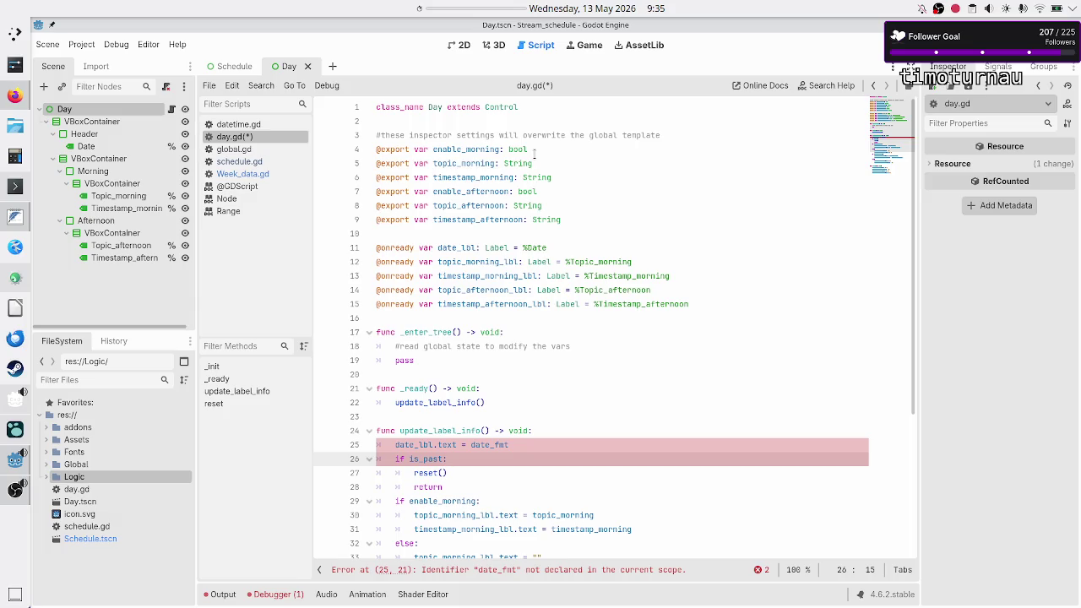
# Step: Add the missing colon after if is_past and inspect week_data in global.gd
pyautogui.write(':')
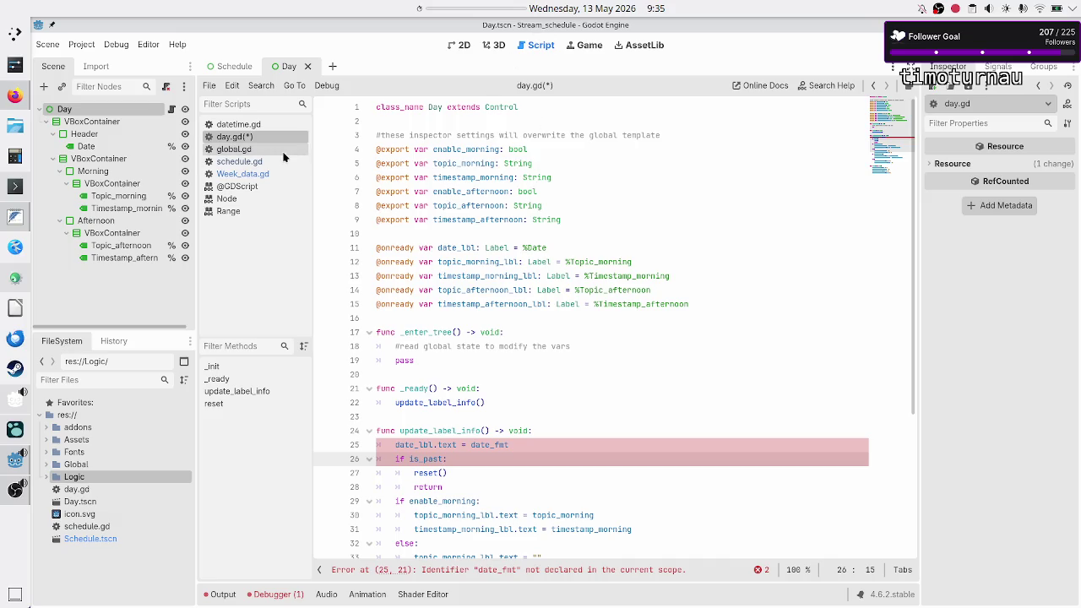
pyautogui.click(243, 149)
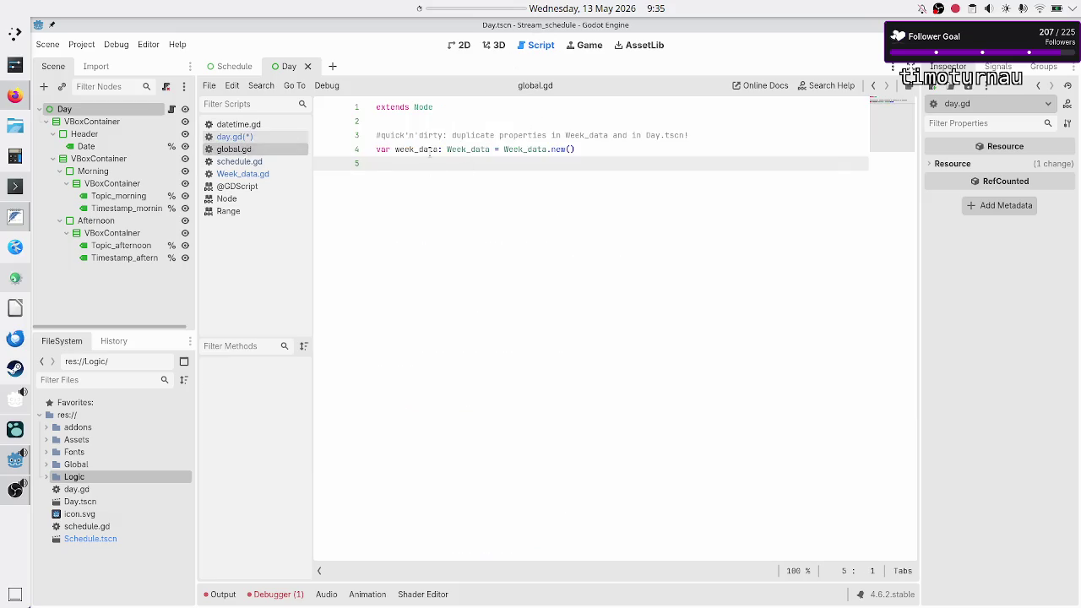
pyautogui.doubleClick(409, 149)
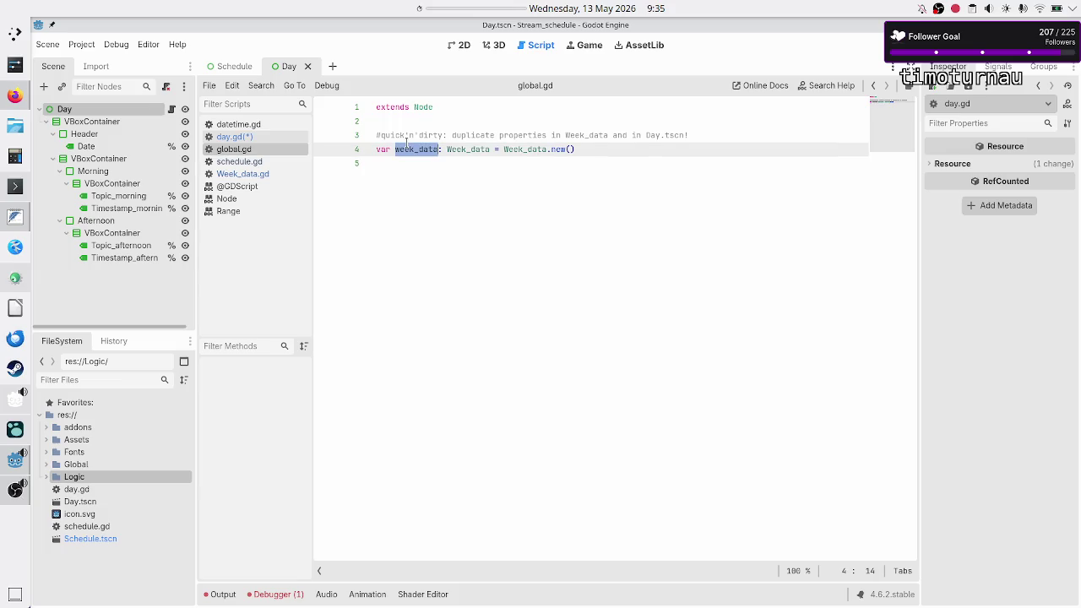
# Step: Review the Mon entry on line 14 of Week_data.gd
pyautogui.click(253, 175)
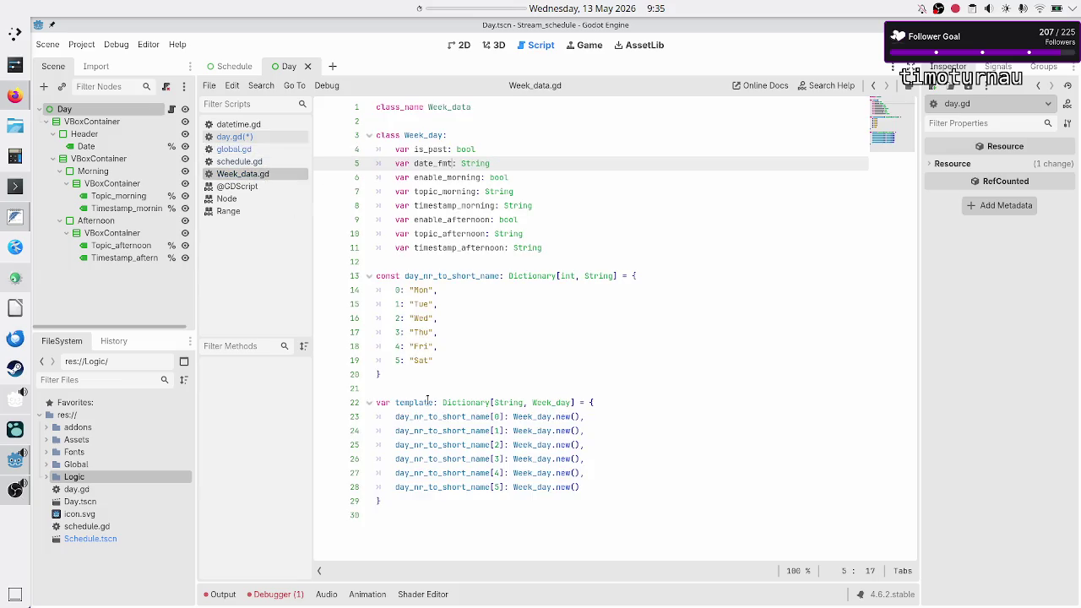
pyautogui.moveTo(417, 418)
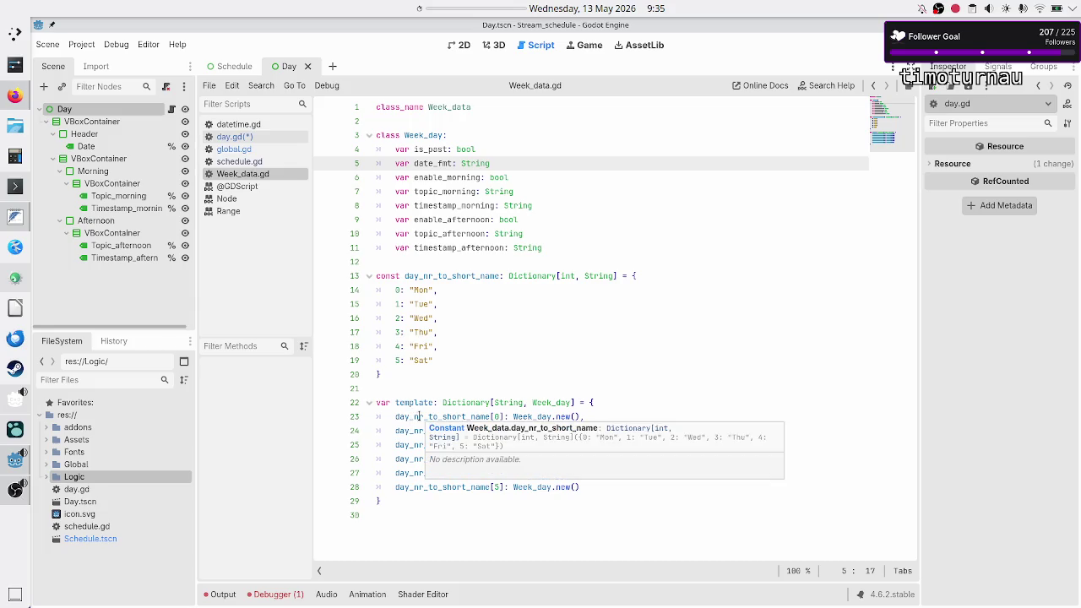
pyautogui.doubleClick(419, 290)
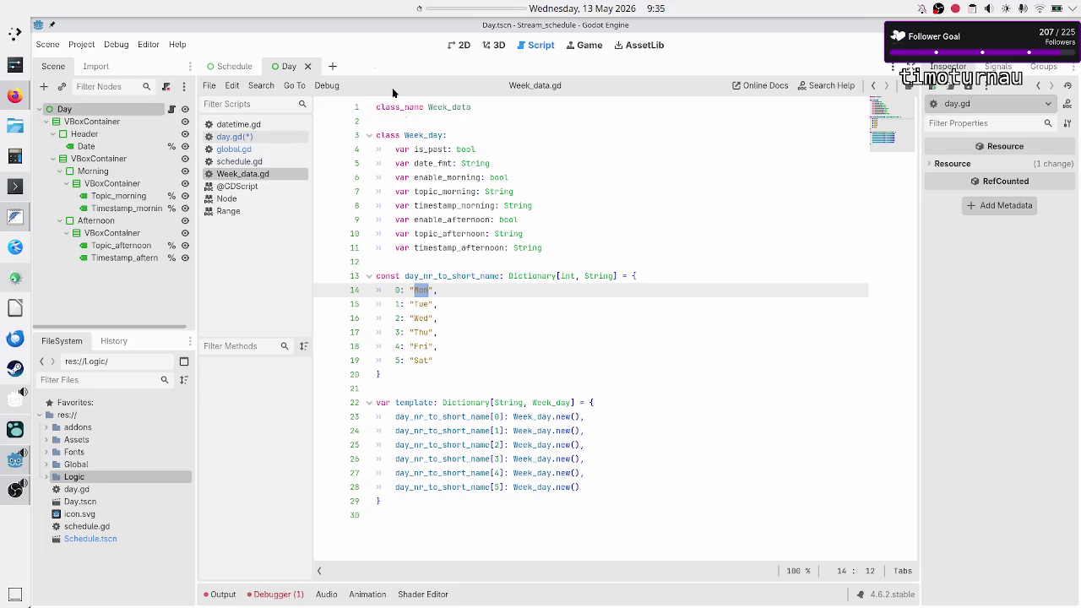
pyautogui.click(416, 290)
# Step: Switch between the Schedule and Day scenes and show Day in the 2D editor
pyautogui.click(236, 68)
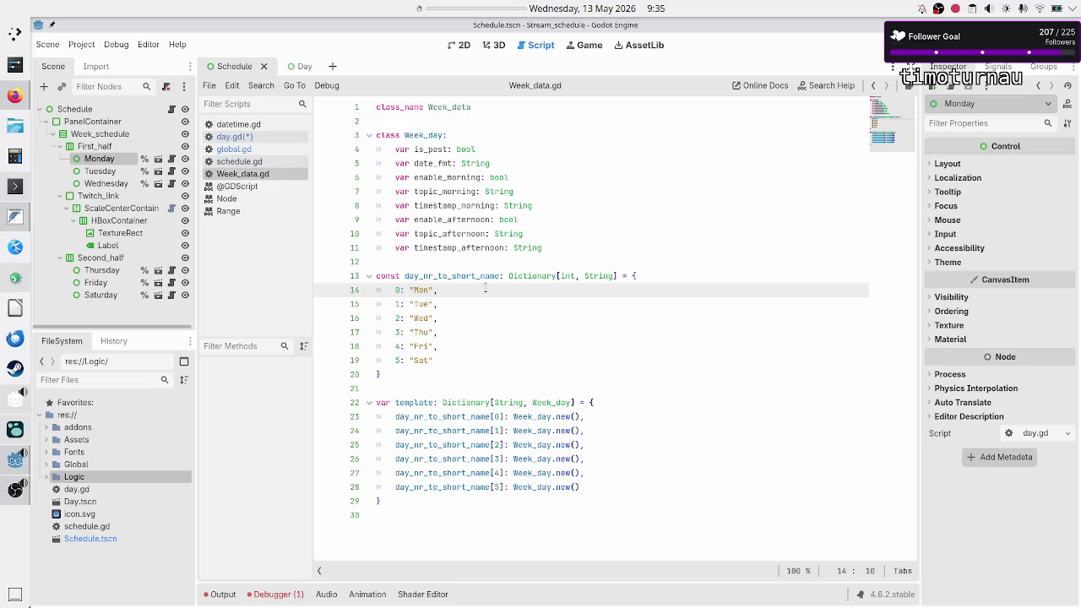
pyautogui.doubleClick(423, 290)
pyautogui.click(450, 292)
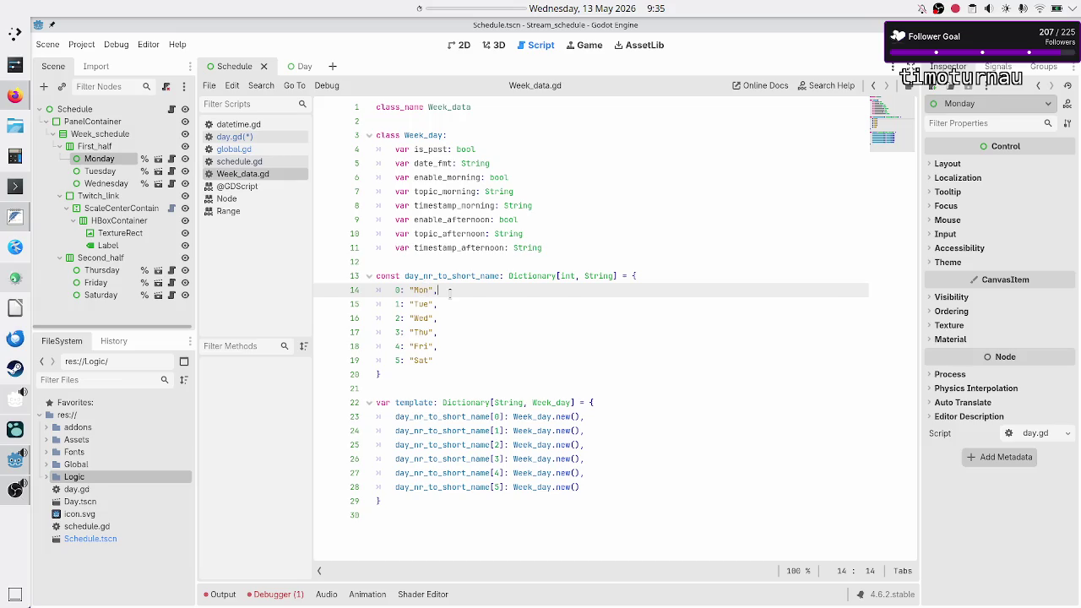
pyautogui.click(299, 68)
pyautogui.click(464, 47)
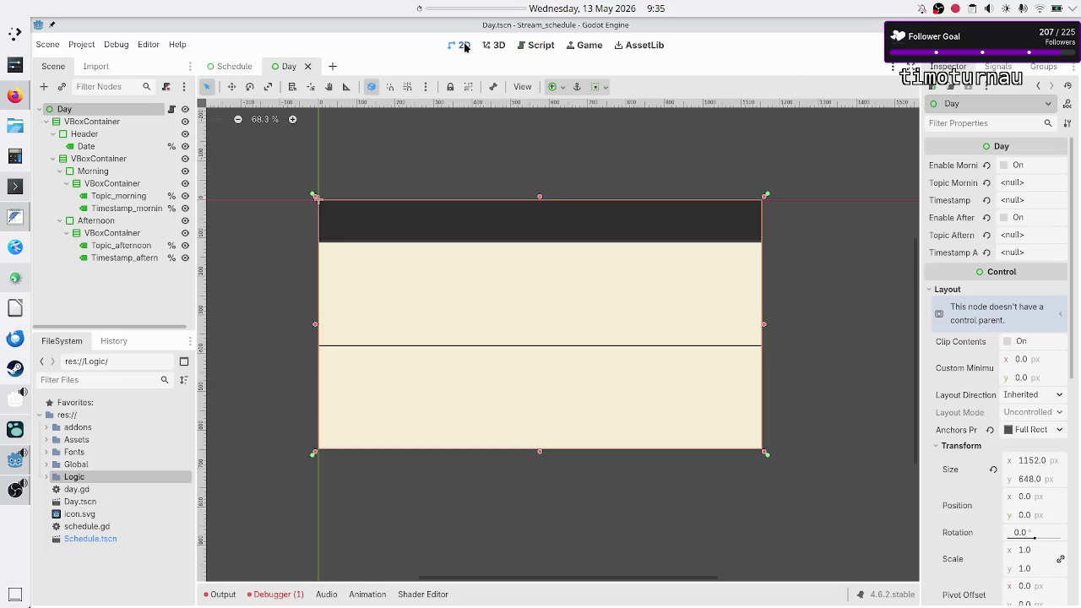
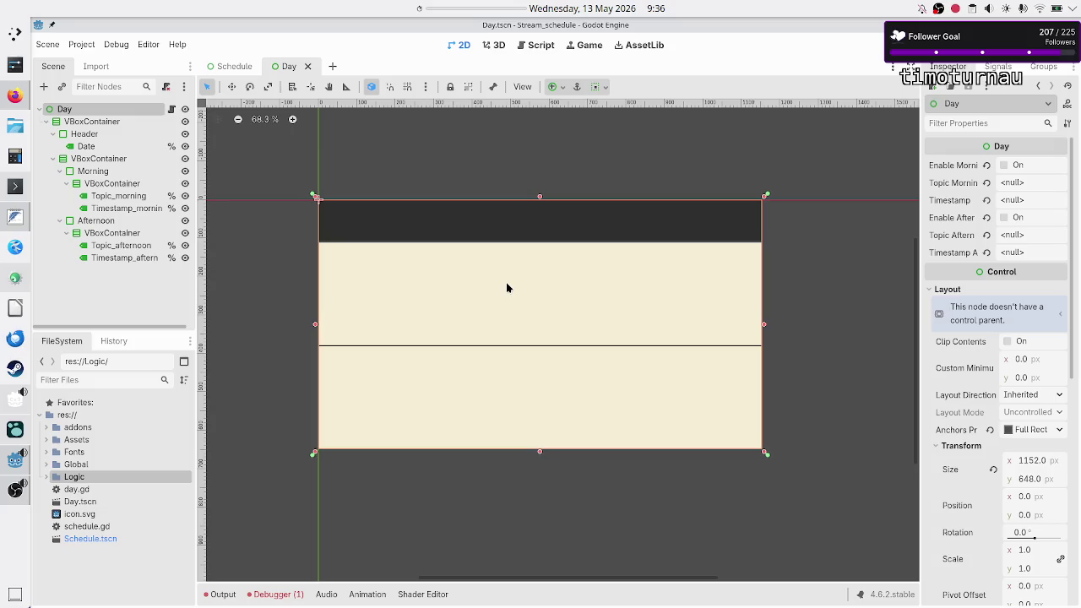
# Step: Check the Schedule scene, go back to the Day scene, and show Week_data.gd in the script editor
pyautogui.click(230, 66)
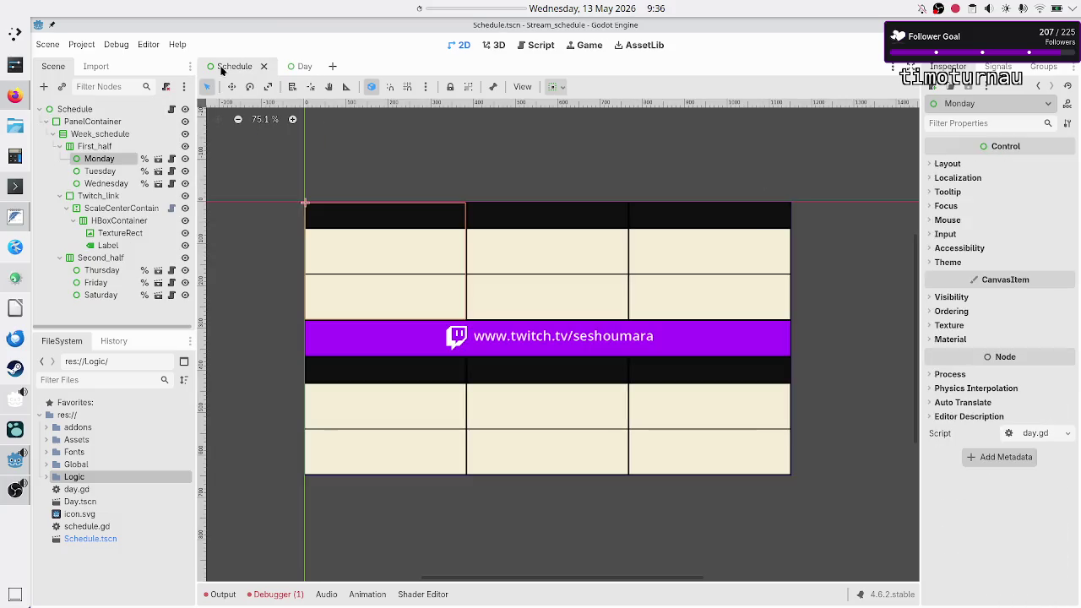
pyautogui.click(300, 66)
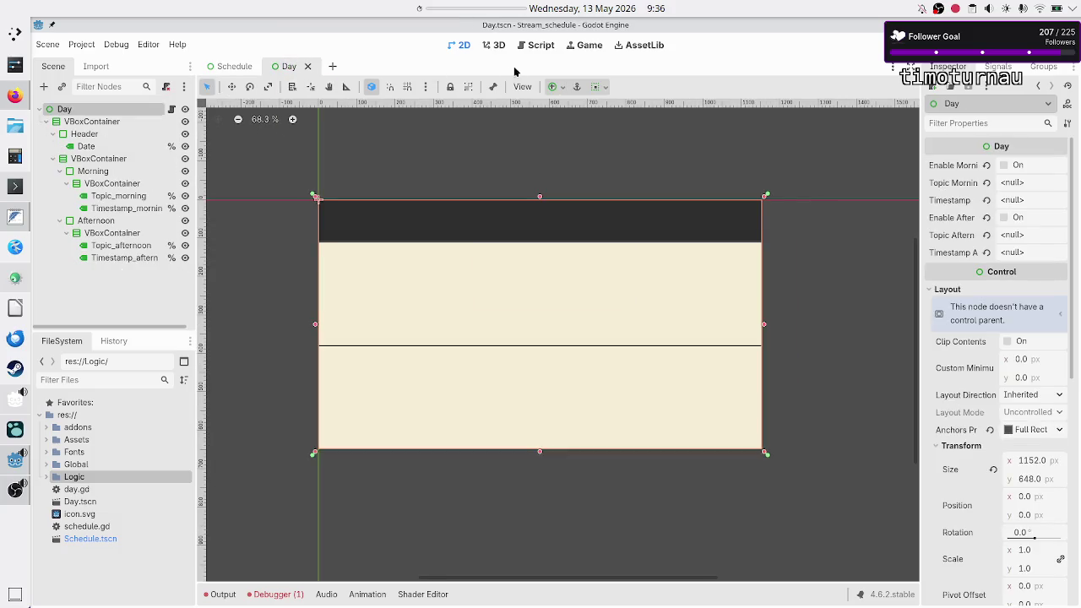
pyautogui.click(542, 47)
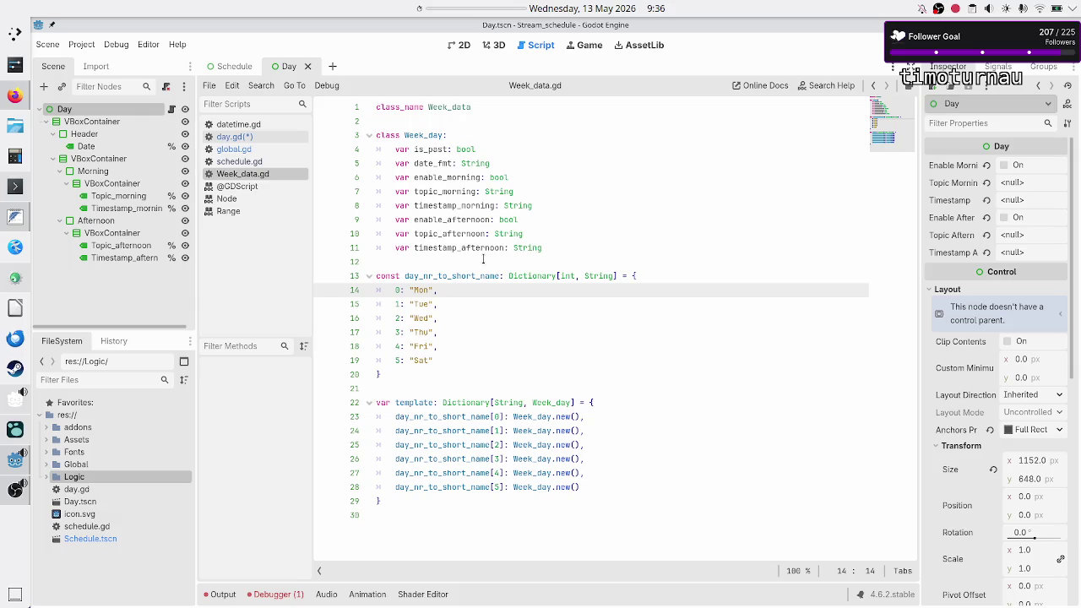
# Step: In day.gd, add print(name) as the first line of _enter_tree()
pyautogui.click(235, 137)
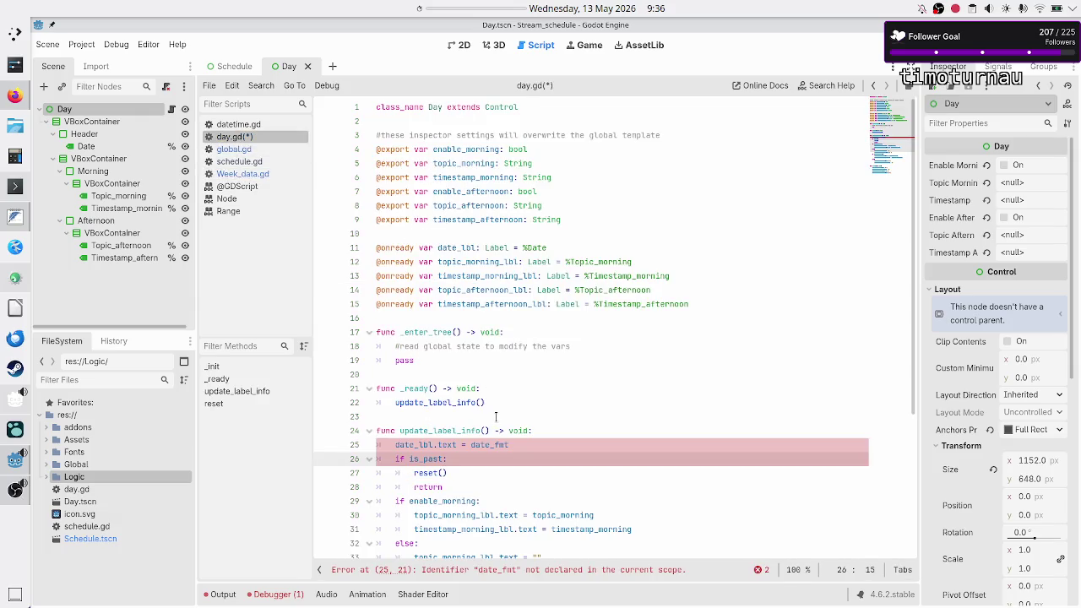
pyautogui.click(557, 336)
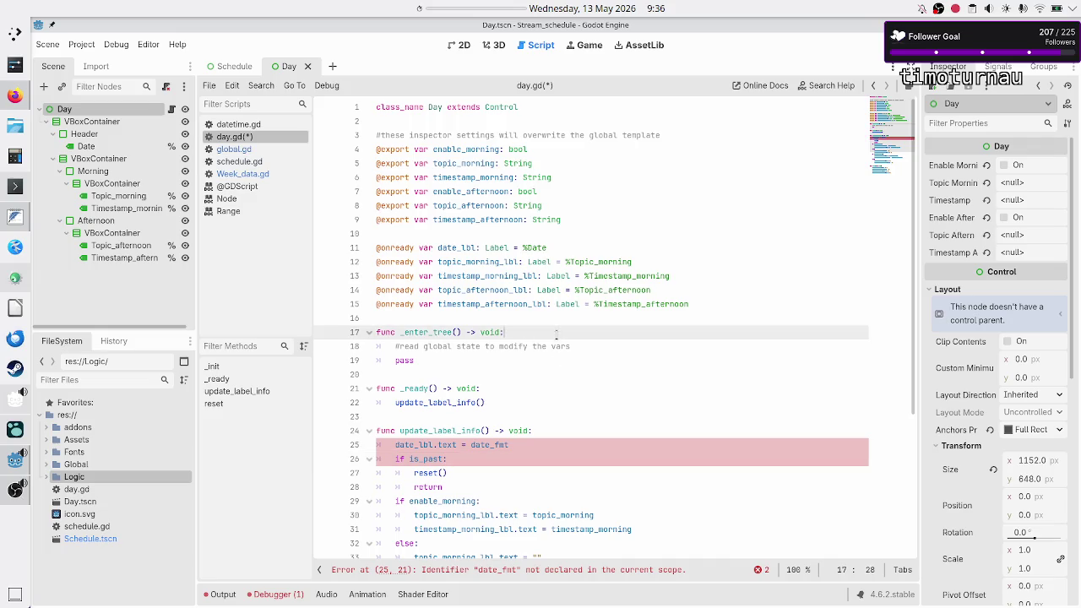
pyautogui.press('Return')
pyautogui.write('print')
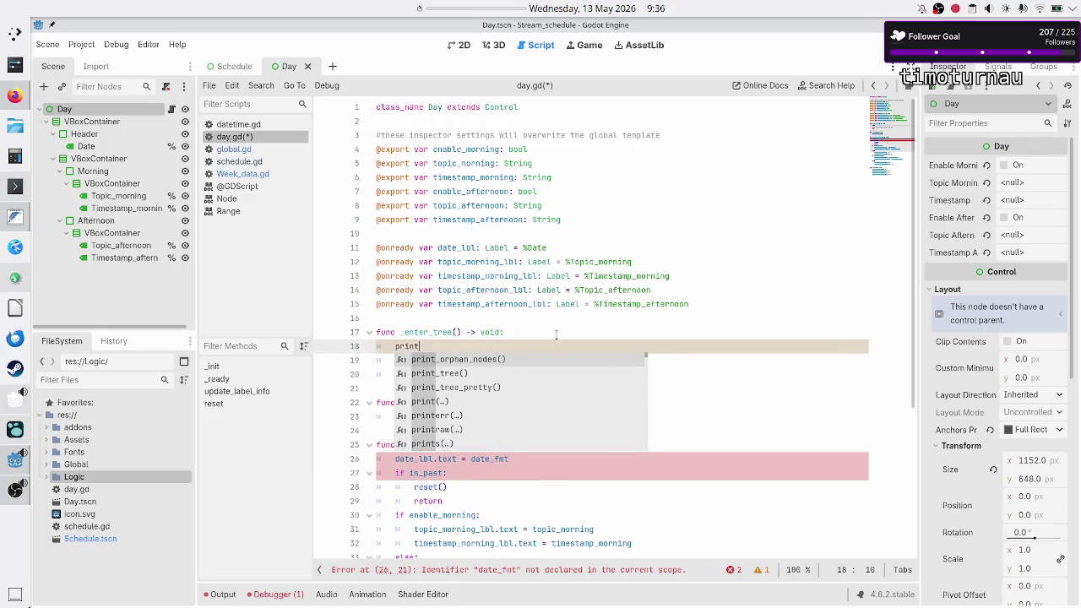
pyautogui.press('Return')
pyautogui.write('name')
pyautogui.press('Escape')
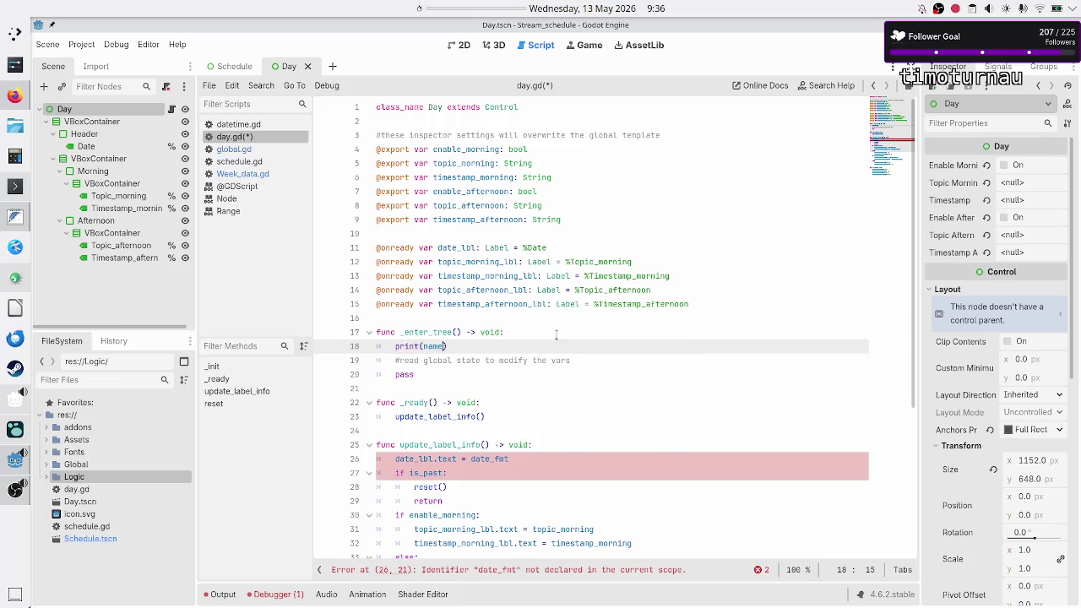
# Step: Move down through day.gd to the update_label_info definition
pyautogui.press('Down')
pyautogui.press('Home')
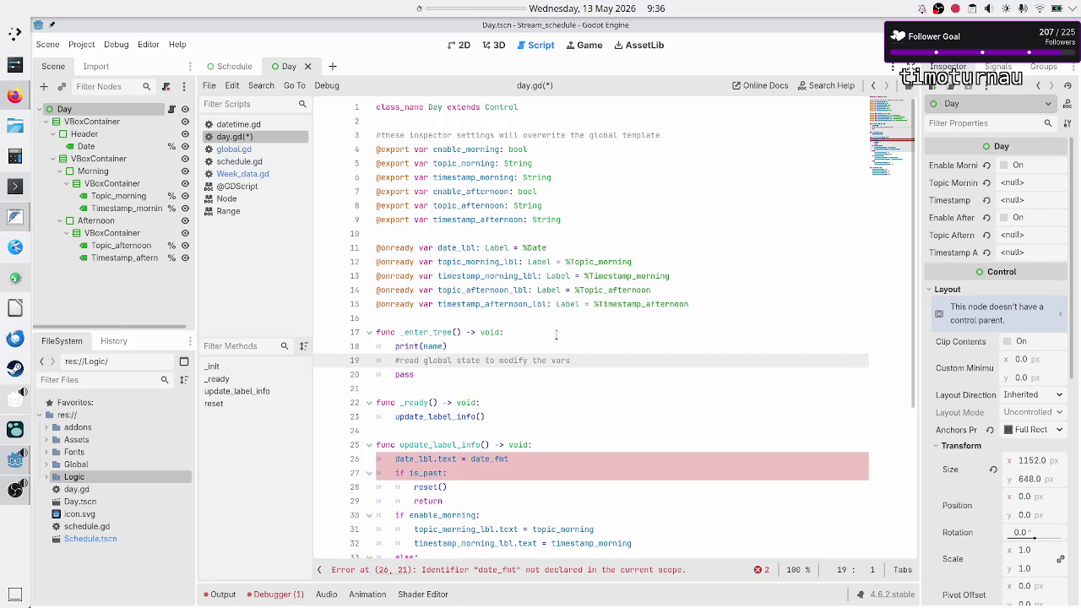
pyautogui.press('Down')
pyautogui.press('Down')
pyautogui.press('Down')
pyautogui.press('Home')
pyautogui.scroll(-3, 590, 308)
pyautogui.press('Up')
pyautogui.press('Up')
pyautogui.press('Up')
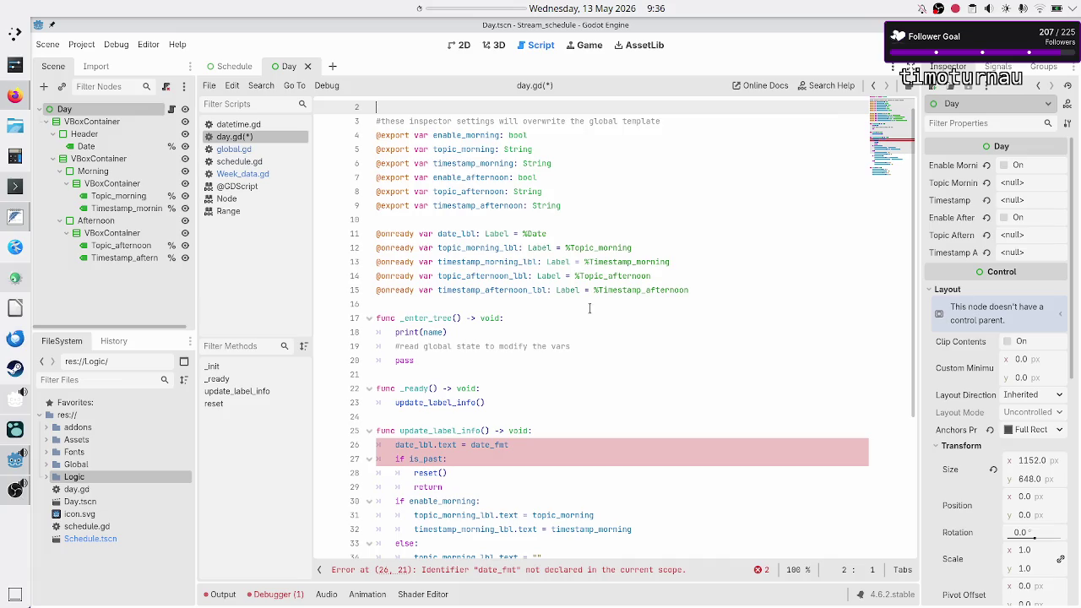
pyautogui.press('Down')
pyautogui.press('Down')
pyautogui.press('Down')
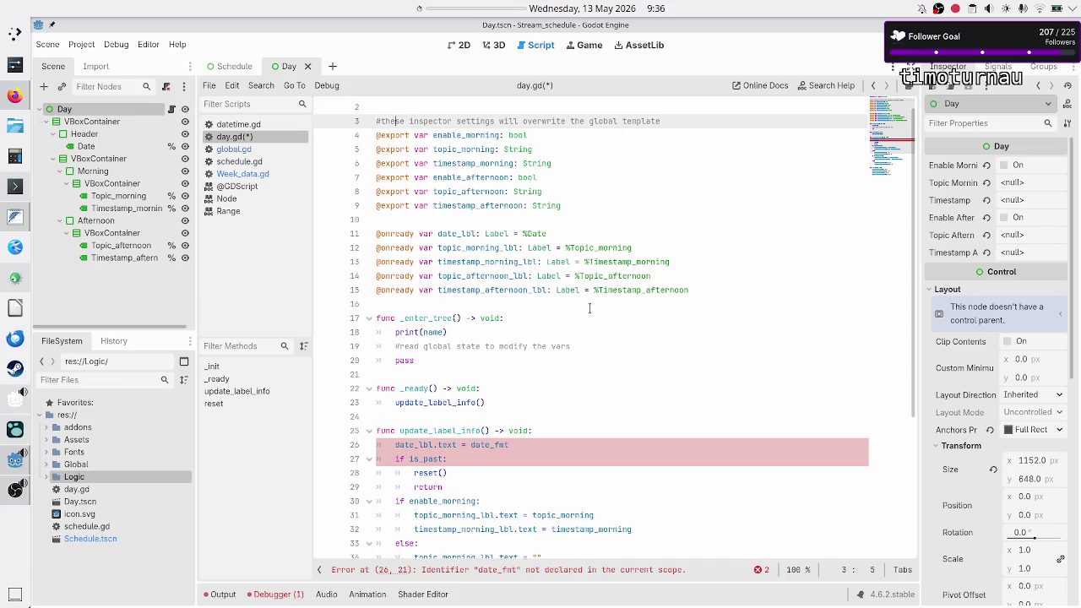
pyautogui.hotkey('ctrl', 'Right')
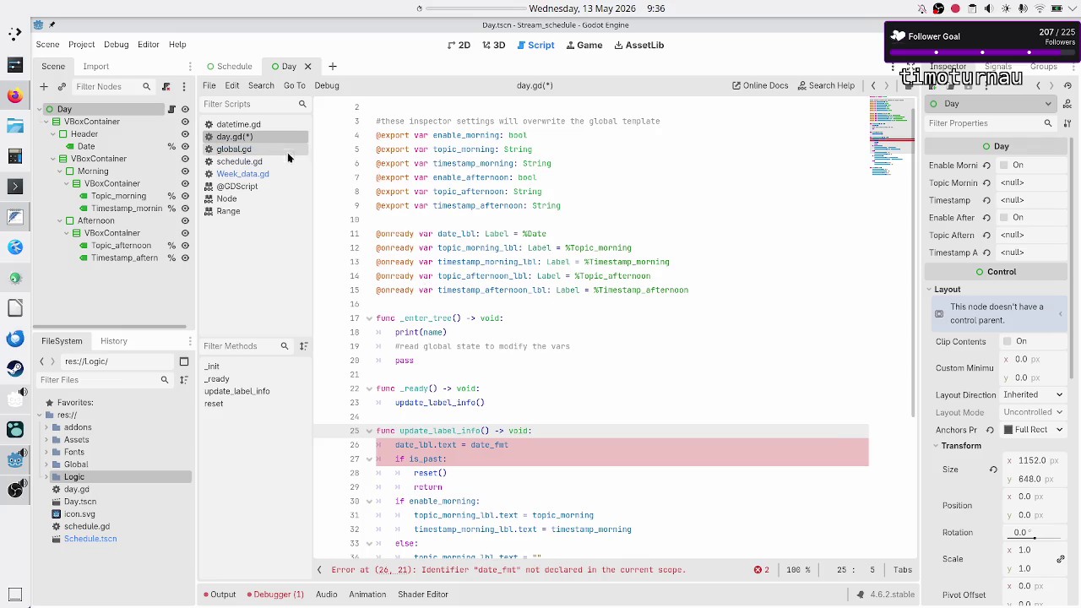
# Step: Delete the commented-out update_label_info line 36 in schedule.gd and save
pyautogui.click(245, 162)
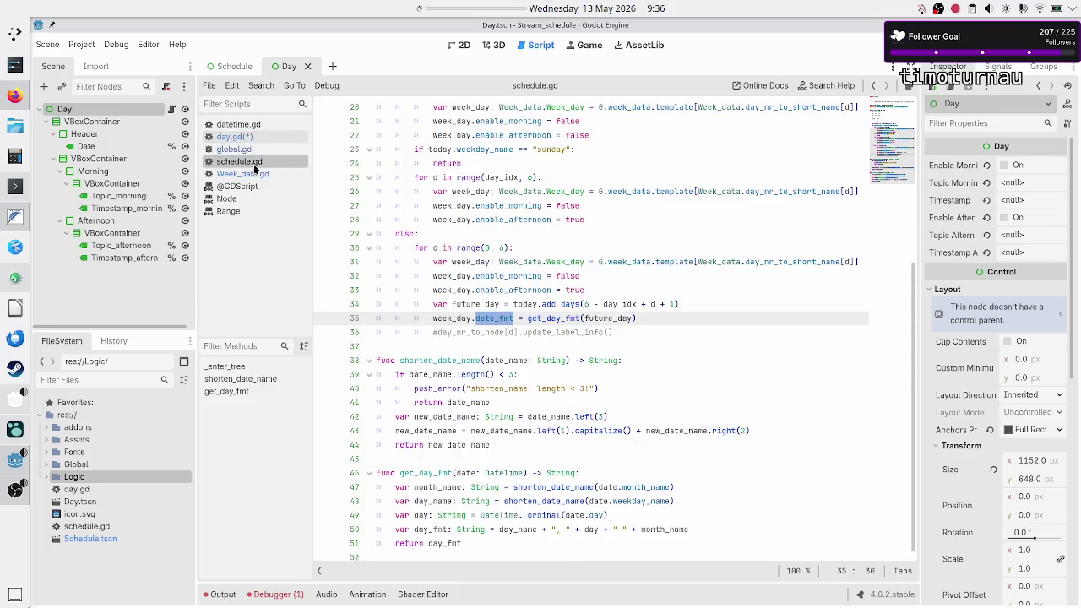
pyautogui.click(679, 318)
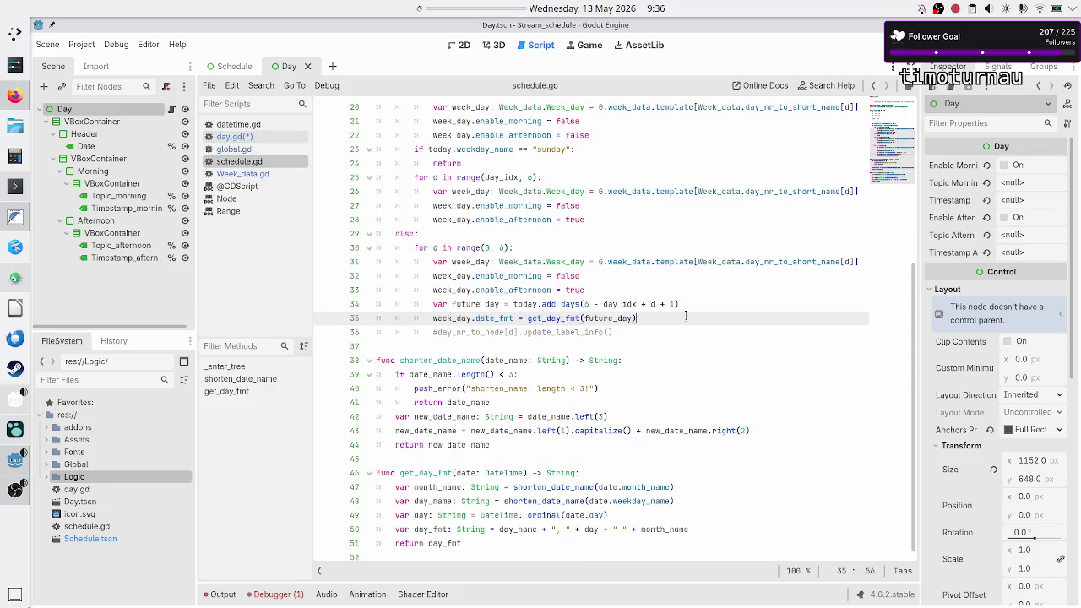
pyautogui.press('Right')
pyautogui.hotkey('shift', 'End')
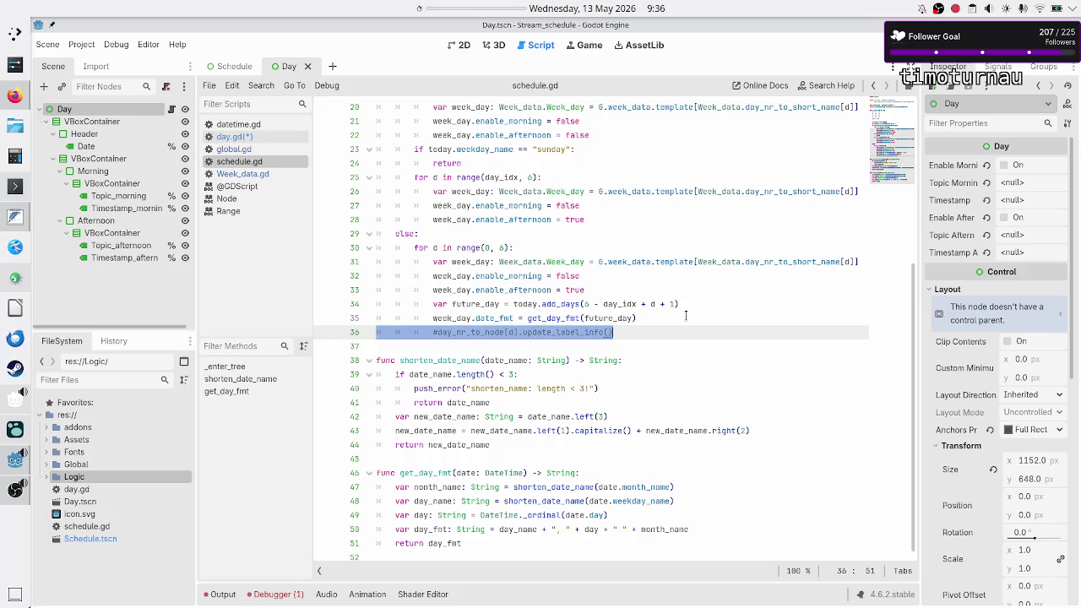
pyautogui.press('BackSpace')
pyautogui.press('BackSpace')
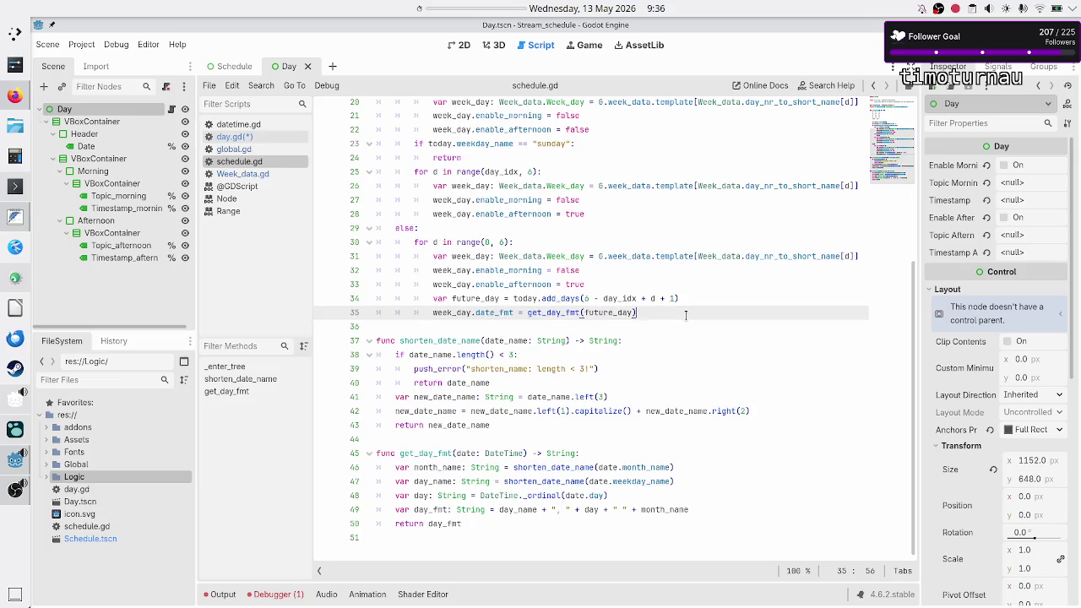
pyautogui.press('Right')
pyautogui.hotkey('ctrl', 's')
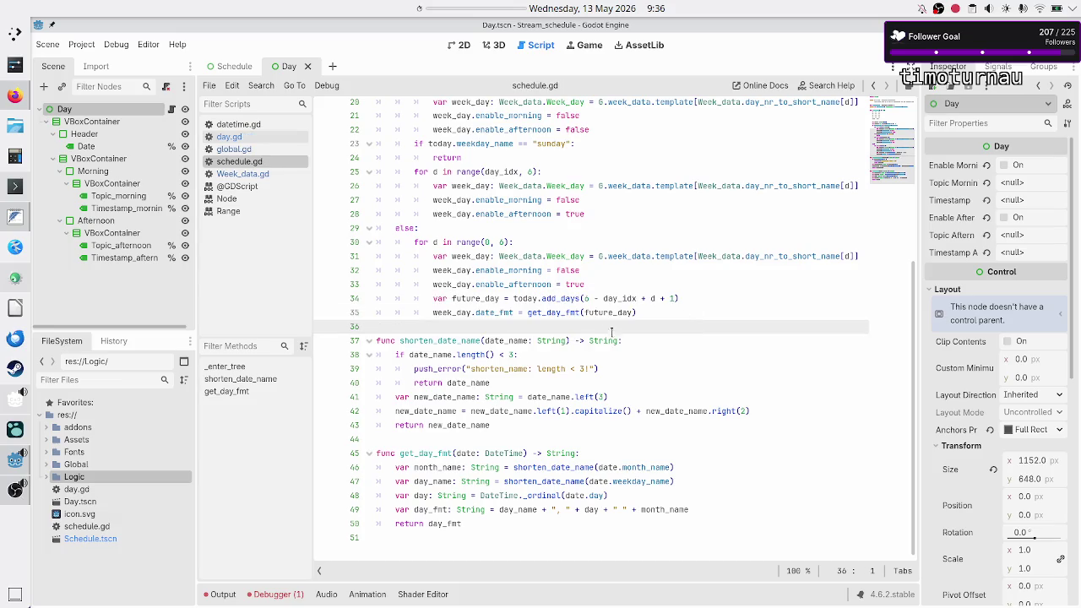
# Step: Check the template definition in Week_data.gd, then go back to day.gd
pyautogui.scroll(4, 576, 275)
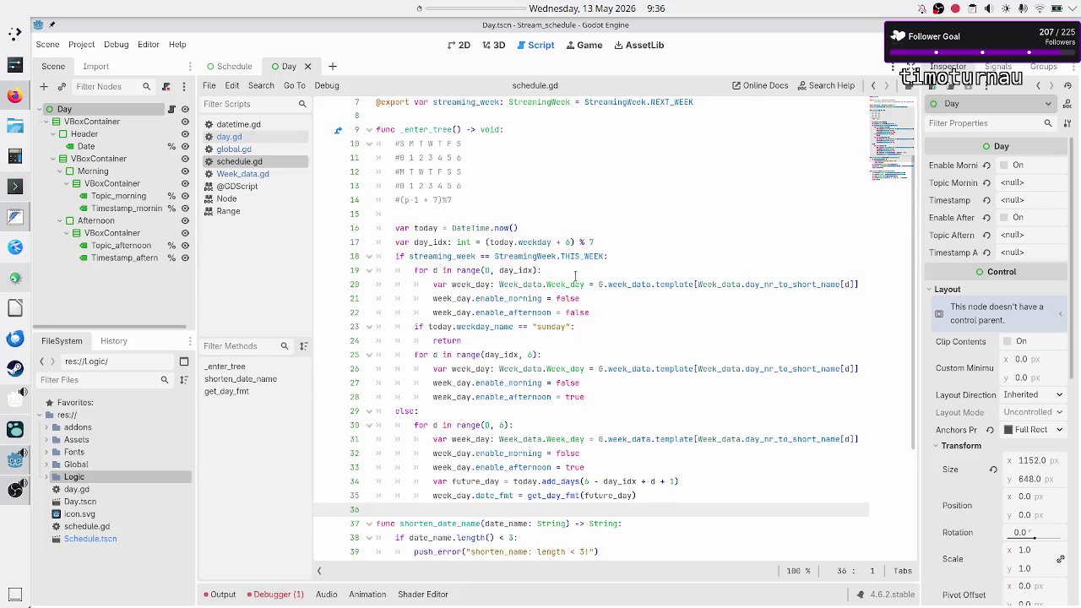
pyautogui.scroll(-1, 576, 275)
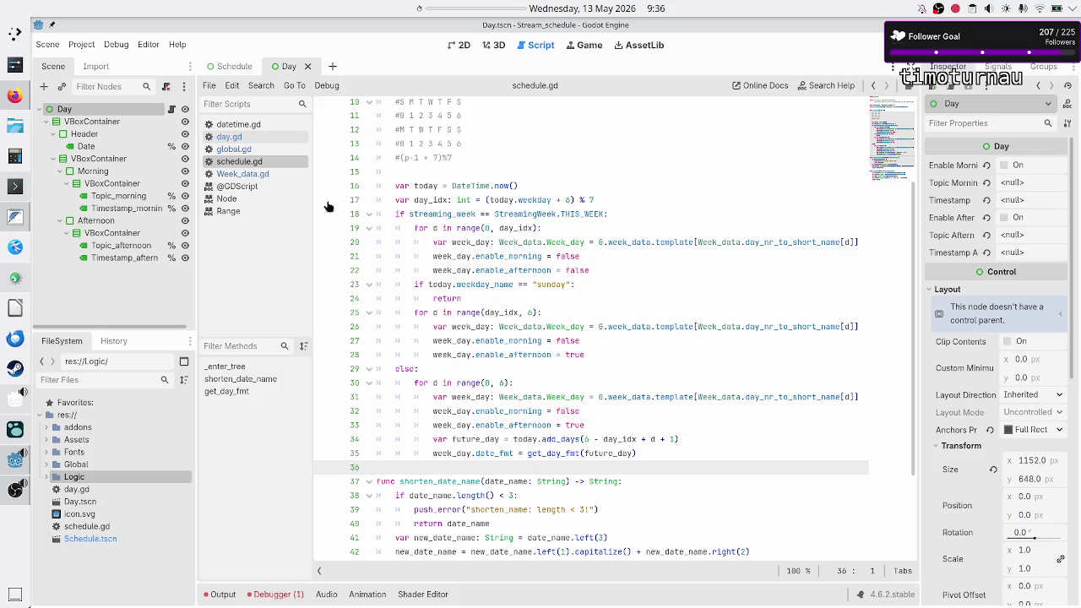
pyautogui.click(257, 174)
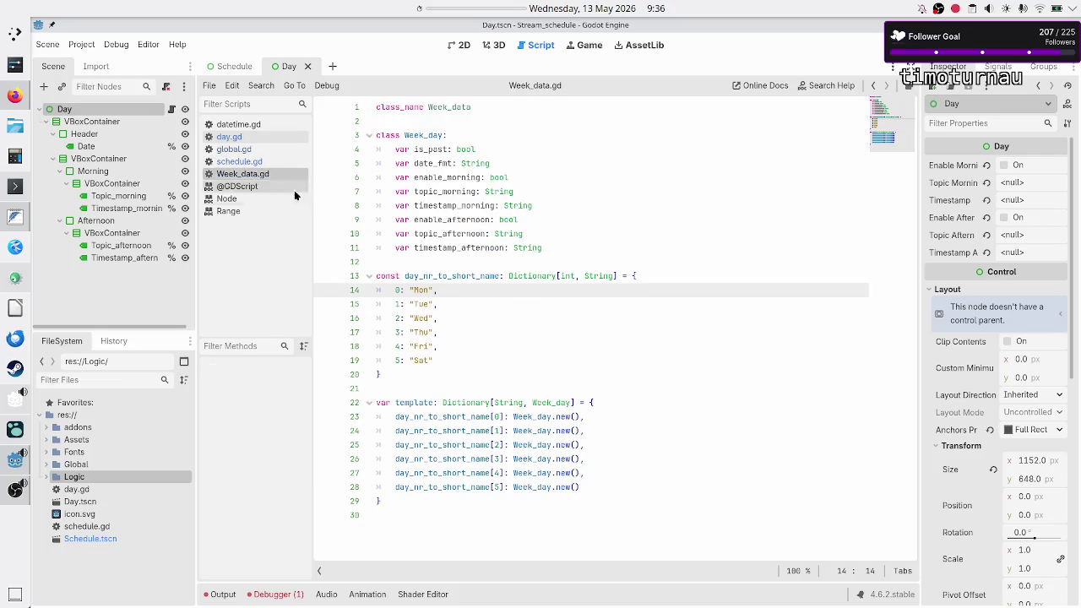
pyautogui.click(252, 139)
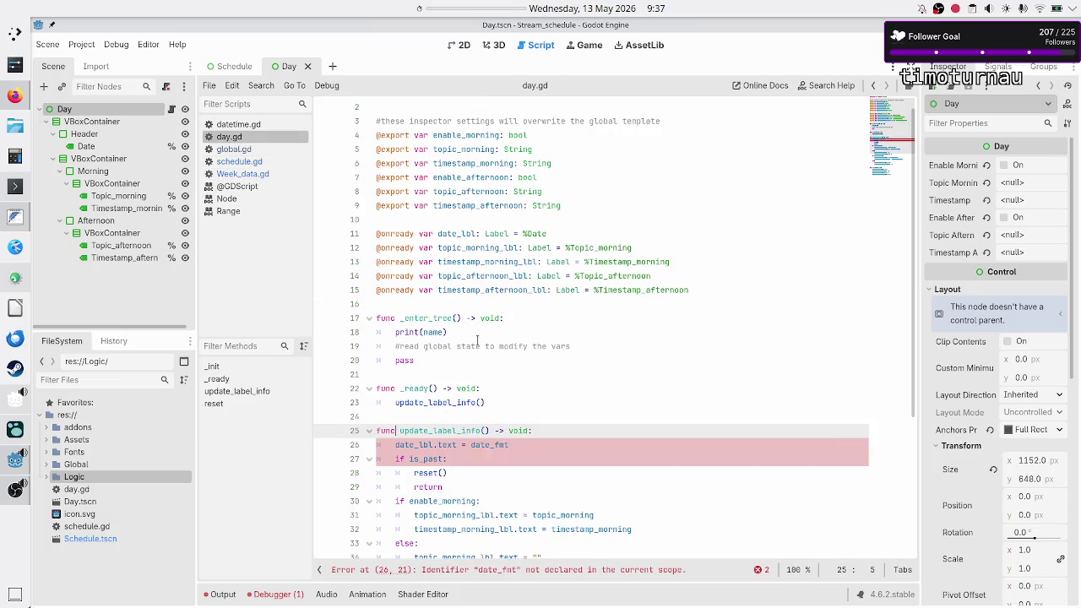
# Step: Add a name_key: String parameter to update_label_info()
pyautogui.scroll(-5, 517, 384)
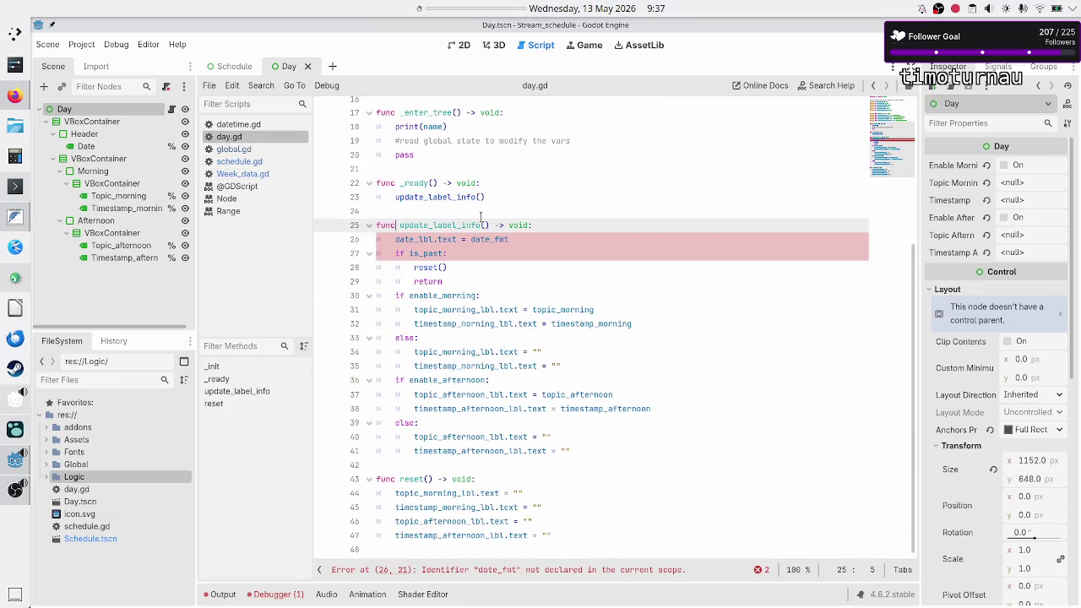
pyautogui.click(486, 225)
pyautogui.write('na')
pyautogui.write('me_')
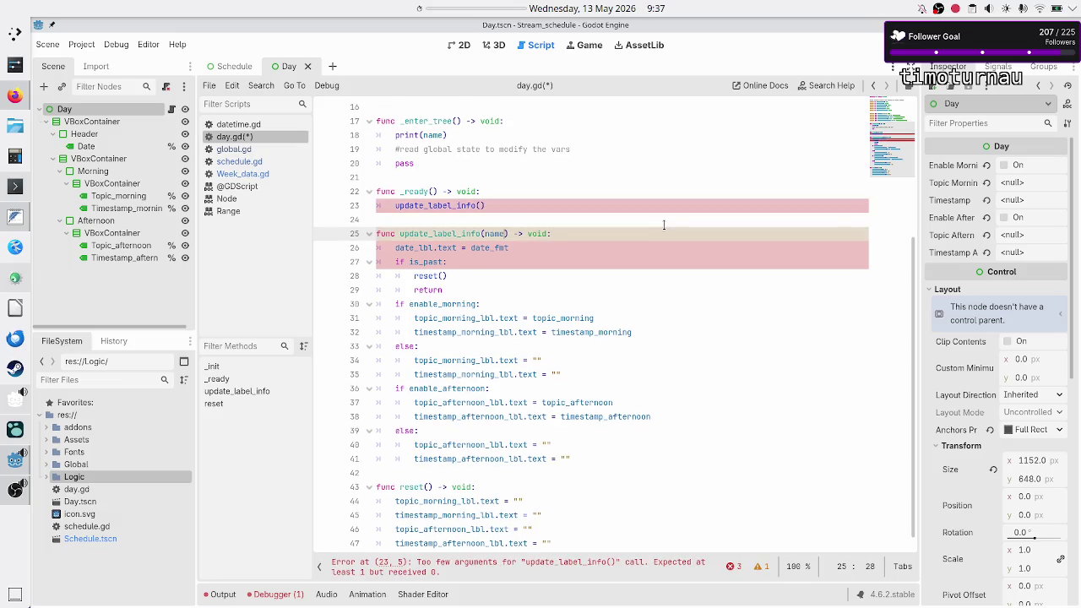
pyautogui.write('key')
pyautogui.write(':')
pyautogui.write(' String')
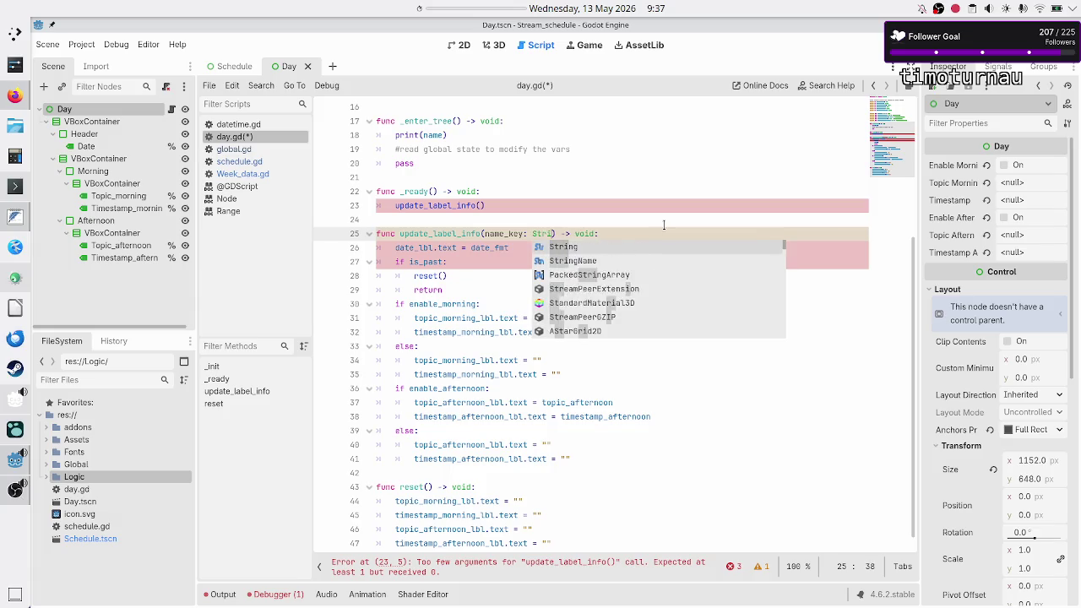
pyautogui.press('Escape')
# Step: Try appending .week_data.template on line 26, then remove it again
pyautogui.press('Down')
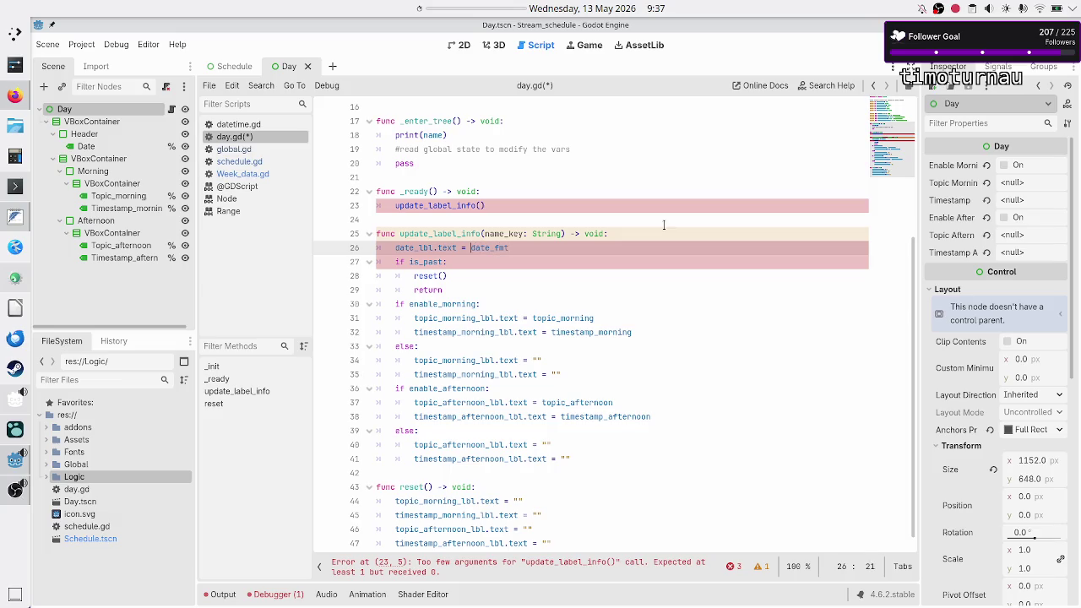
pyautogui.write('G.week_data ')
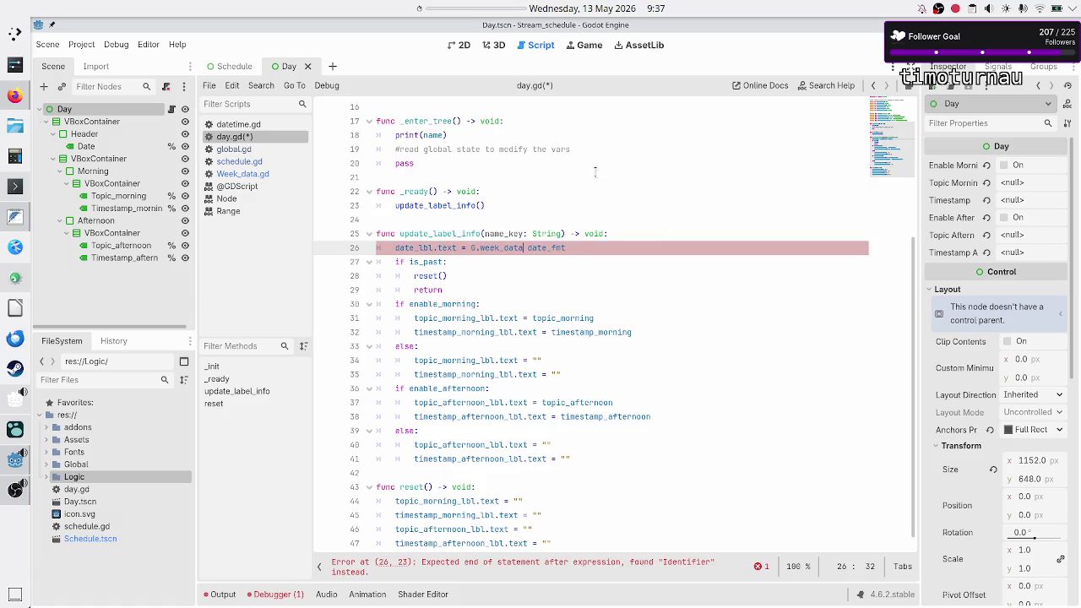
pyautogui.write('.tem')
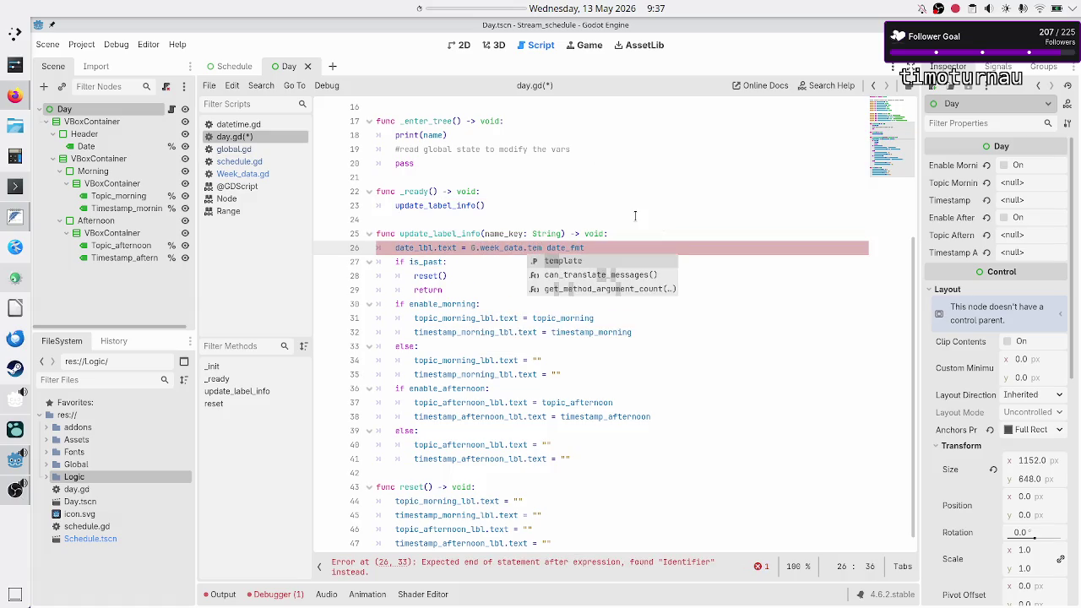
pyautogui.press('Return')
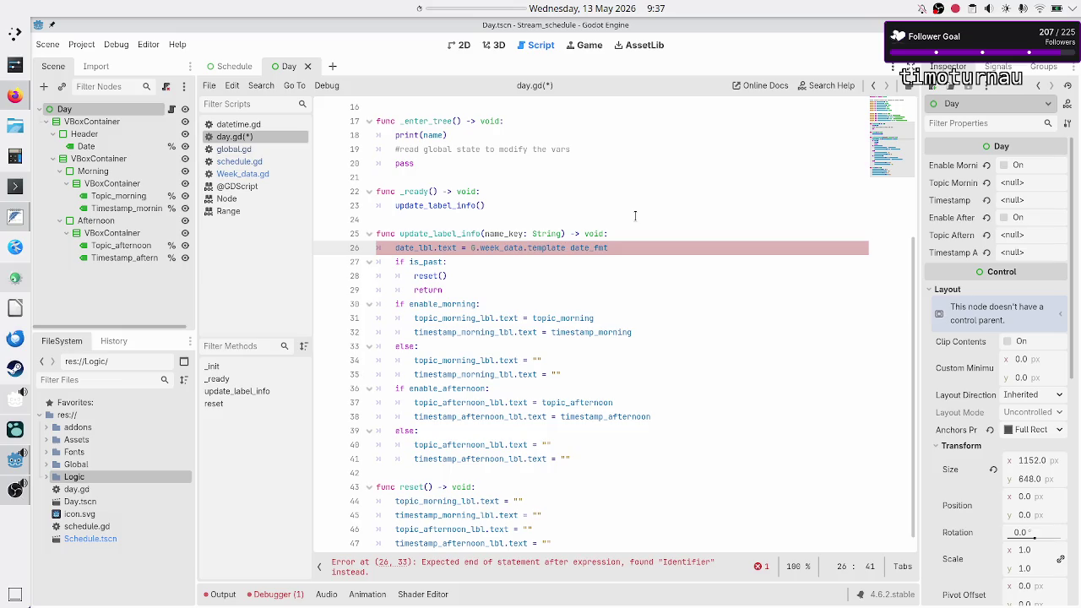
pyautogui.press('BackSpace')
pyautogui.press('BackSpace')
pyautogui.press('BackSpace')
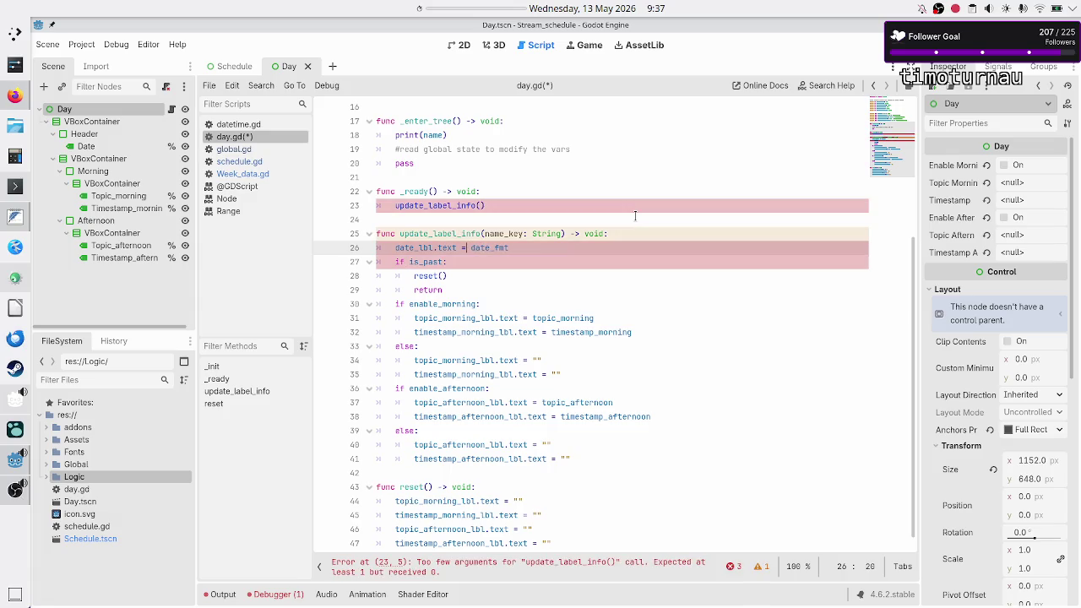
pyautogui.scroll(5, 635, 216)
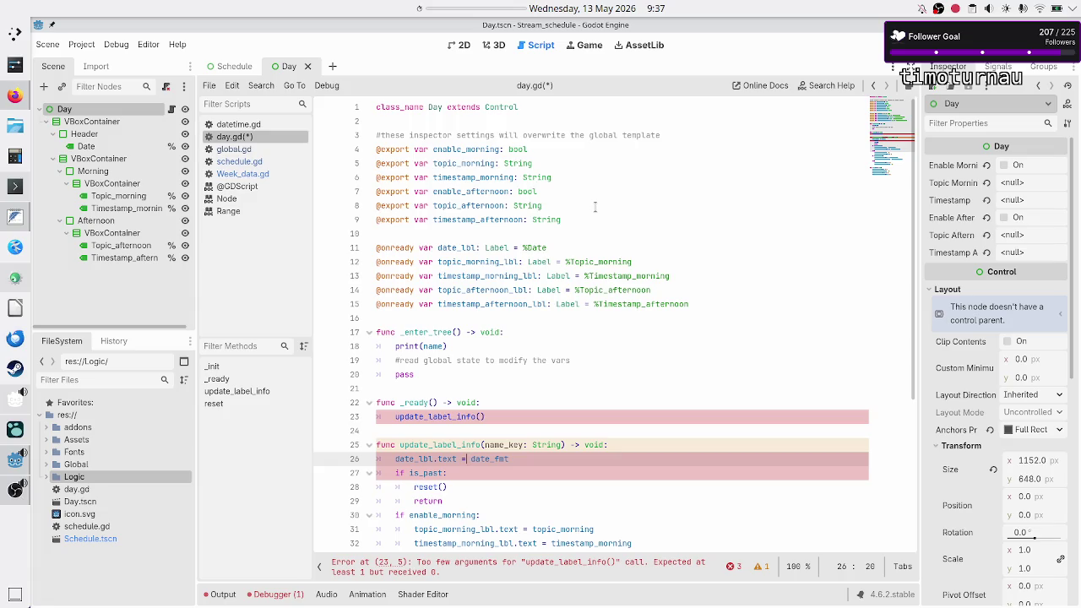
# Step: Make the date label read G.week_data.template[name_key].date_fmt
pyautogui.write('G.')
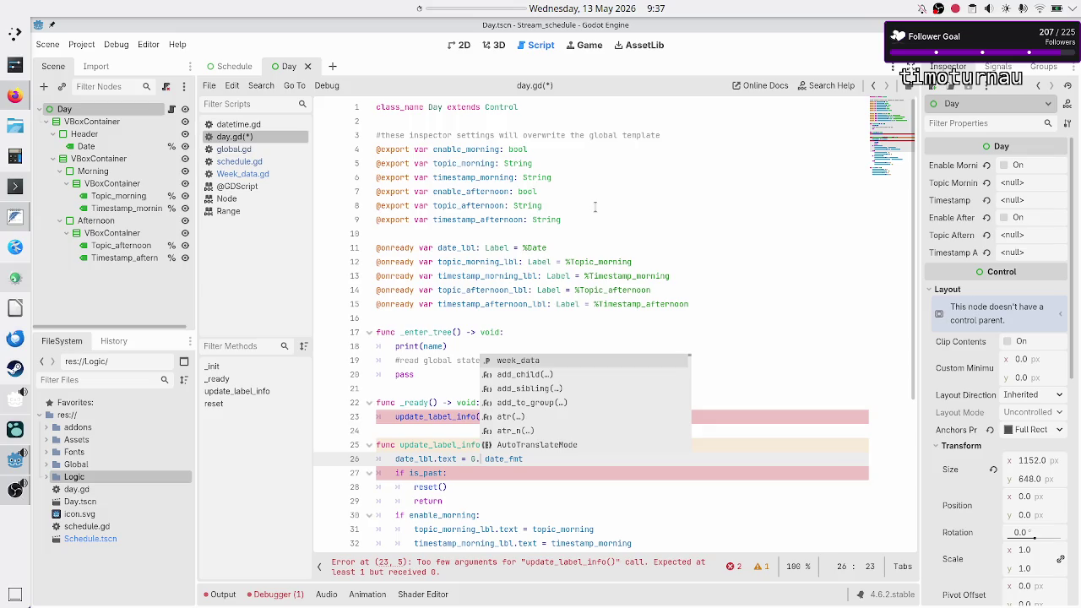
pyautogui.press('Return')
pyautogui.write('.tem')
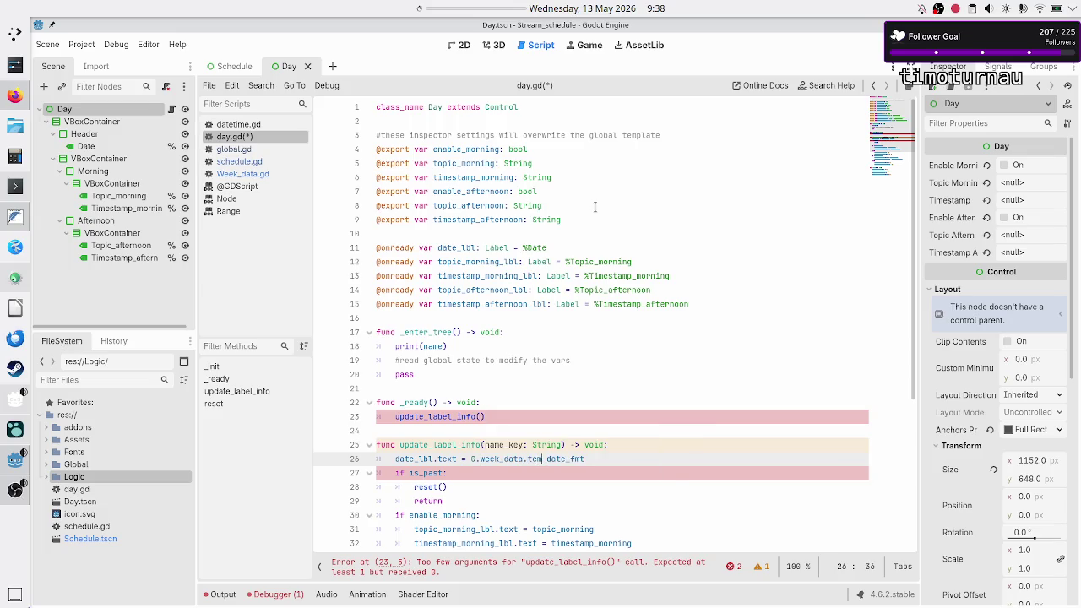
pyautogui.press('Return')
pyautogui.write('[')
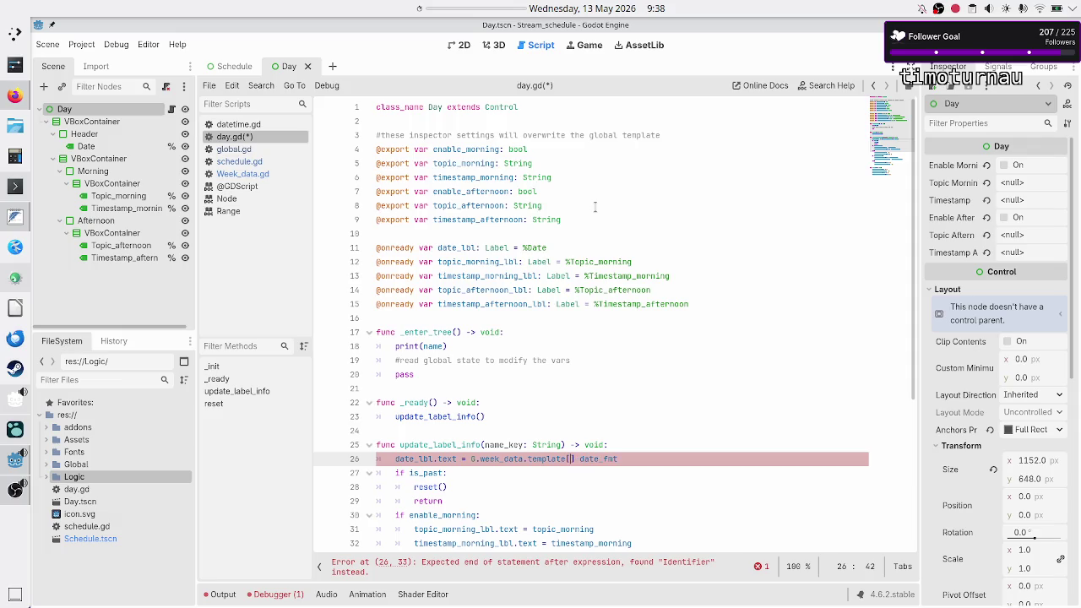
pyautogui.write('name_key')
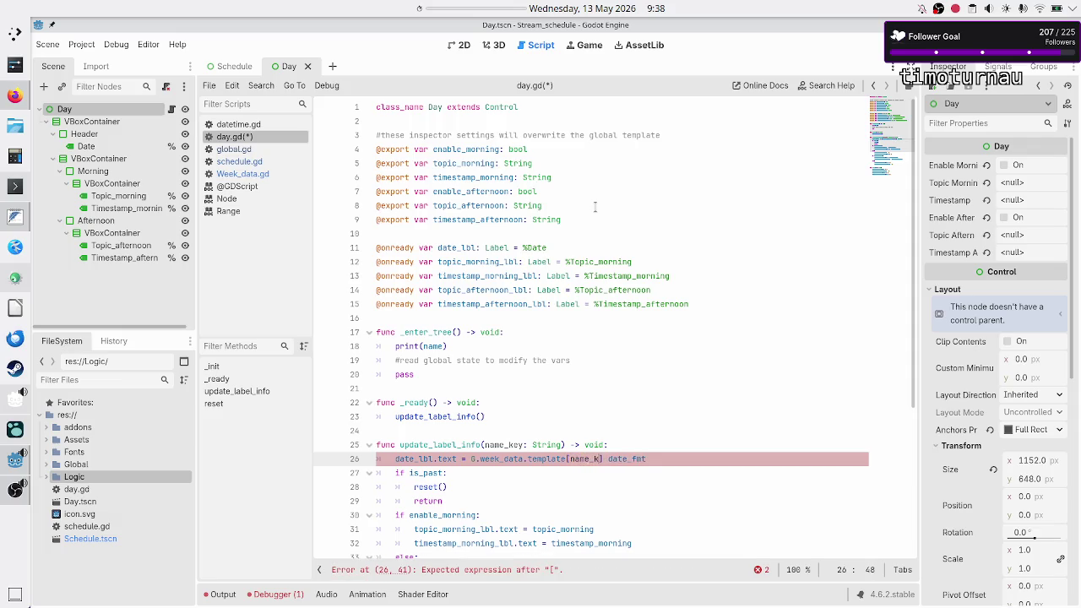
pyautogui.press('BackSpace')
pyautogui.write('.')
pyautogui.press('Escape')
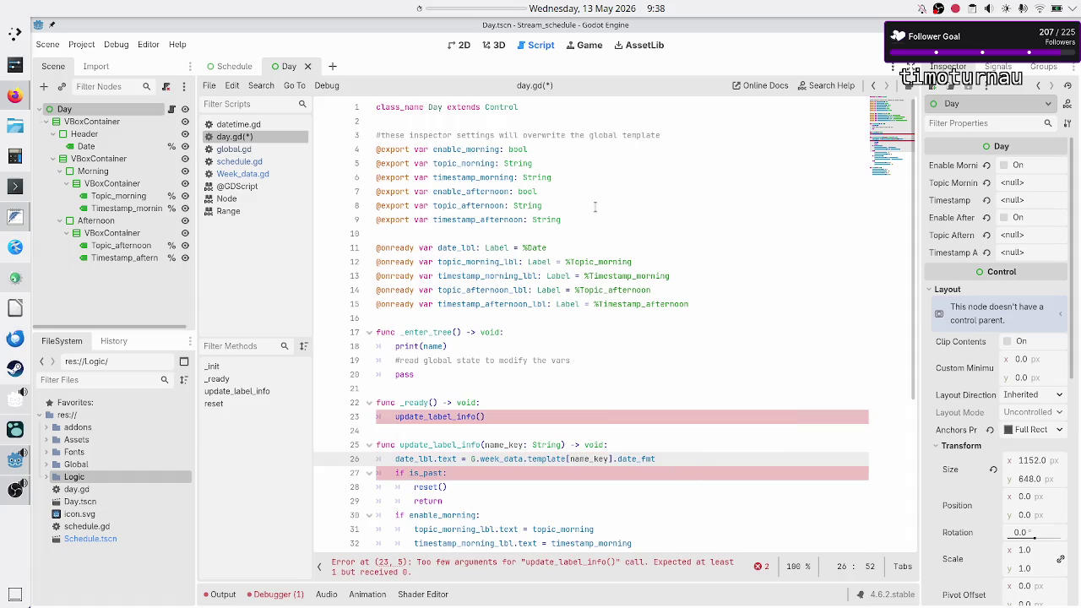
# Step: Prefix the is_past check with the copied G.week_data.template[name_key] lookup
pyautogui.press('Down')
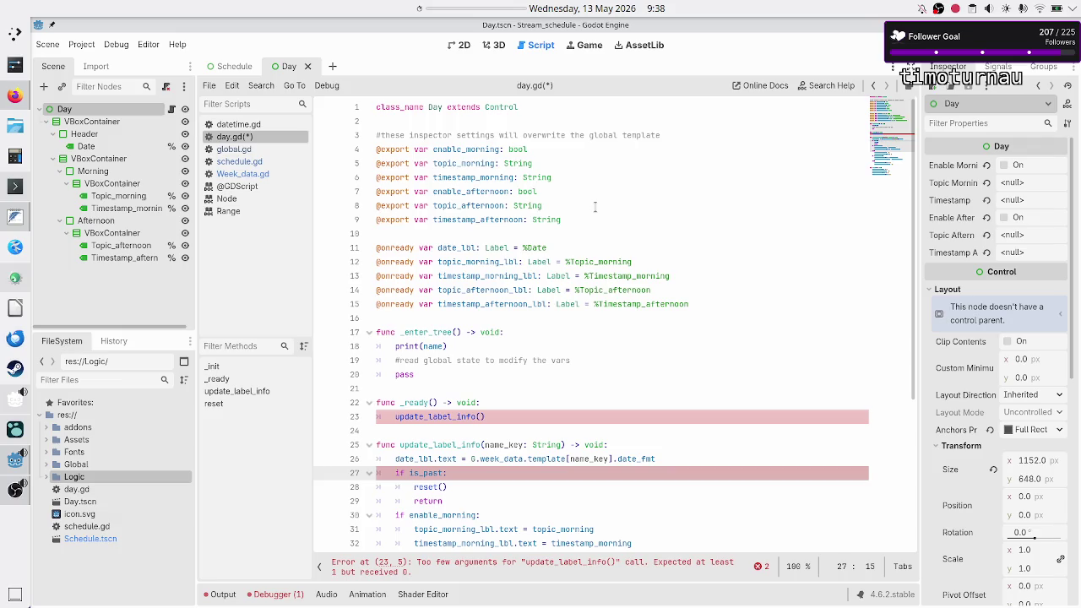
pyautogui.press('Up')
pyautogui.hotkey('shift', 'Right')
pyautogui.hotkey('shift', 'Right')
pyautogui.hotkey('shift', 'Right')
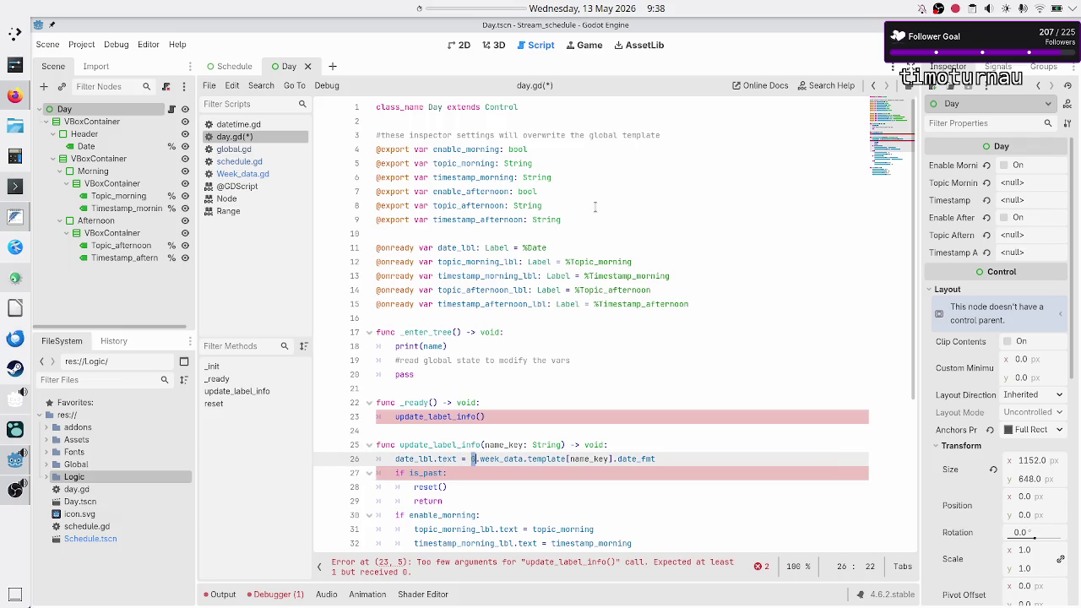
pyautogui.hotkey('shift', 'Right')
pyautogui.hotkey('shift', 'Right')
pyautogui.hotkey('ctrl', 'c')
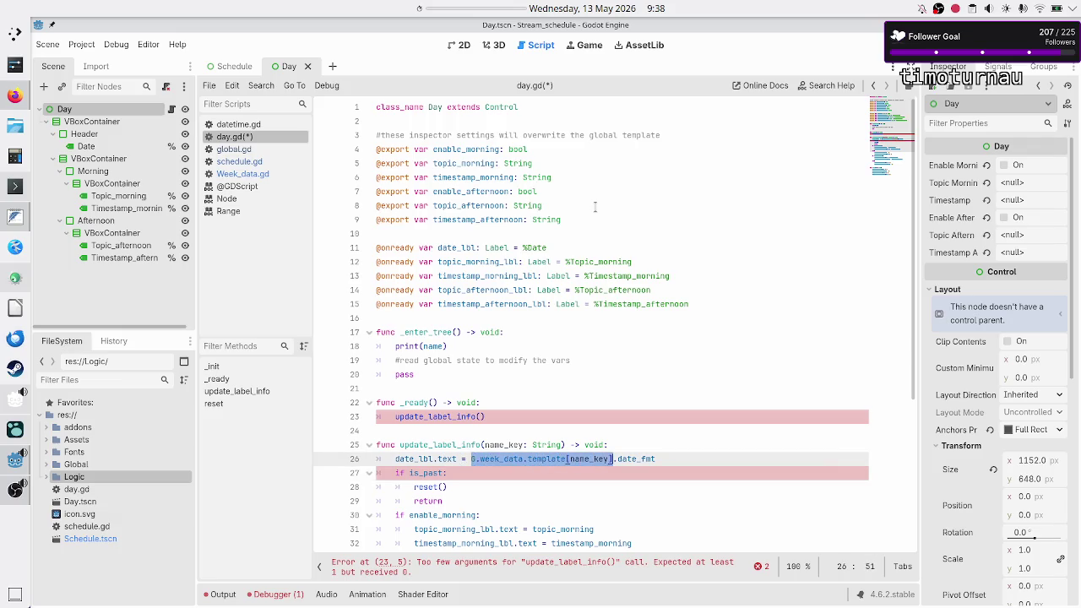
pyautogui.press('Down')
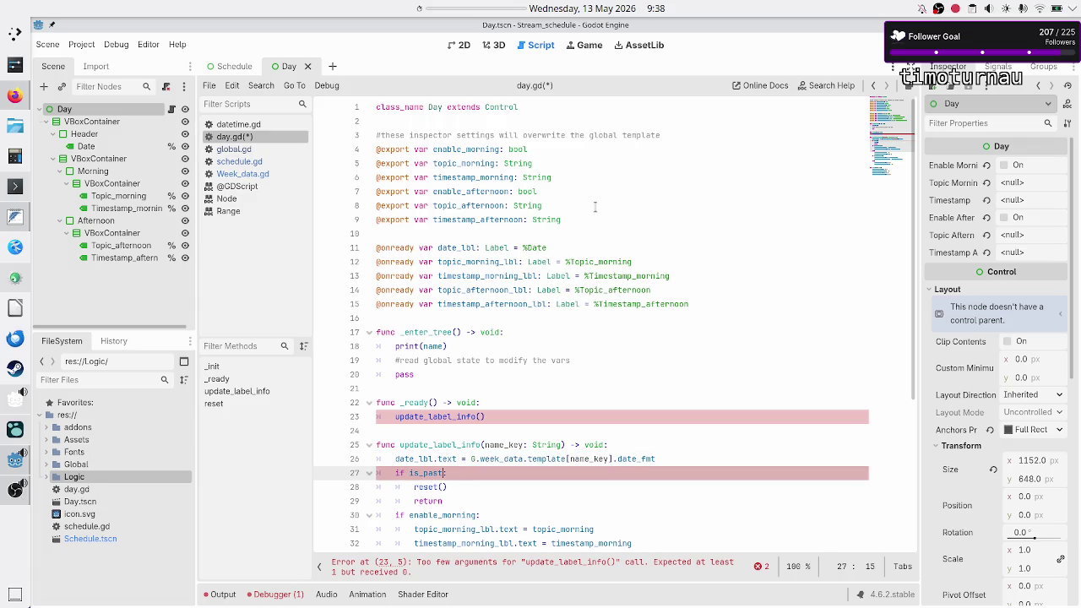
pyautogui.press('Left')
pyautogui.press('Left')
pyautogui.press('Left')
pyautogui.hotkey('ctrl', 'v')
pyautogui.write('.')
pyautogui.press('Escape')
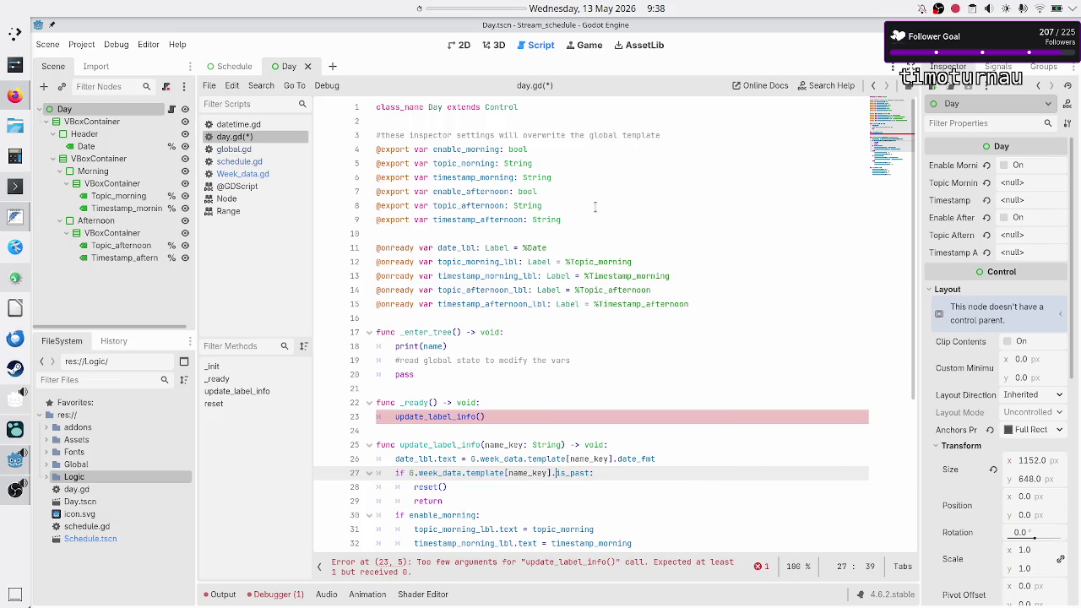
# Step: Review the script down to the end and back to the update_label_info() call in _ready
pyautogui.press('Down')
pyautogui.press('Down')
pyautogui.press('Down')
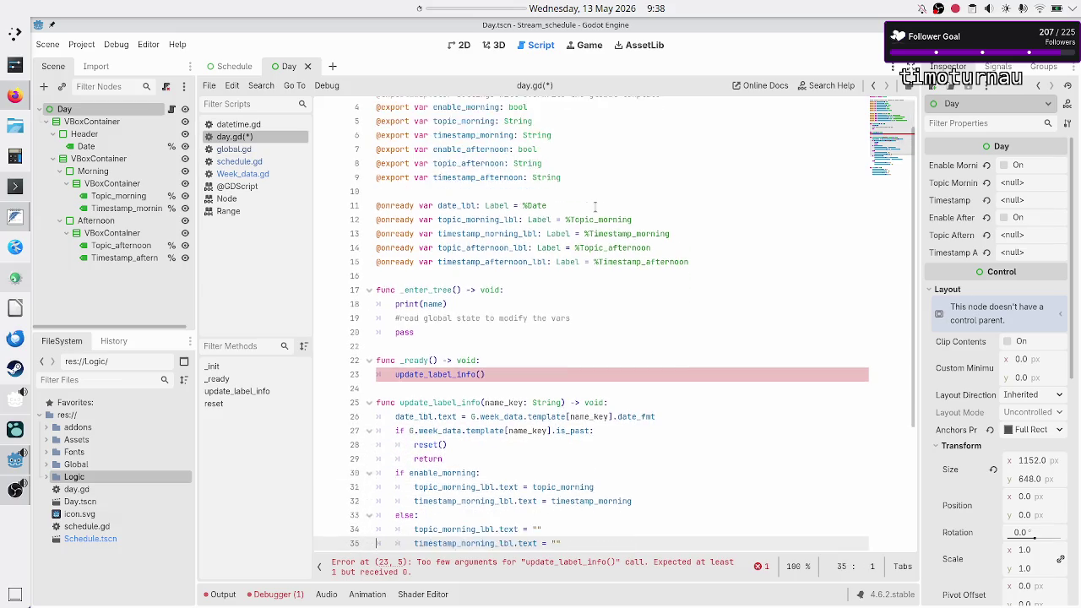
pyautogui.press('Down')
pyautogui.press('Down')
pyautogui.press('Down')
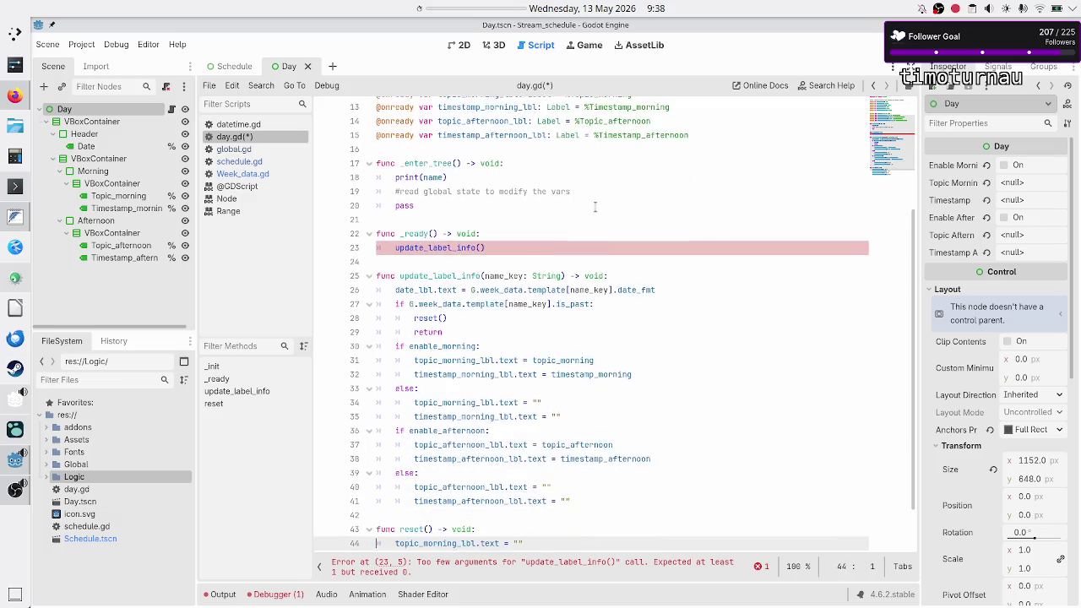
pyautogui.press('Up')
pyautogui.press('Up')
pyautogui.press('Up')
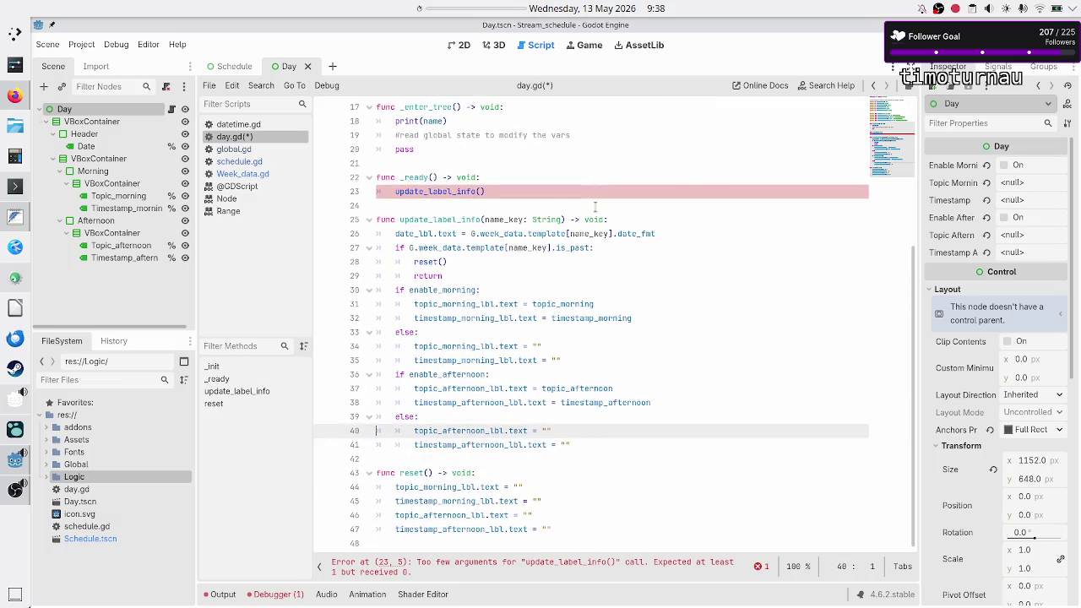
pyautogui.press('Left')
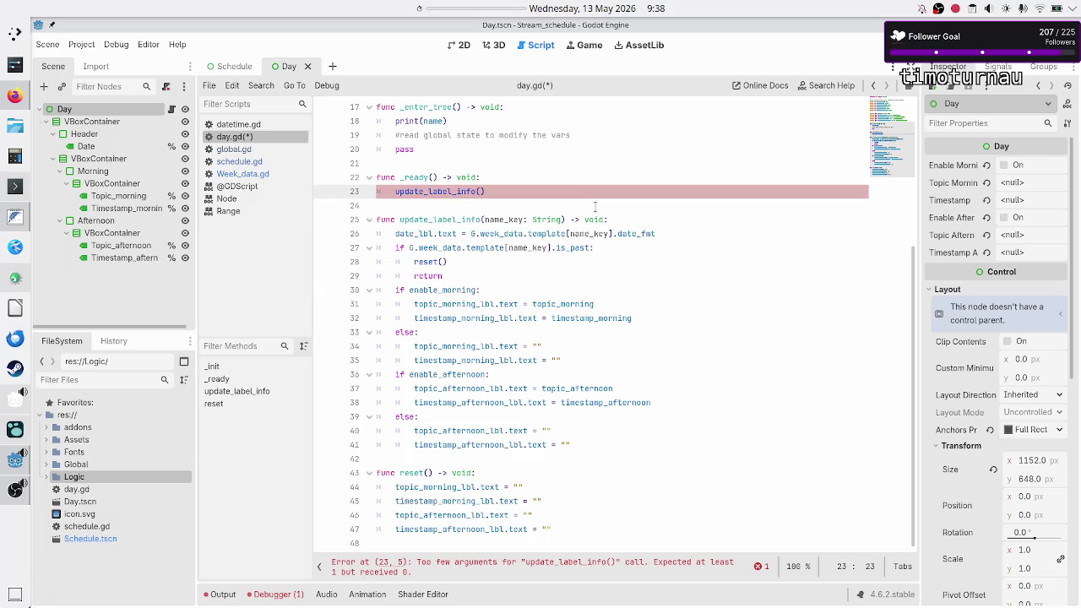
# Step: Remove the name_key: String parameter from update_label_info()
pyautogui.scroll(4, 660, 225)
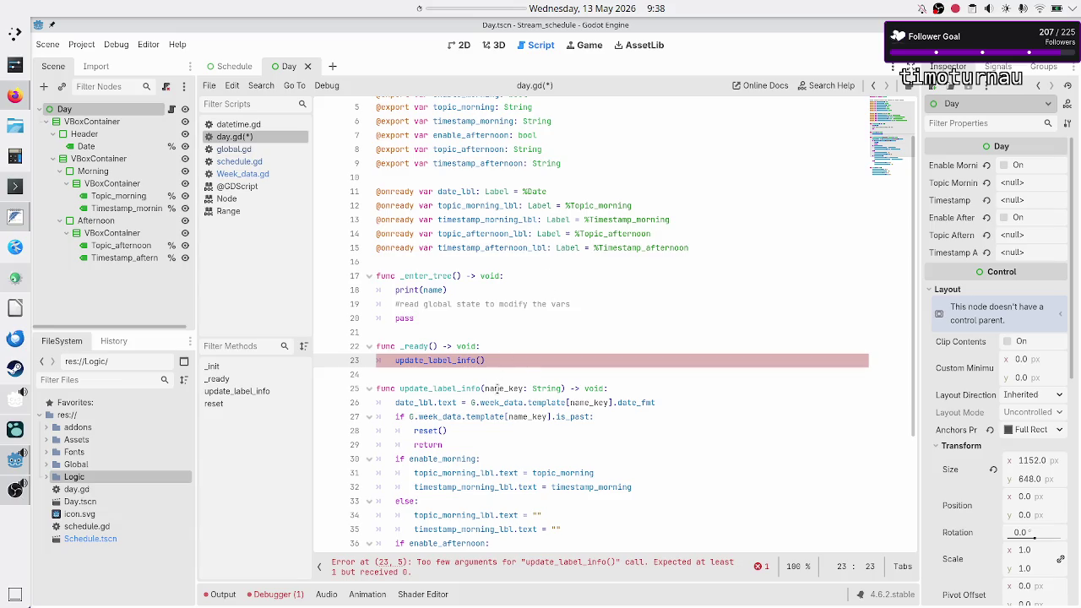
pyautogui.doubleClick(497, 388)
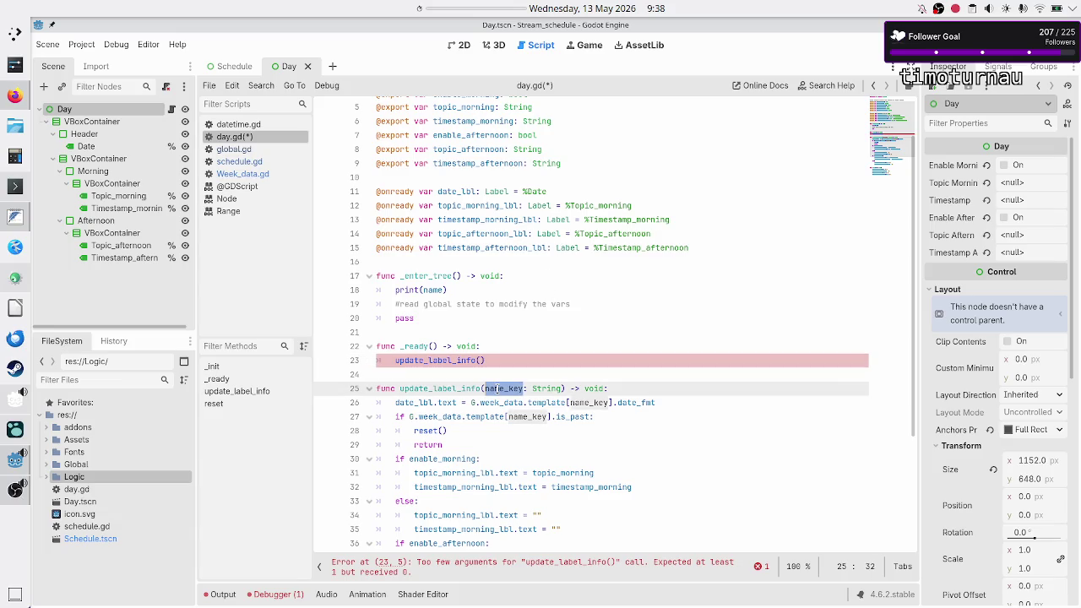
pyautogui.press('Left')
pyautogui.hotkey('shift', 'Right')
pyautogui.hotkey('shift', 'Right')
pyautogui.hotkey('shift', 'Right')
pyautogui.hotkey('shift', 'Right')
pyautogui.hotkey('shift', 'Right')
pyautogui.hotkey('shift', 'Right')
pyautogui.press('BackSpace')
# Step: Declare 'var name_key: String' after the label variables and save day.gd
pyautogui.click(656, 359)
pyautogui.scroll(1, 655, 359)
pyautogui.press('Up')
pyautogui.press('Up')
pyautogui.press('Up')
pyautogui.press('Up')
pyautogui.press('Up')
pyautogui.press('End')
pyautogui.press('Return')
pyautogui.press('Return')
pyautogui.write('var ')
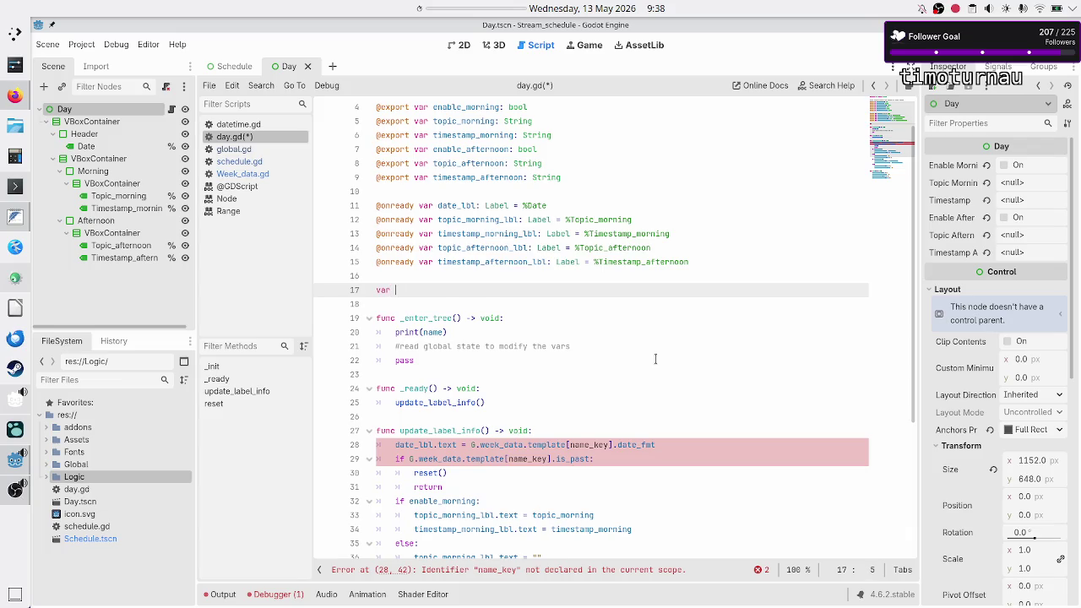
pyautogui.write('name_key')
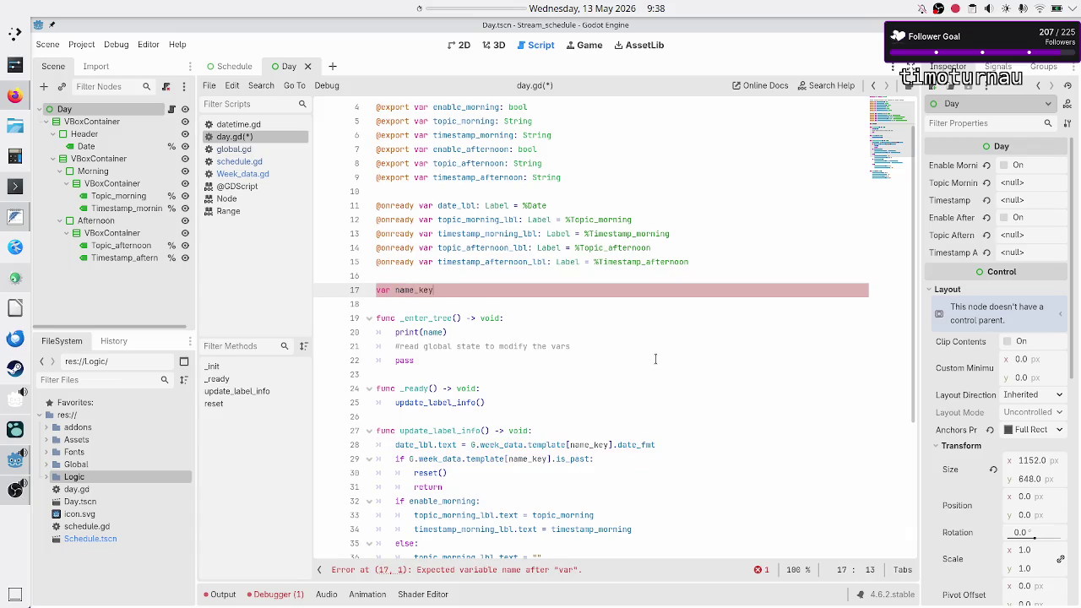
pyautogui.write(': Stri')
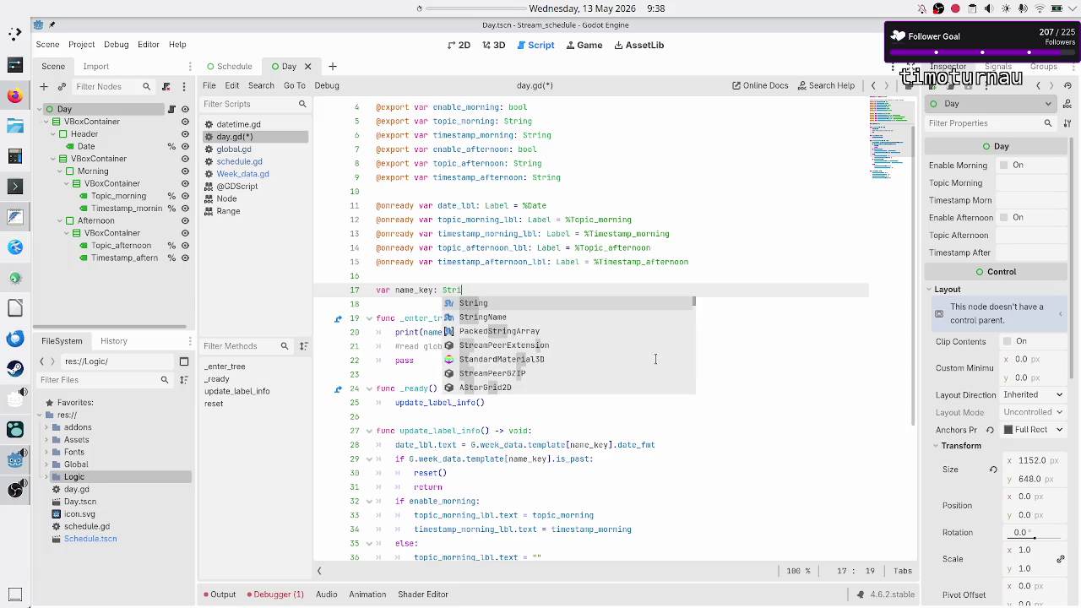
pyautogui.press('Return')
pyautogui.press('Down')
pyautogui.press('Down')
pyautogui.press('Down')
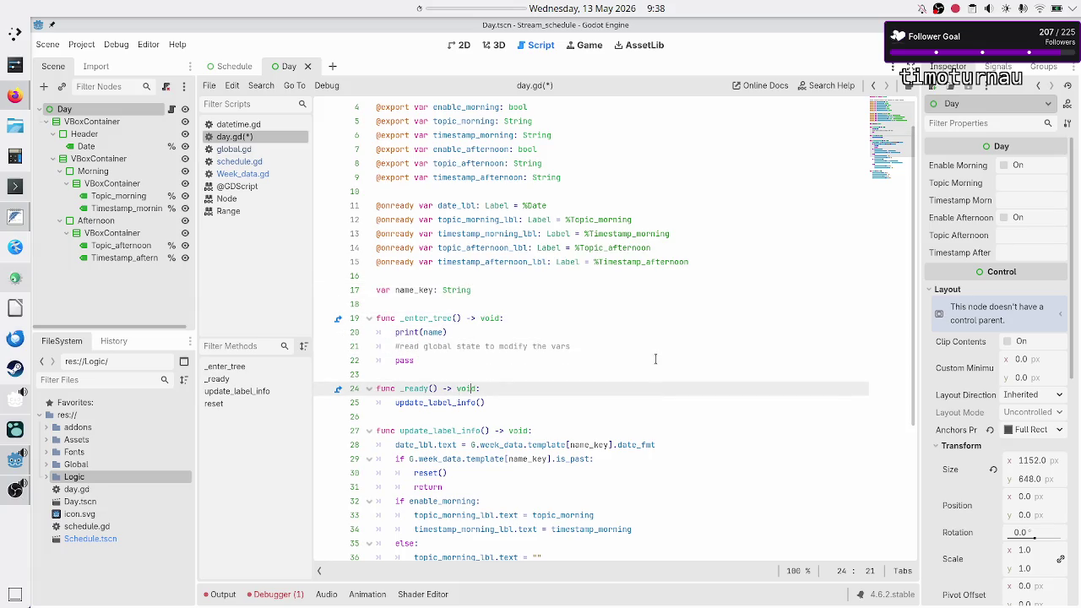
pyautogui.press('Up')
pyautogui.press('Up')
pyautogui.press('Up')
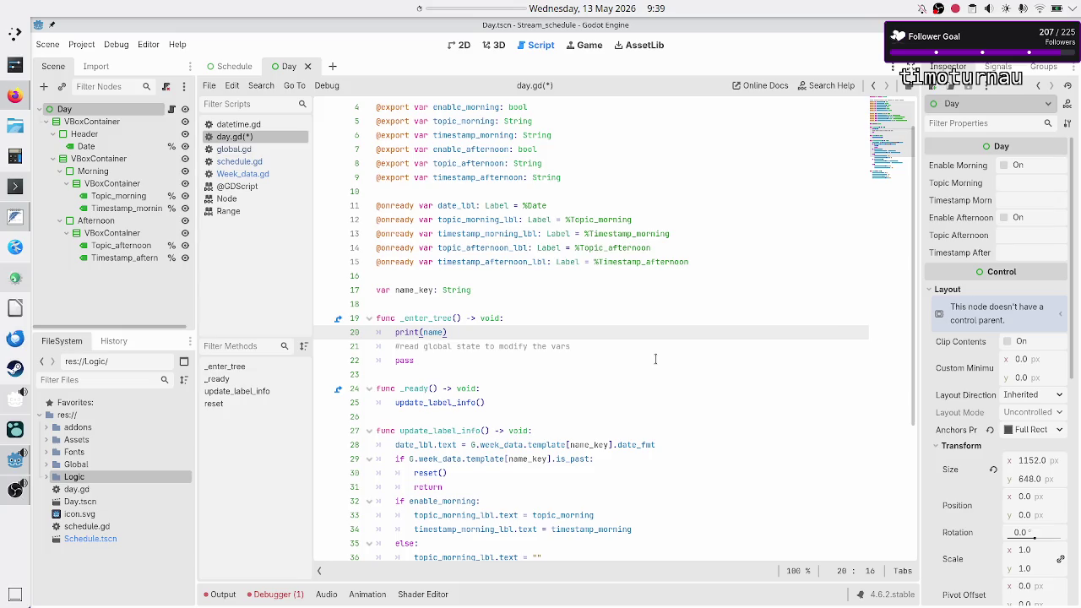
pyautogui.hotkey('ctrl', 's')
# Step: Run the project, see Monday through Saturday in the Output log, then stop it with F8
pyautogui.click(885, 46)
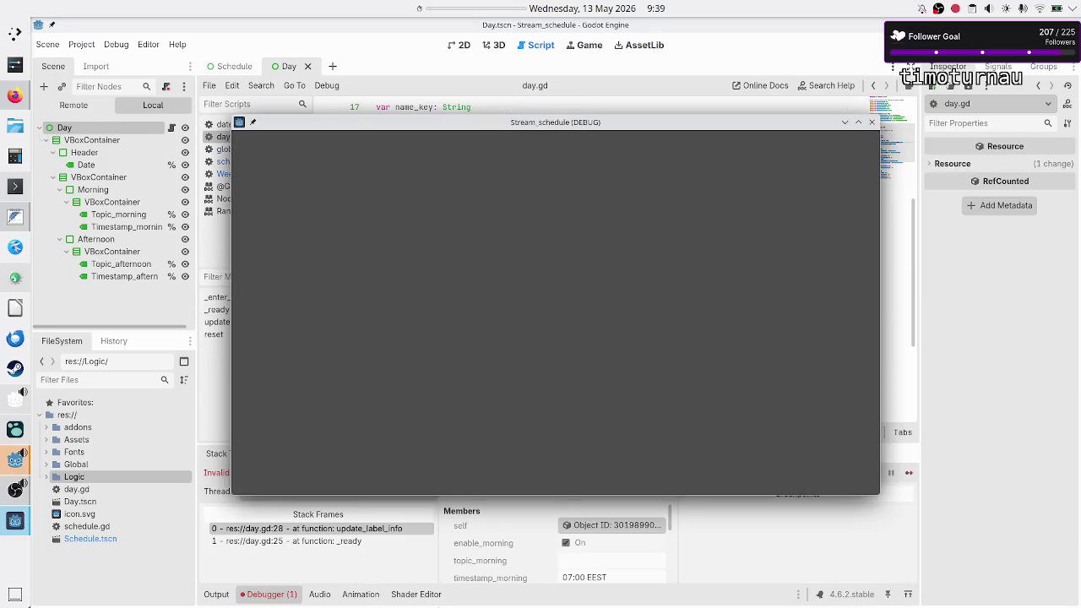
pyautogui.click(300, 560)
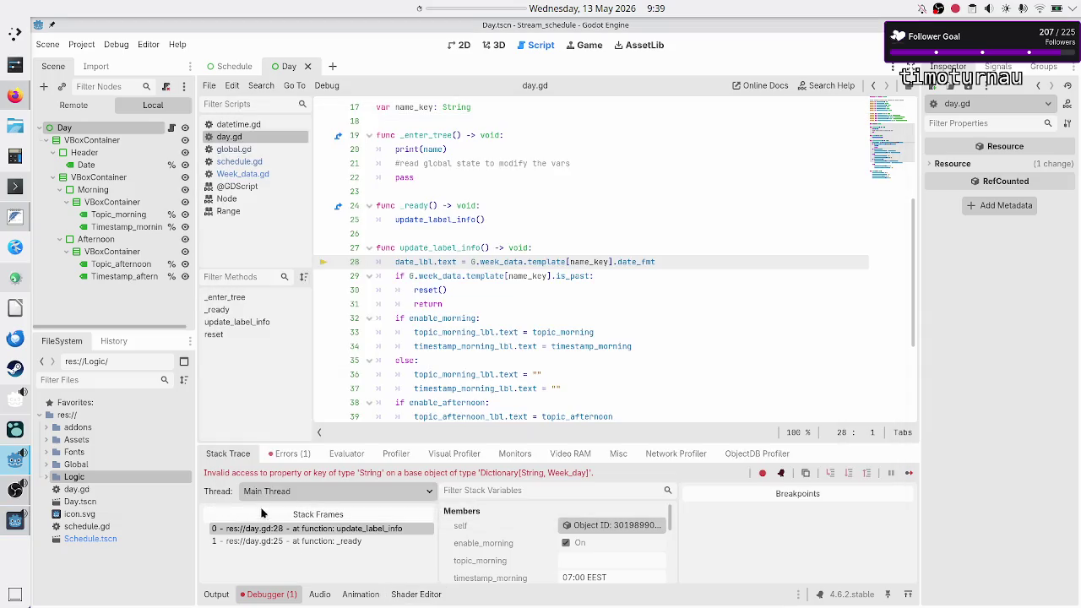
pyautogui.click(216, 594)
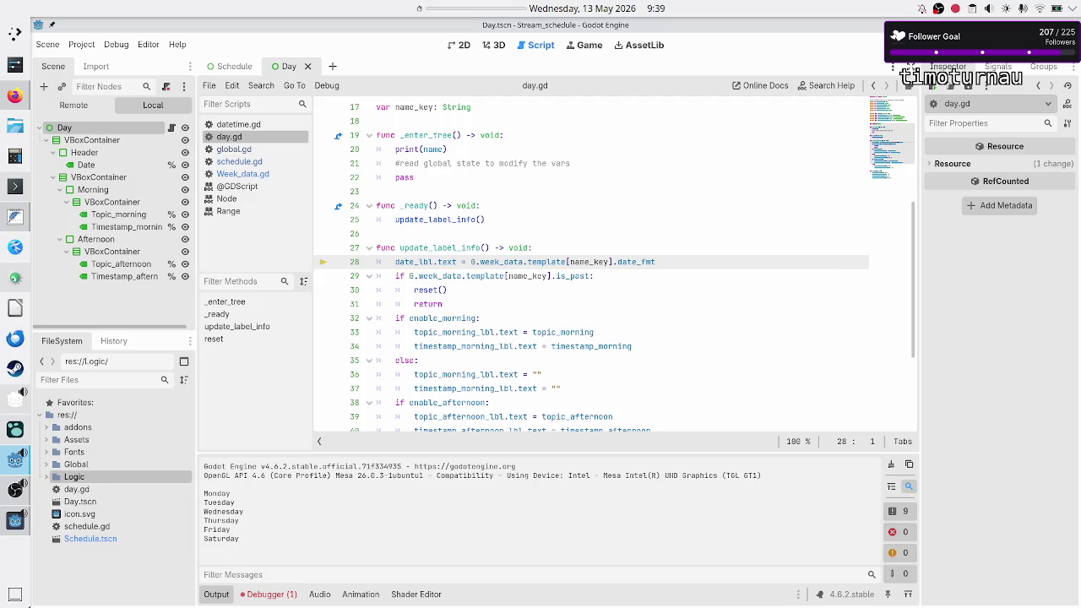
pyautogui.press('F8')
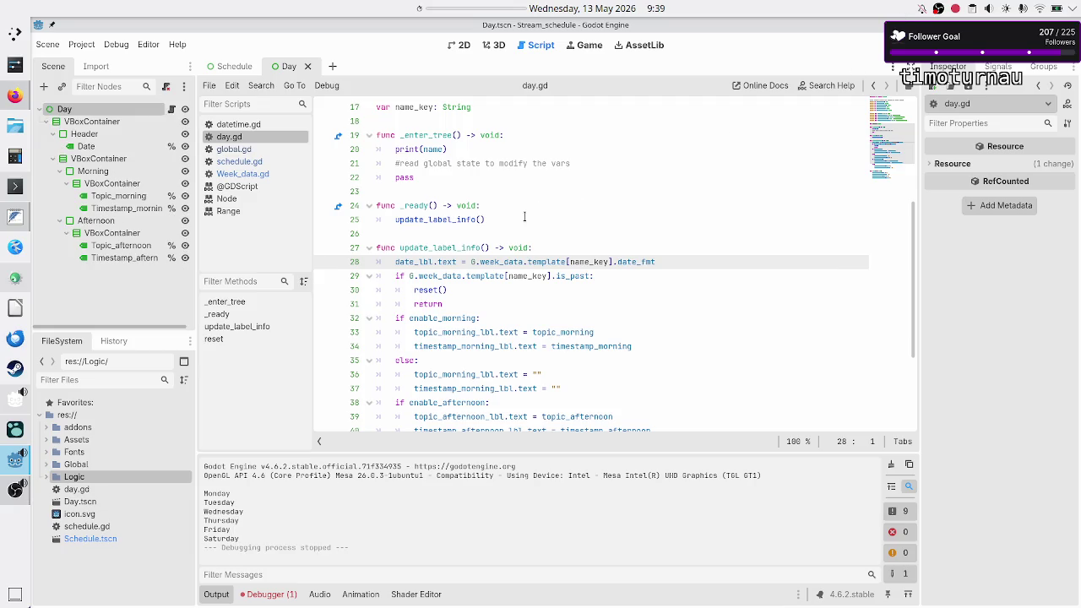
# Step: Replace print(name) in _enter_tree with name_key = name.left(3)
pyautogui.click(571, 168)
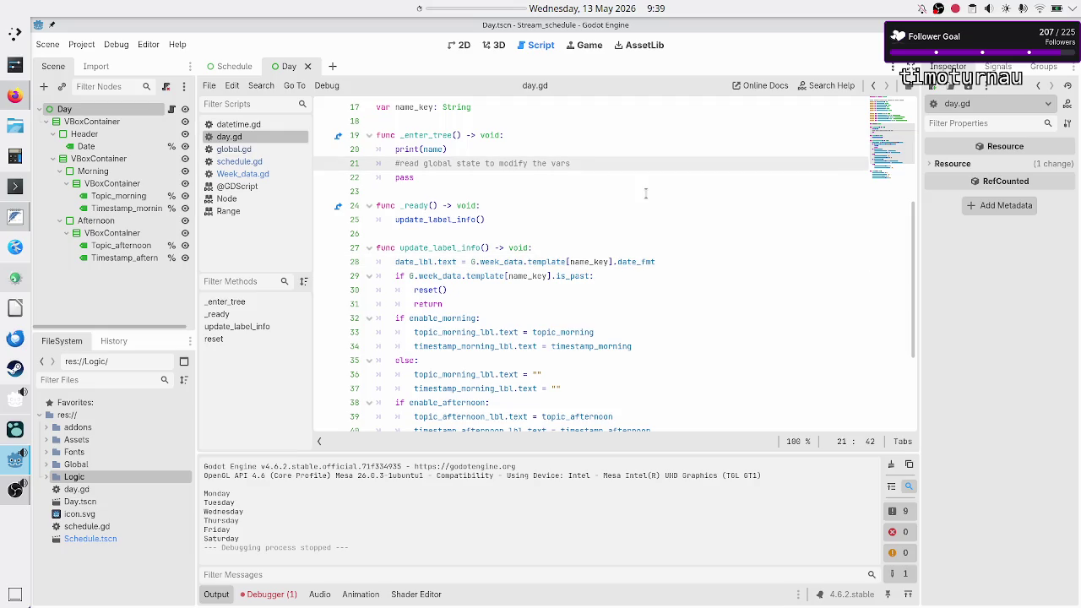
pyautogui.press('Up')
pyautogui.press('BackSpace')
pyautogui.press('BackSpace')
pyautogui.press('BackSpace')
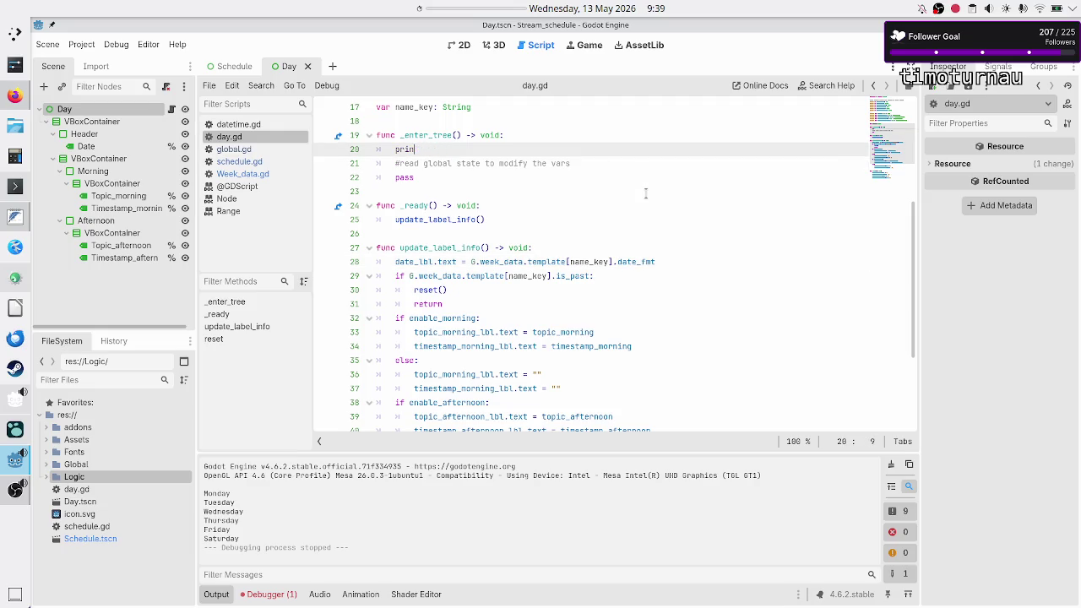
pyautogui.write('name_key')
pyautogui.write(' = ')
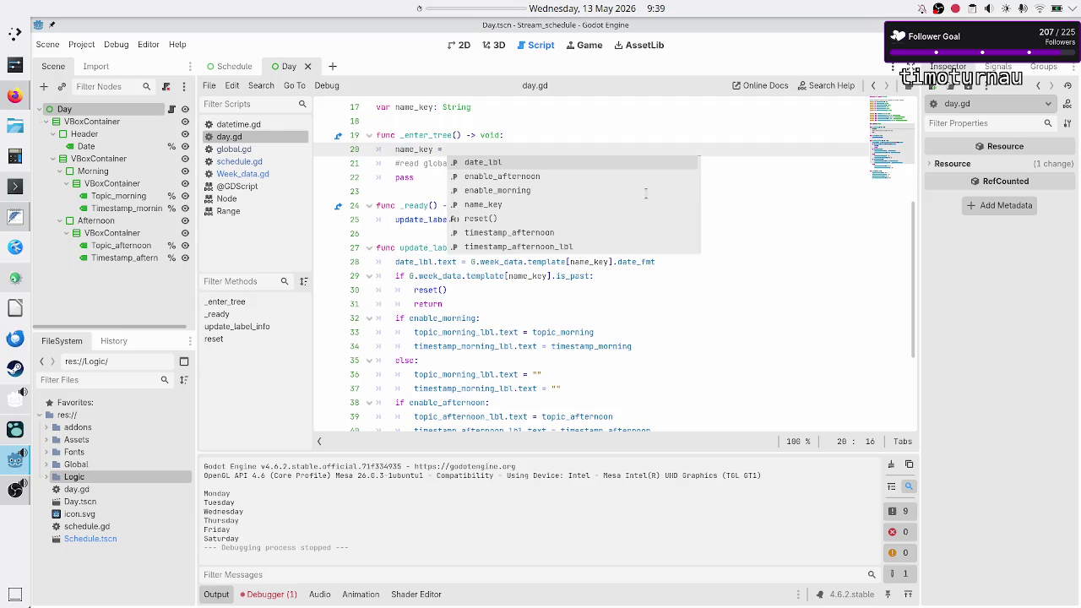
pyautogui.write('name.le')
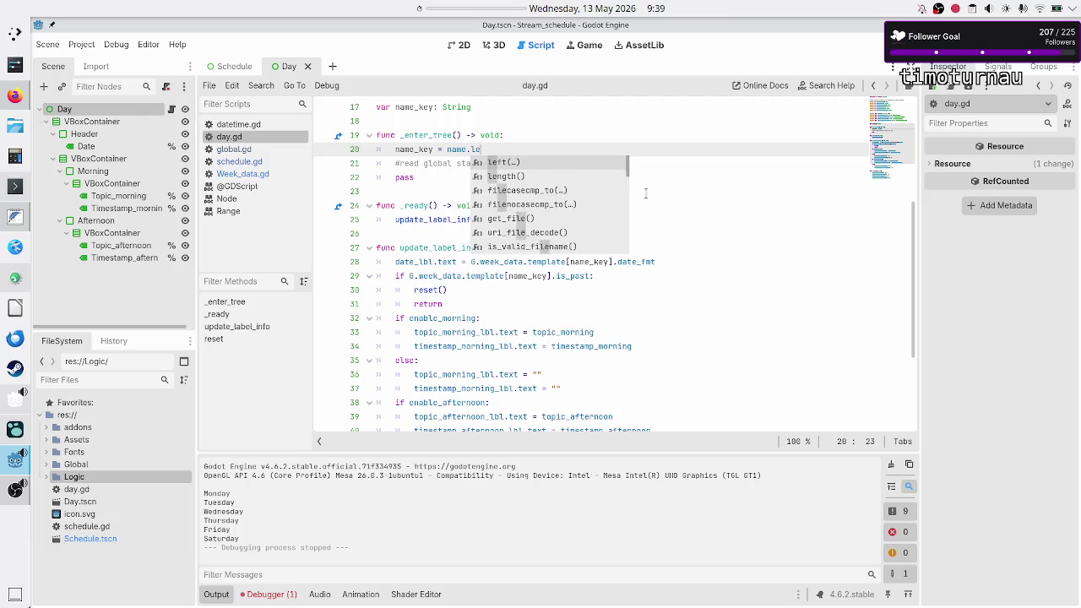
pyautogui.write('ft(3')
pyautogui.press('Down')
# Step: Delete the comment and pass lines below the assignment, then review day.gd
pyautogui.press('Home')
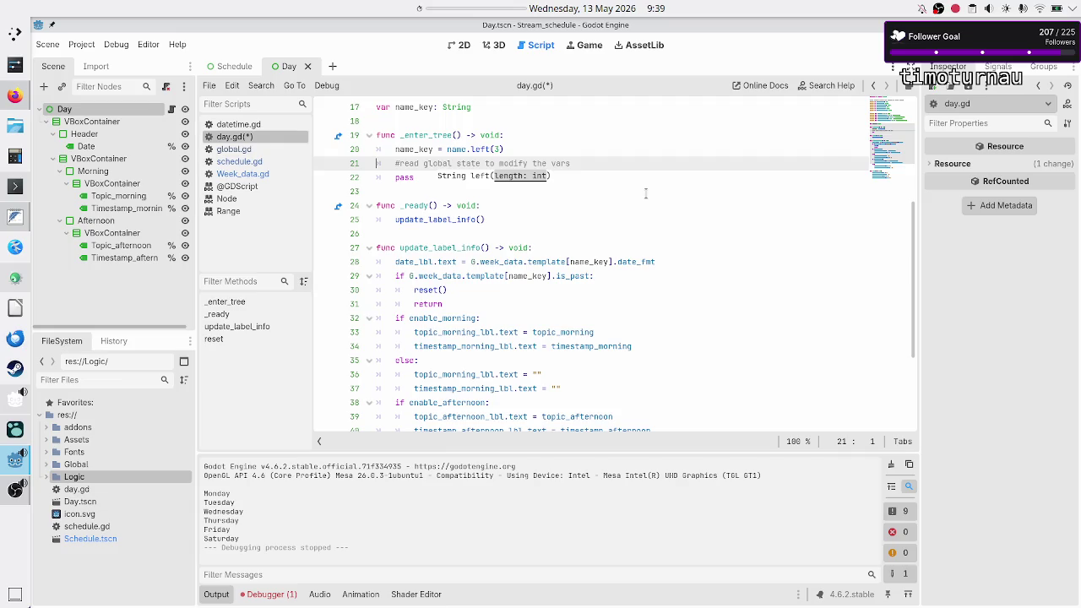
pyautogui.hotkey('shift', 'Down')
pyautogui.hotkey('shift', 'End')
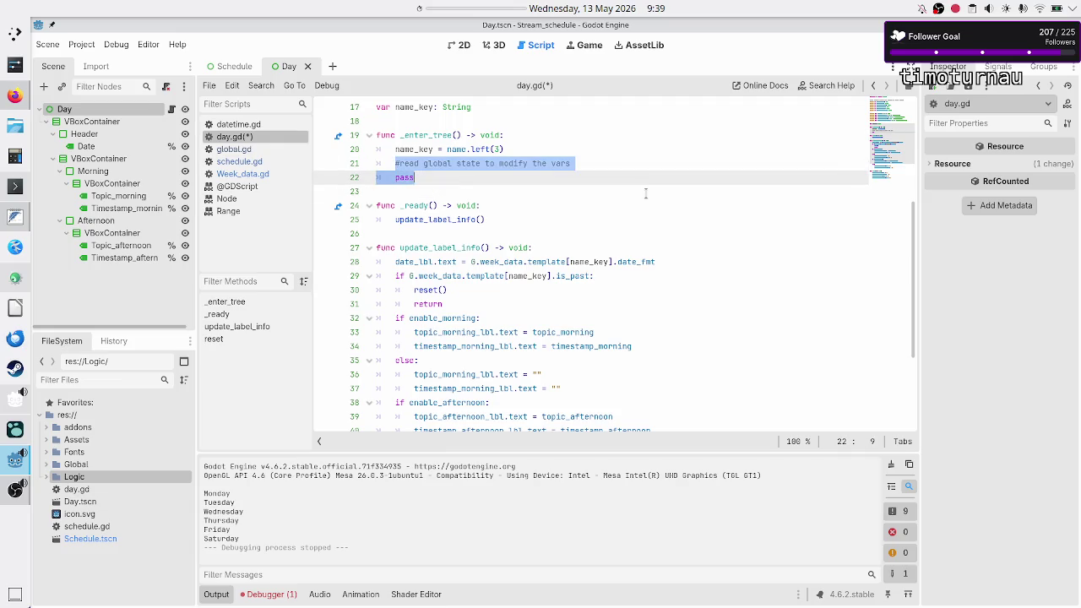
pyautogui.press('BackSpace')
pyautogui.scroll(5, 655, 203)
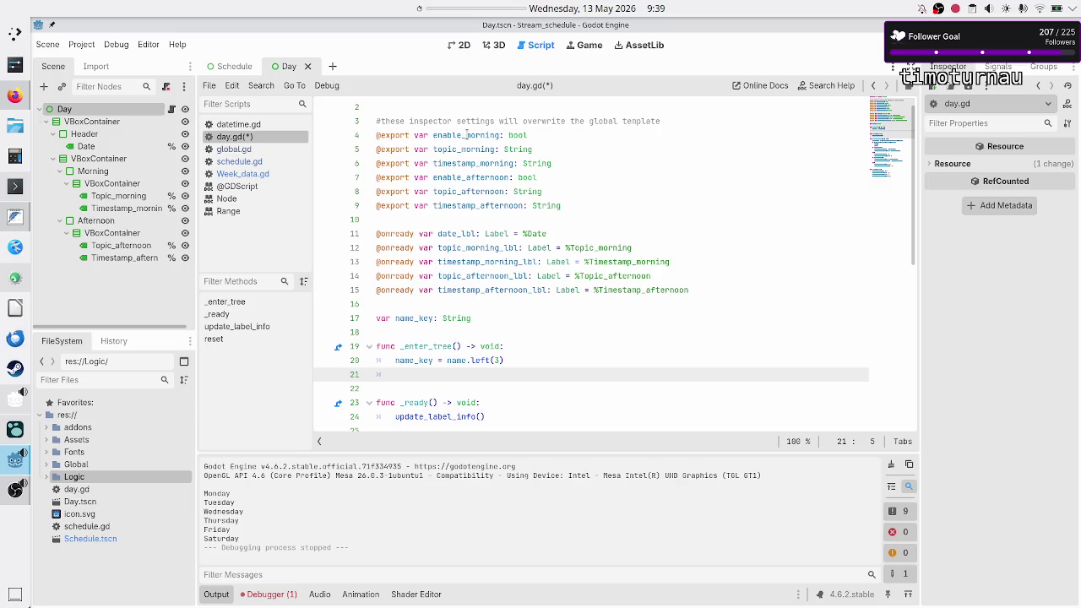
pyautogui.scroll(-6, 499, 156)
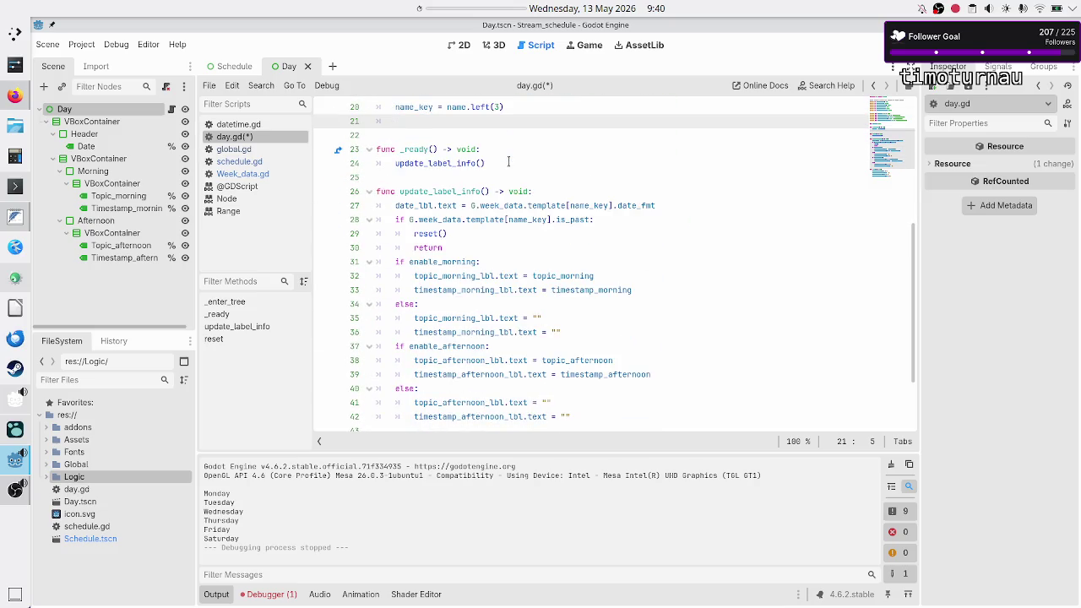
pyautogui.scroll(-2, 509, 161)
pyautogui.scroll(8, 508, 161)
pyautogui.scroll(-8, 508, 160)
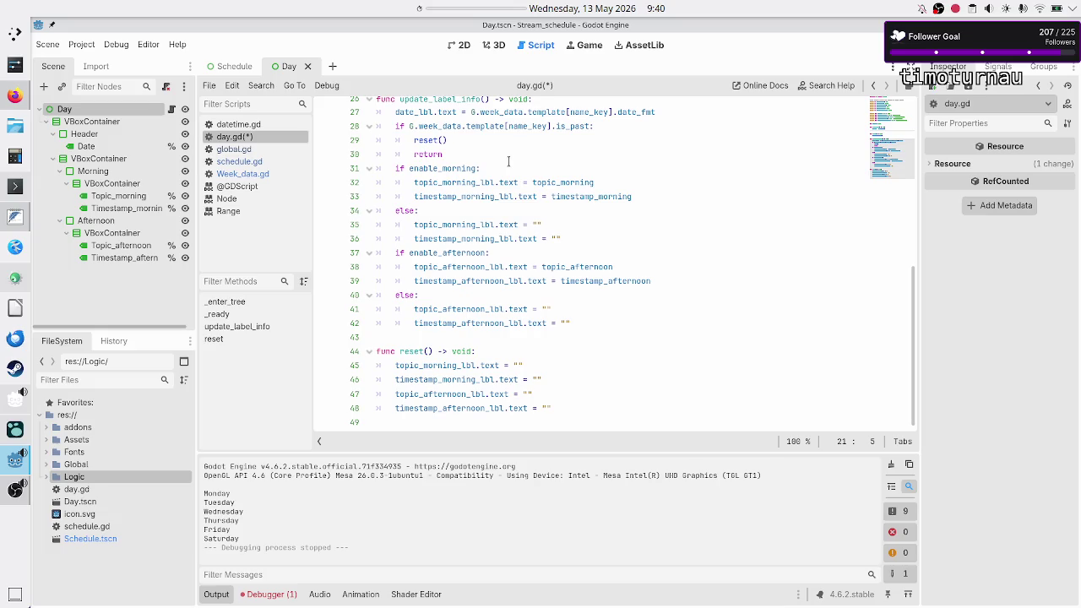
pyautogui.scroll(7, 508, 161)
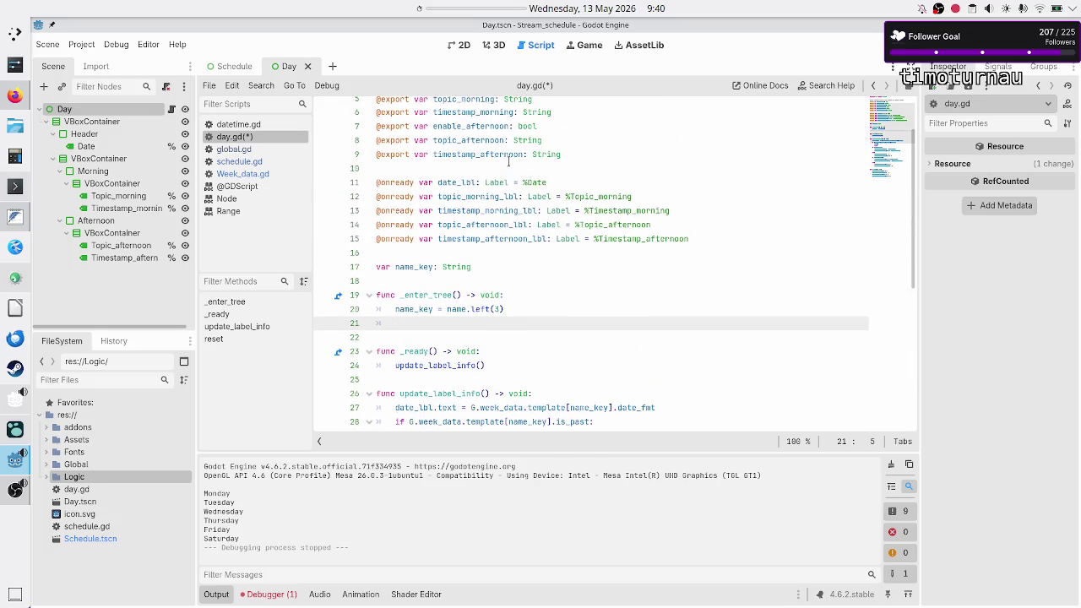
# Step: In _enter_tree, assign enable_morning from G.week_data.template[name_key].enable_morning
pyautogui.scroll(2, 508, 161)
pyautogui.write('nable_afterno')
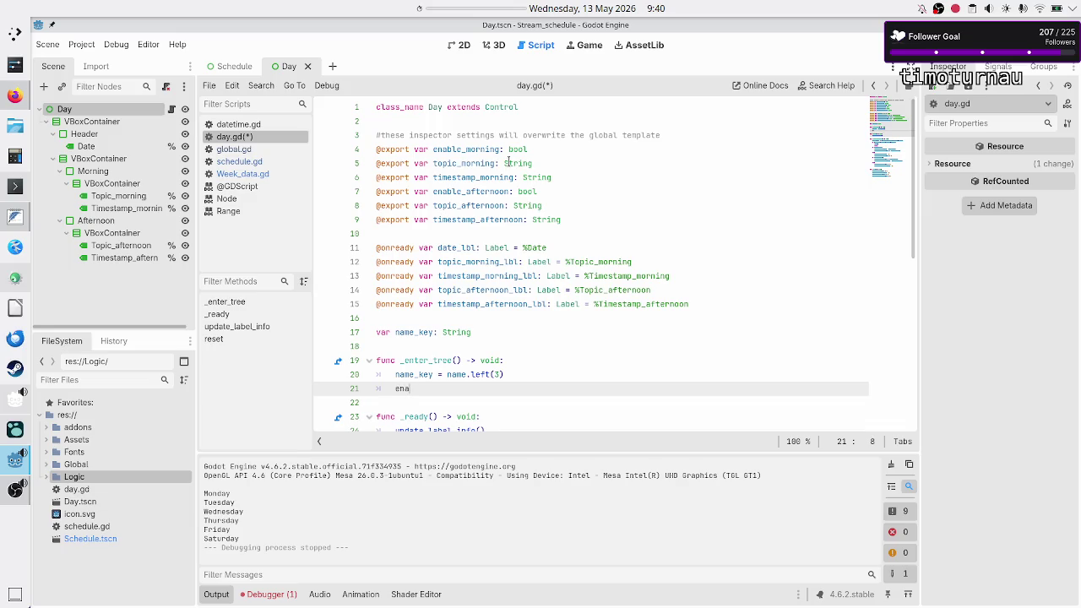
pyautogui.press('BackSpace')
pyautogui.press('BackSpace')
pyautogui.press('BackSpace')
pyautogui.write('m')
pyautogui.press('Return')
pyautogui.write('=')
pyautogui.press('Escape')
pyautogui.press('Down')
pyautogui.press('Down')
pyautogui.press('Down')
pyautogui.press('Left')
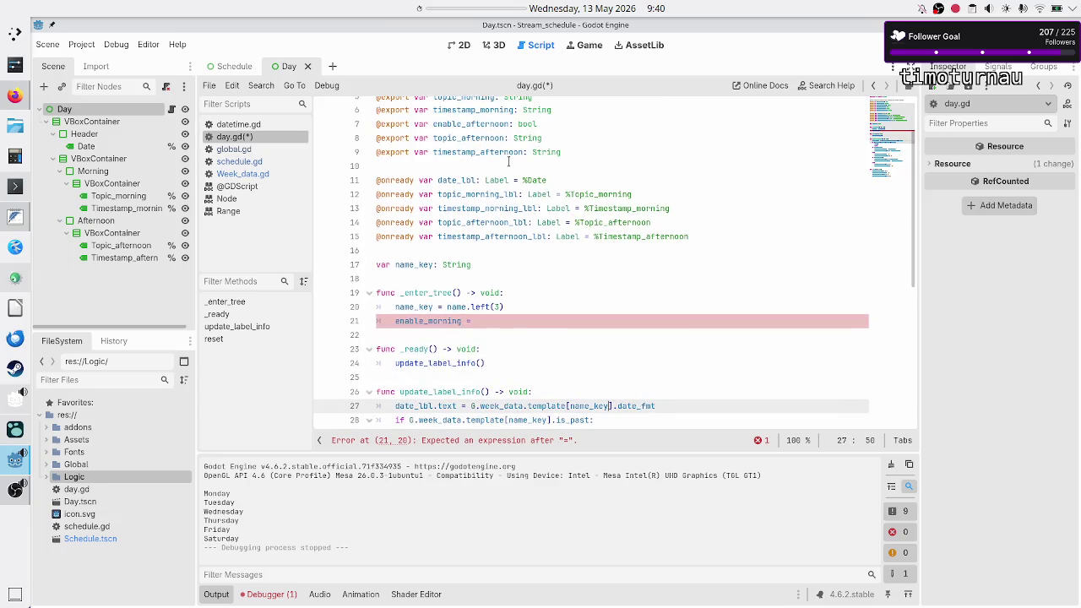
pyautogui.hotkey('shift', 'Left')
pyautogui.hotkey('shift', 'Left')
pyautogui.hotkey('shift', 'Left')
pyautogui.hotkey('shift', 'Left')
pyautogui.hotkey('shift', 'Left')
pyautogui.hotkey('shift', 'Left')
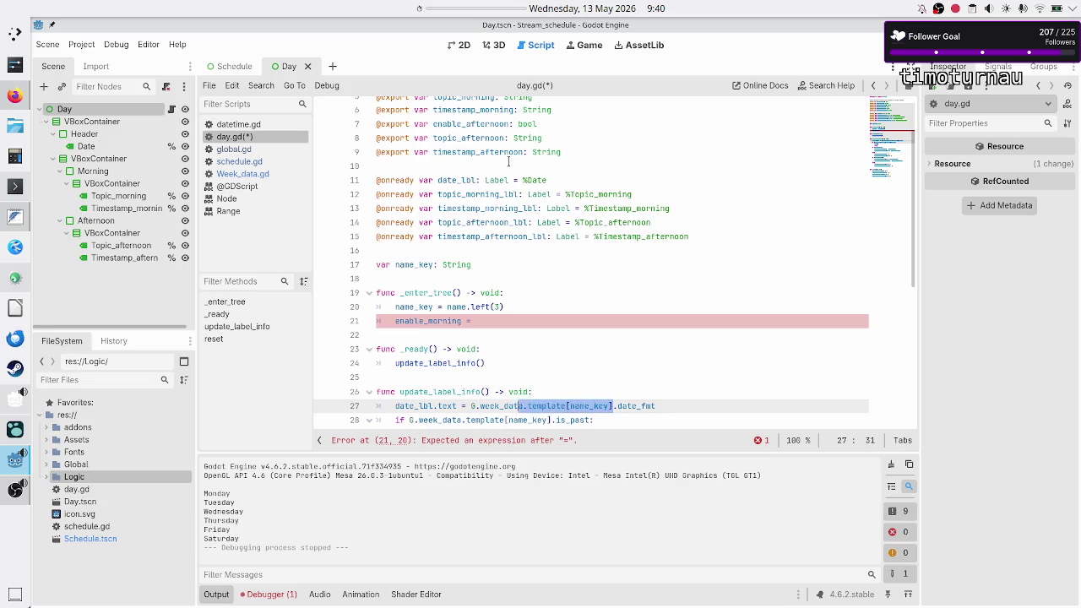
pyautogui.hotkey('ctrl', 'c')
pyautogui.press('Up')
pyautogui.press('Up')
pyautogui.press('Up')
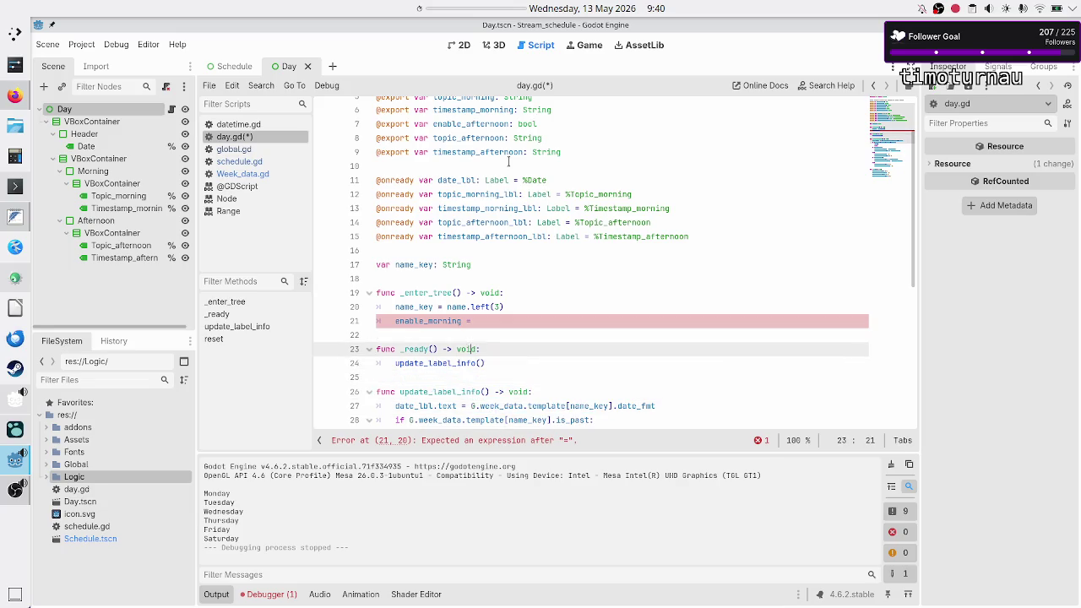
pyautogui.hotkey('ctrl', 'v')
pyautogui.write('.en')
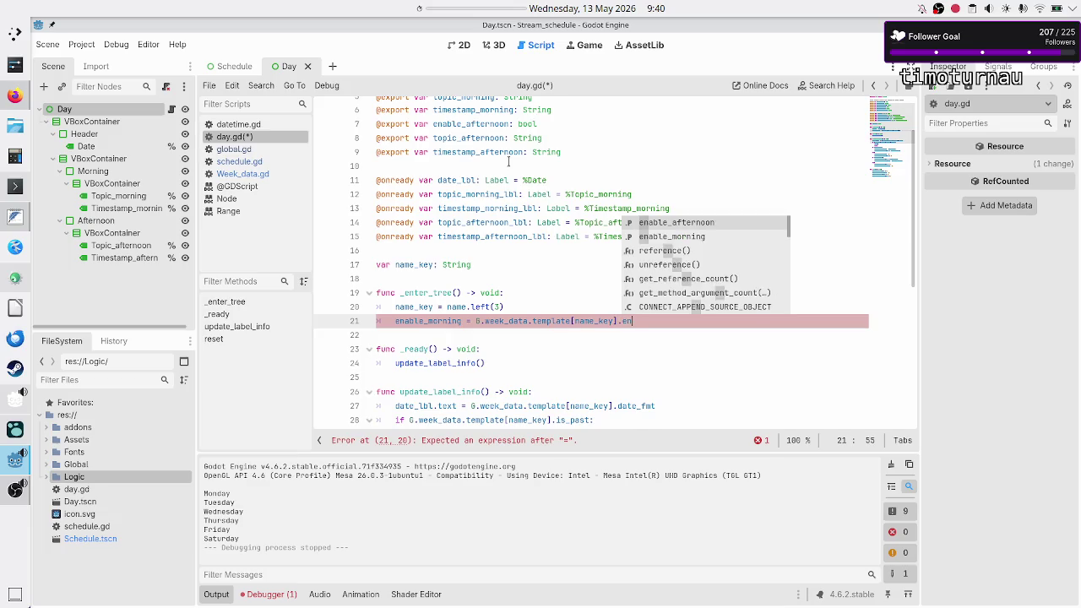
pyautogui.press('Down')
pyautogui.press('Return')
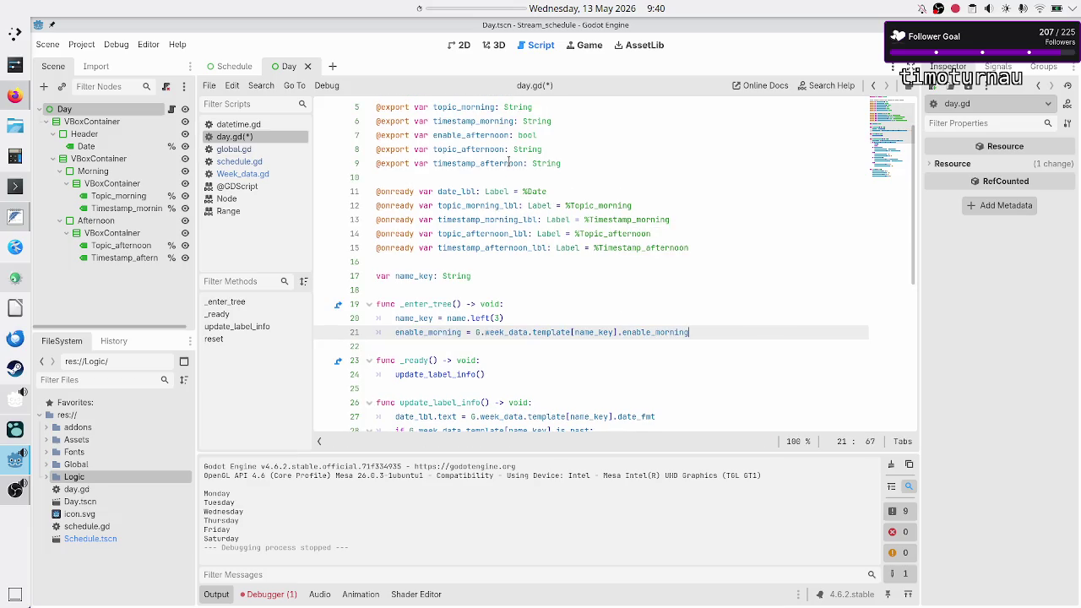
# Step: Add topic_morning and timestamp_morning assignments from the week template entry
pyautogui.press('Return')
pyautogui.write('ena')
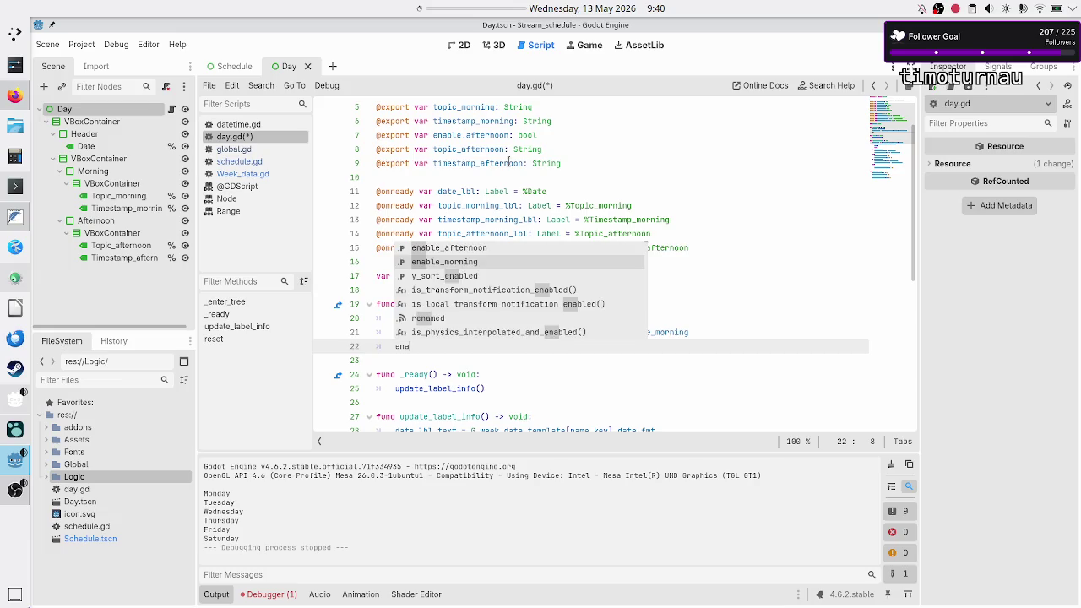
pyautogui.press('BackSpace')
pyautogui.press('BackSpace')
pyautogui.press('BackSpace')
pyautogui.write('topic_m')
pyautogui.press('Return')
pyautogui.write('=')
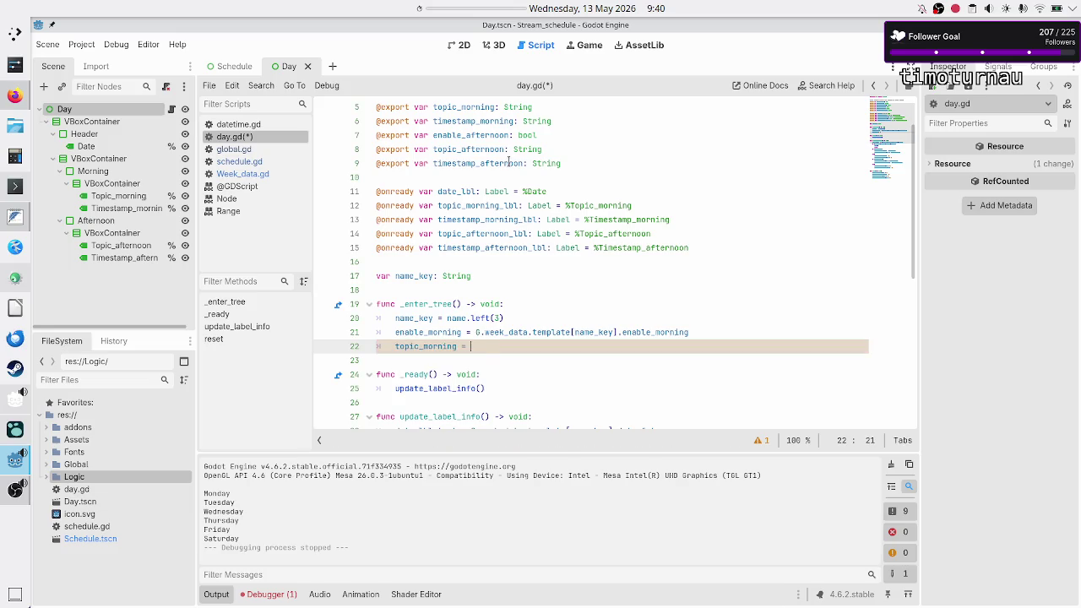
pyautogui.hotkey('ctrl', 'v')
pyautogui.write('.to')
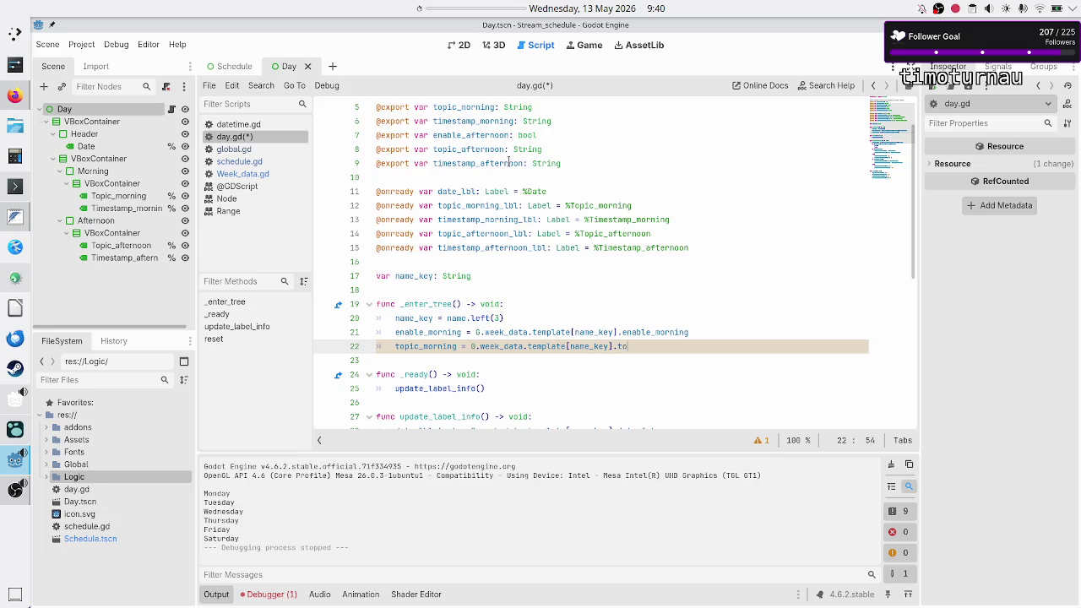
pyautogui.write('pic_m')
pyautogui.press('Return')
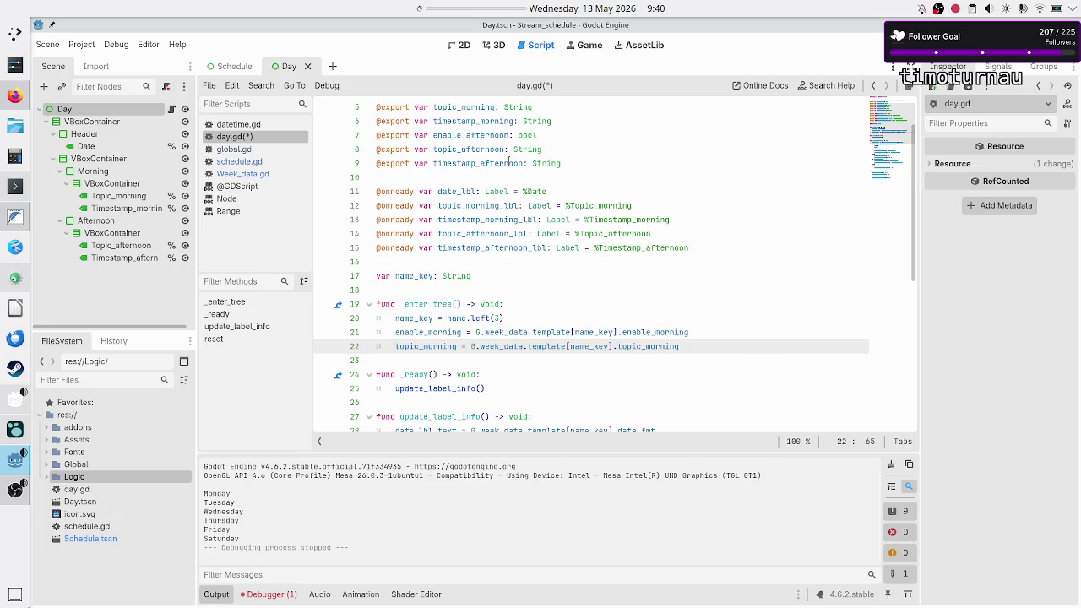
pyautogui.press('Return')
pyautogui.write('times')
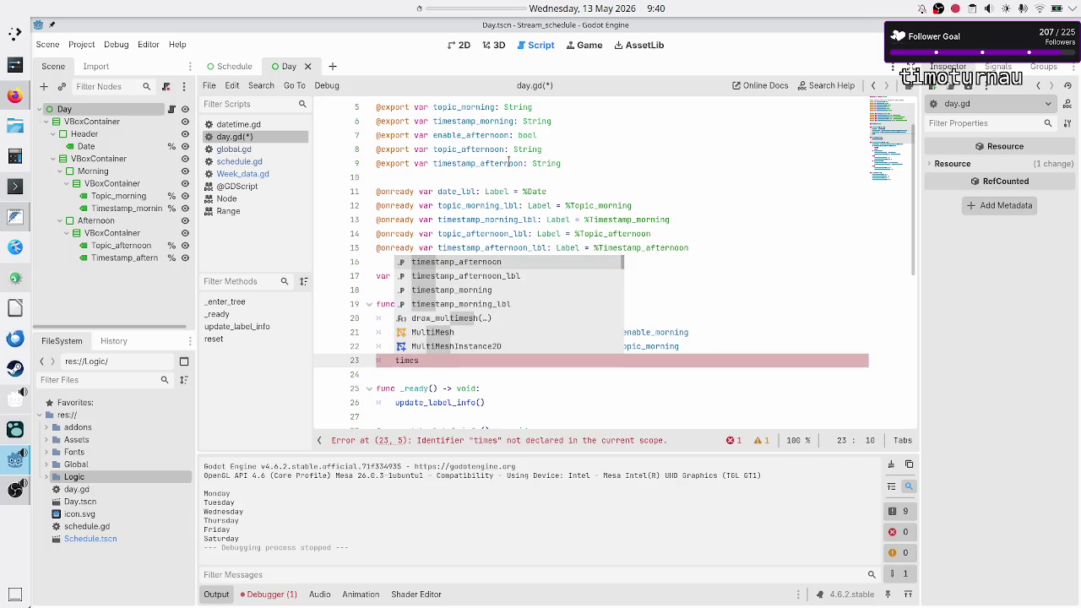
pyautogui.press('Down')
pyautogui.press('Down')
pyautogui.press('Return')
pyautogui.write('=')
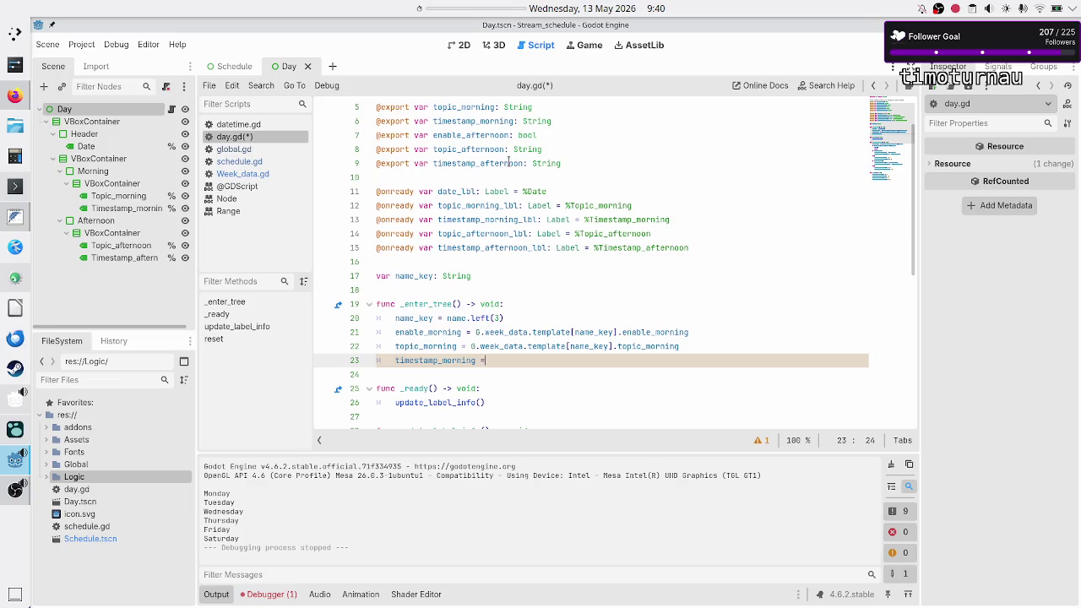
pyautogui.write(' G.week_data.template[name_key].timestamp_morning')
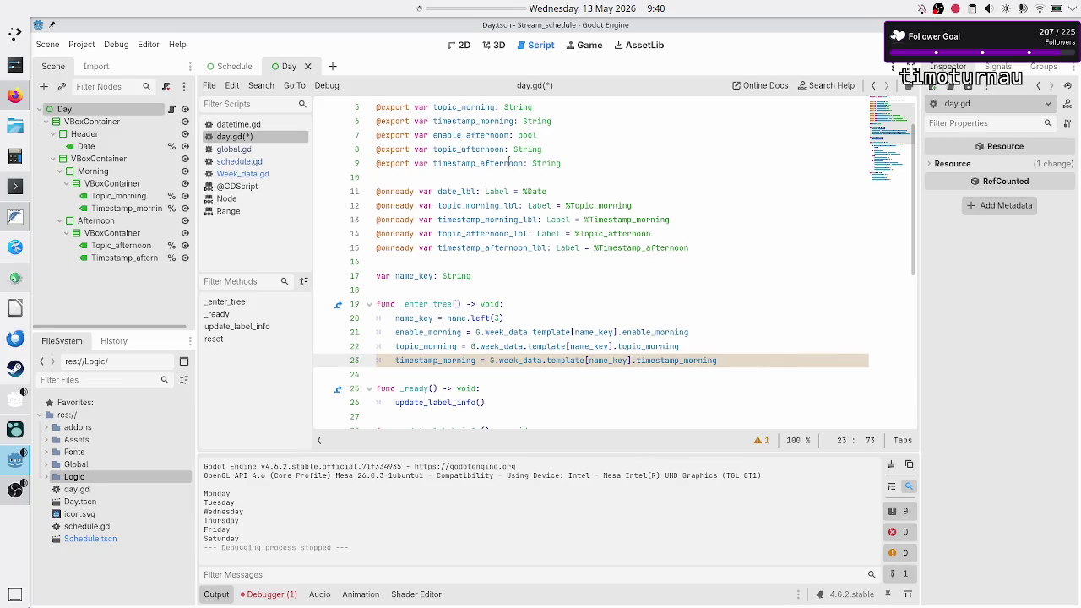
pyautogui.press('Return')
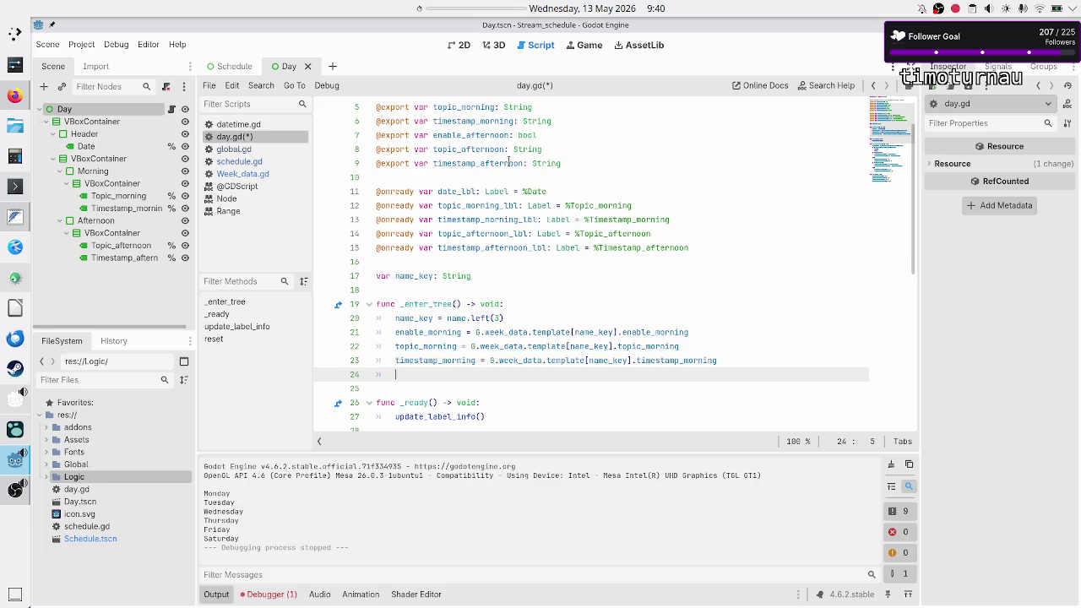
# Step: Add enable_afternoon, topic_afternoon and timestamp_afternoon assignments from G.week_data.template[name_key]
pyautogui.write('ena')
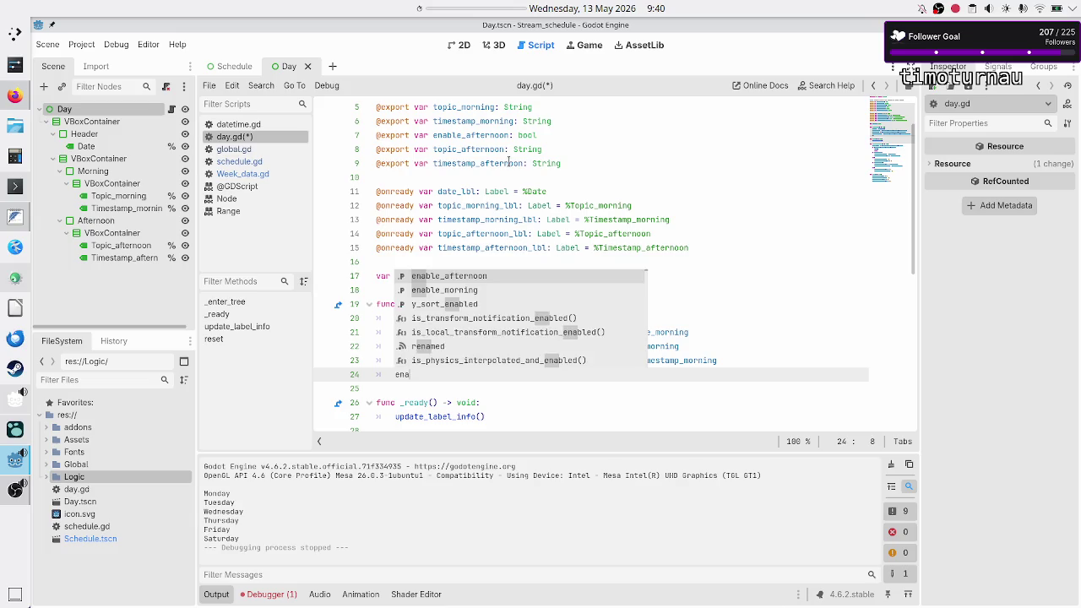
pyautogui.press('Return')
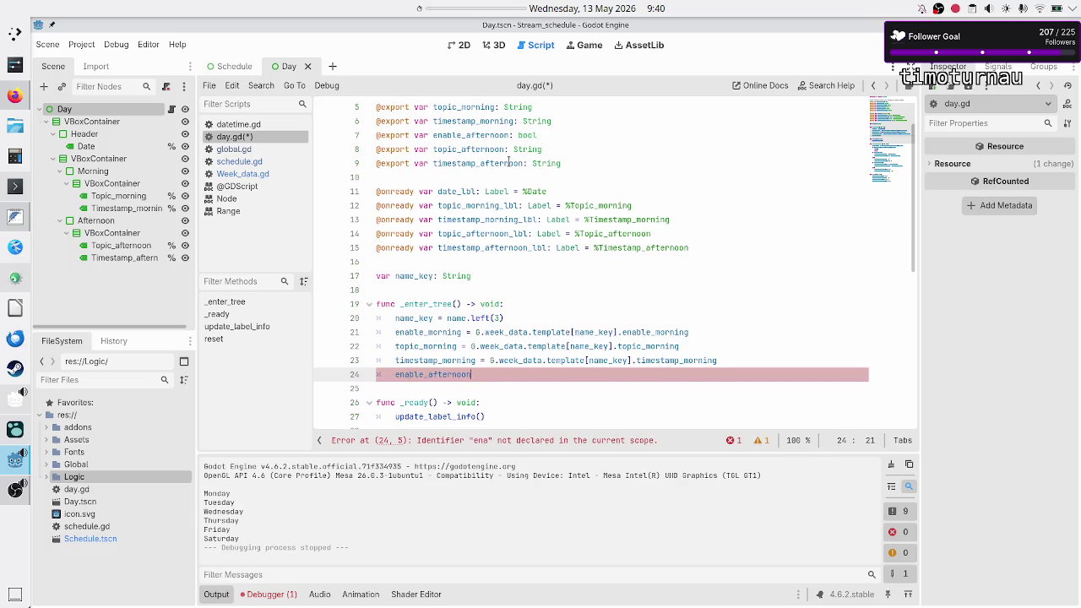
pyautogui.write('= G.week_data.template[name_key].en')
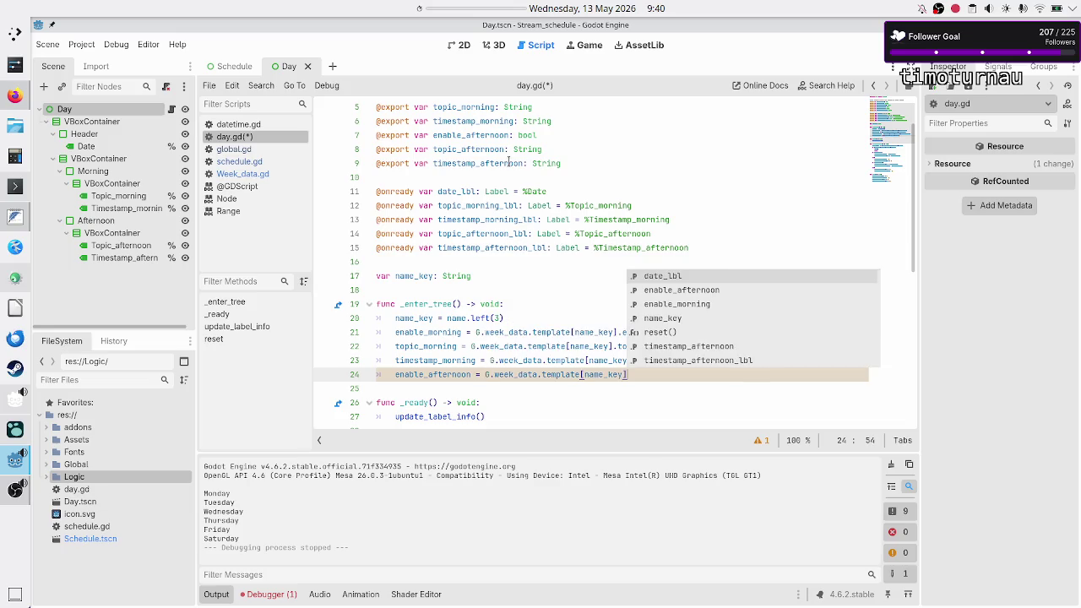
pyautogui.press('Up')
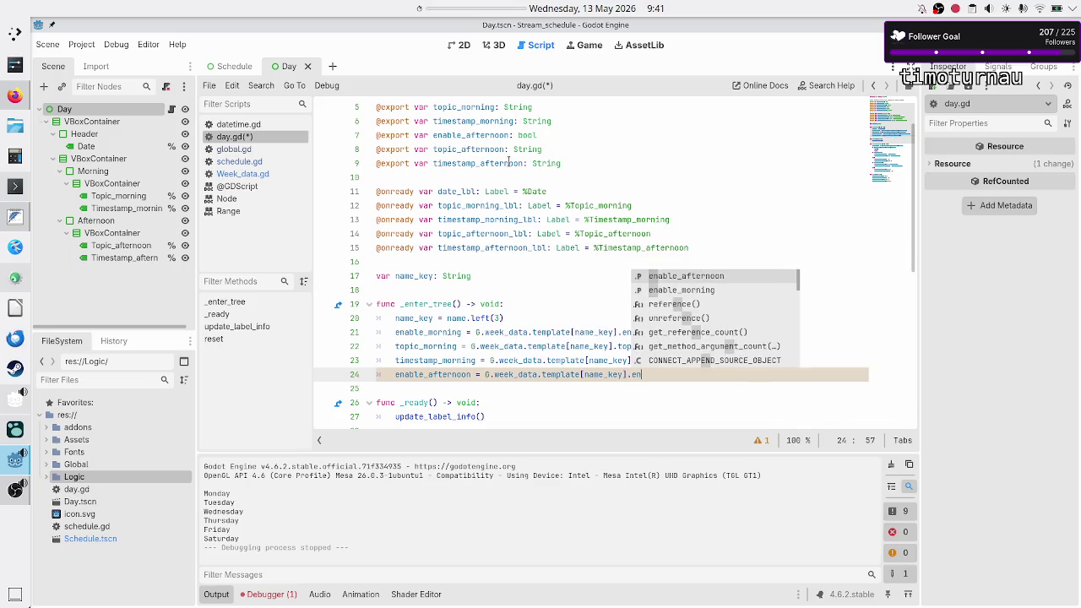
pyautogui.press('Return')
pyautogui.press('Return')
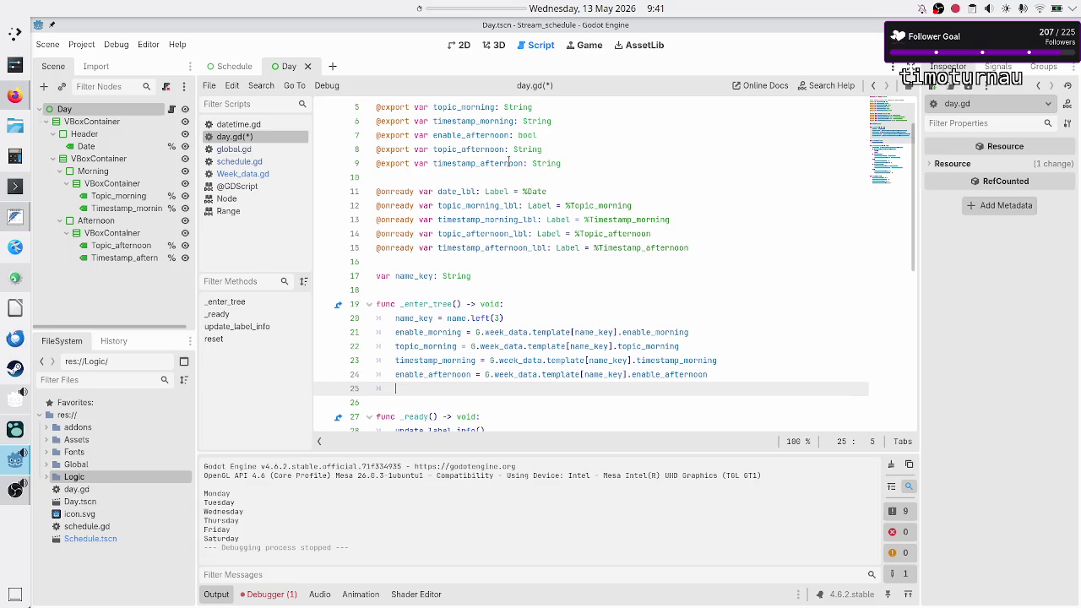
pyautogui.write('topic_af')
pyautogui.press('Return')
pyautogui.write('= G.week_data.template[name_key].to')
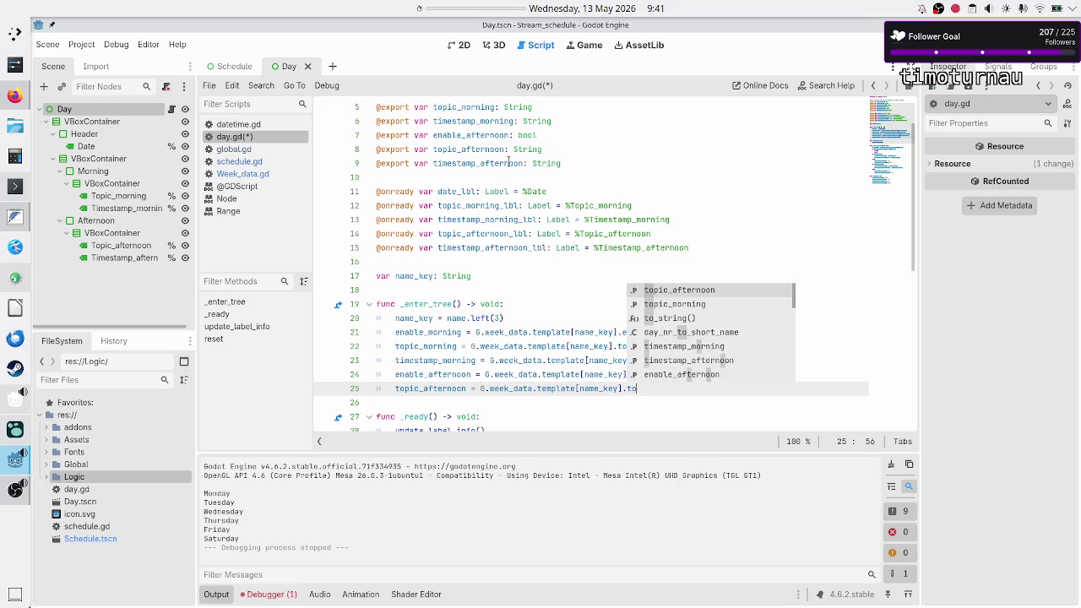
pyautogui.press('Return')
pyautogui.press('Return')
pyautogui.write('t')
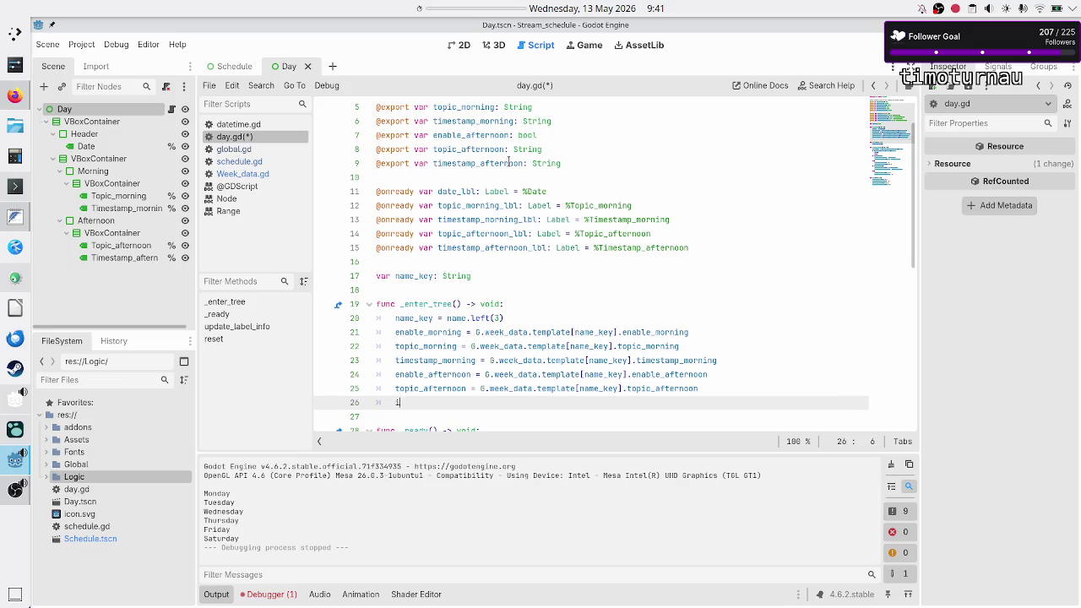
pyautogui.write('imes')
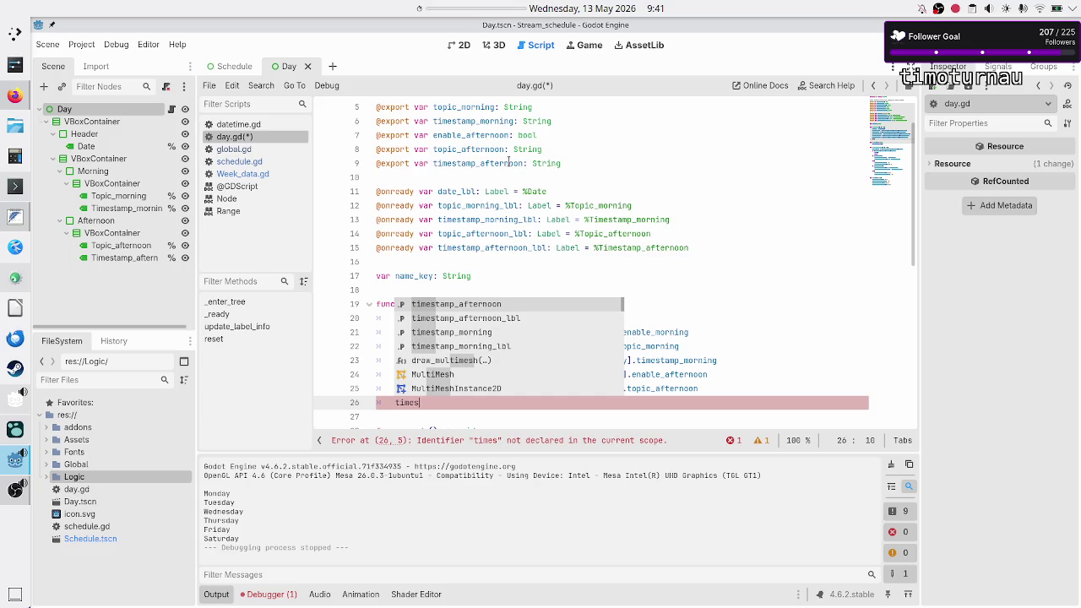
pyautogui.press('Return')
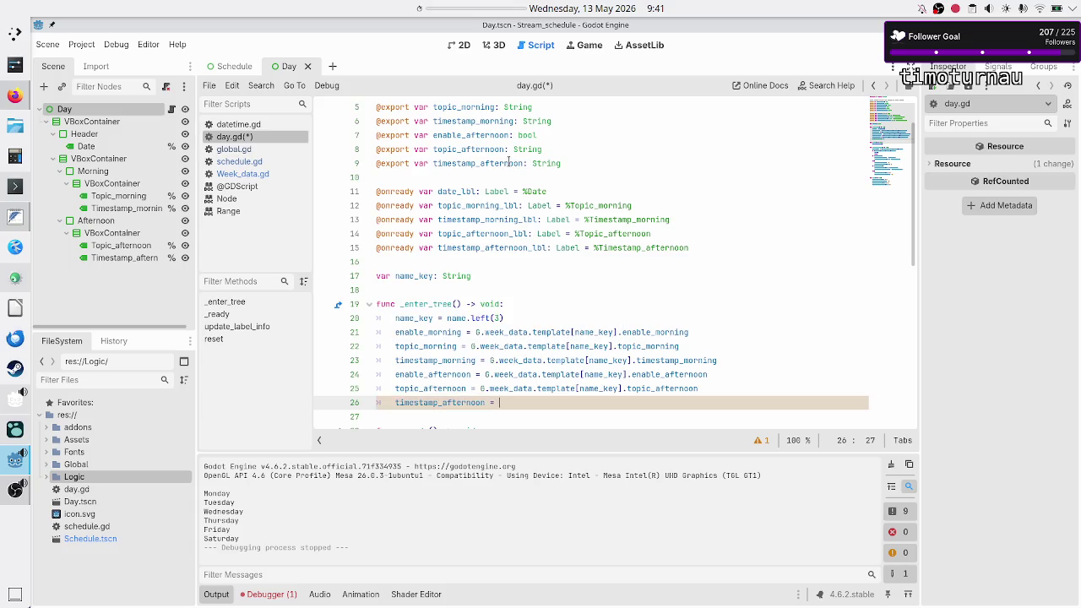
pyautogui.write('G.week_data.template[name_key].time')
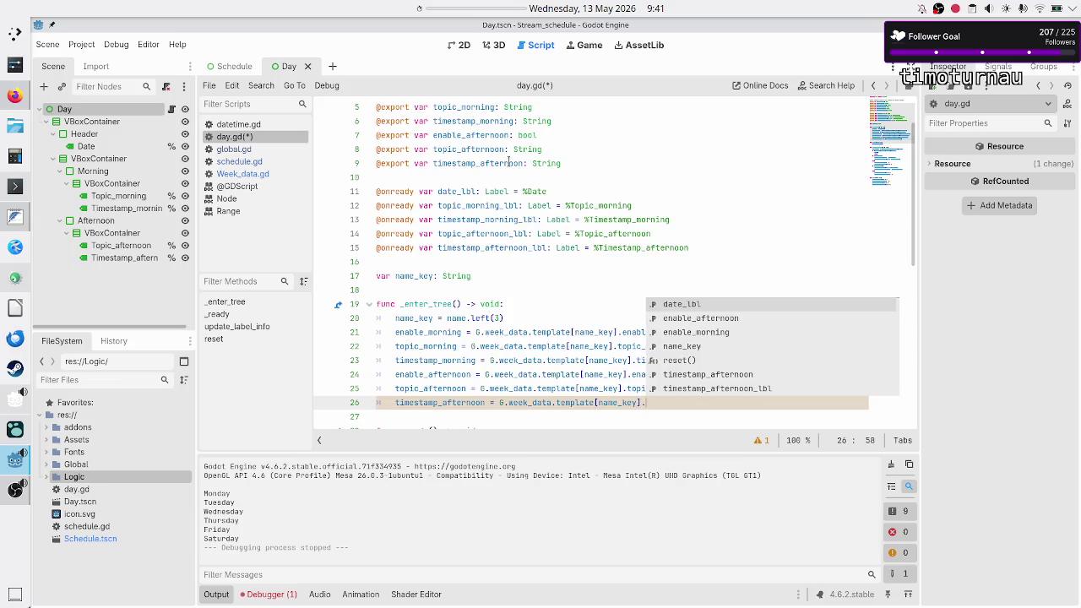
pyautogui.press('Return')
# Step: Save day.gd and run the project to test the schedule
pyautogui.press('Down')
pyautogui.press('Down')
pyautogui.press('Down')
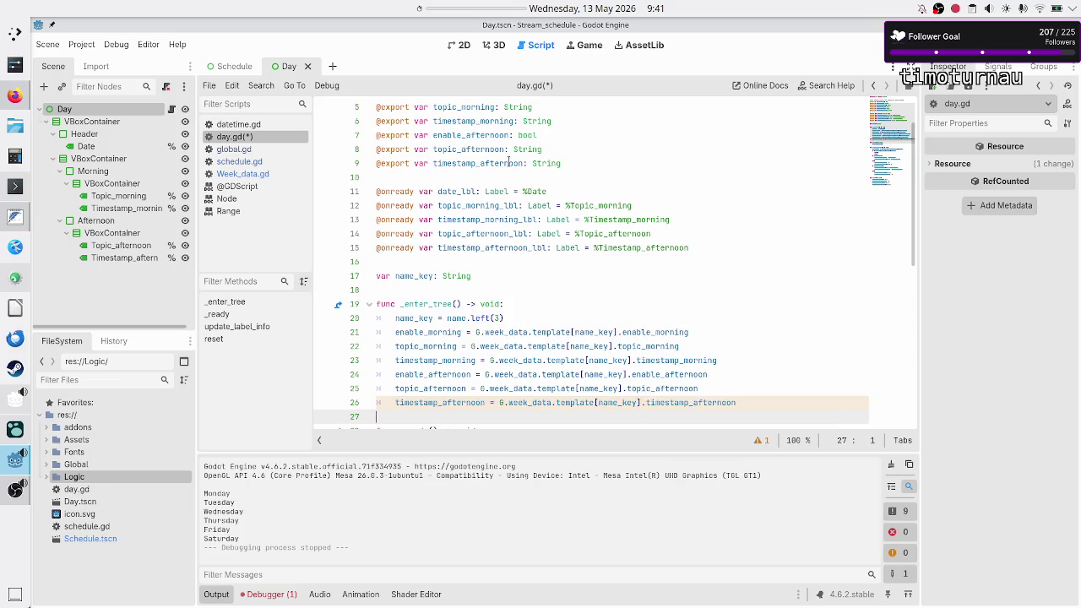
pyautogui.press('Up')
pyautogui.press('Up')
pyautogui.press('Up')
pyautogui.hotkey('ctrl', 's')
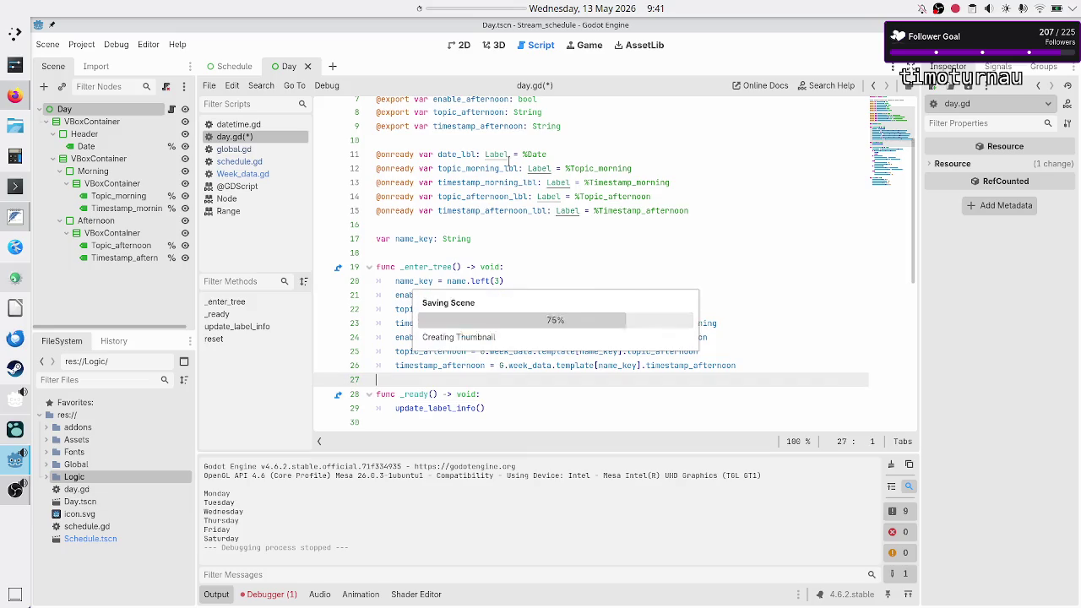
pyautogui.click(895, 44)
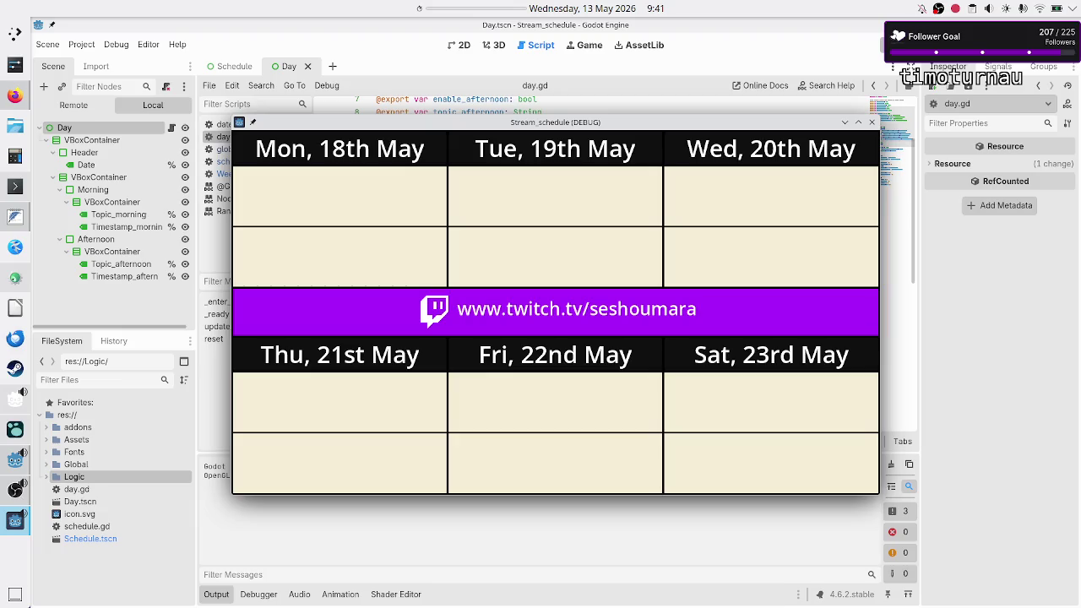
# Step: Set the Schedule node's Streaming Week to Next Week and rerun to check the 18th–23rd May days
pyautogui.click(875, 126)
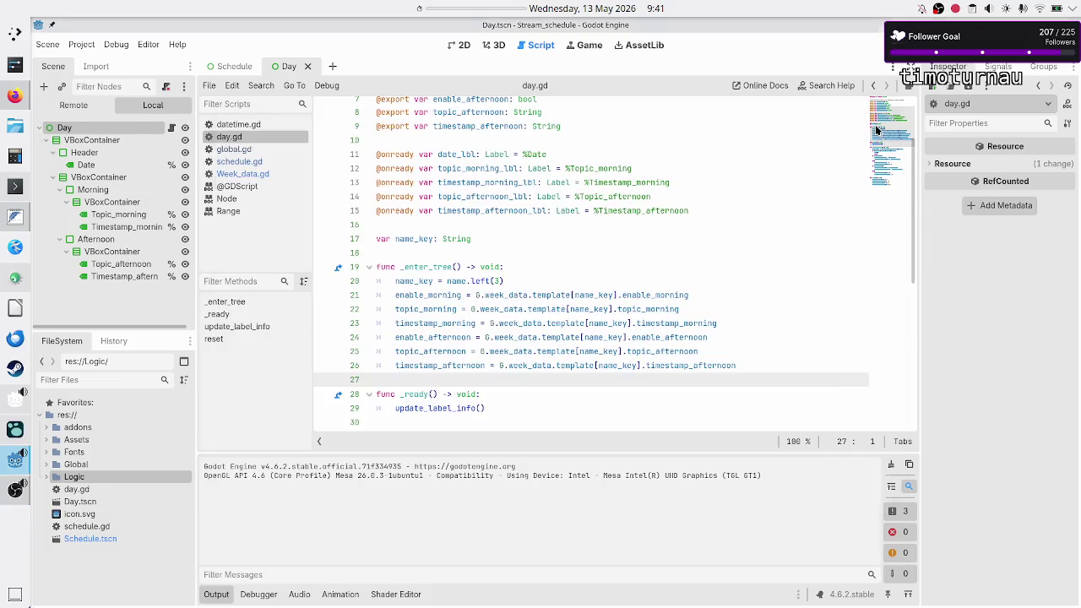
pyautogui.click(230, 66)
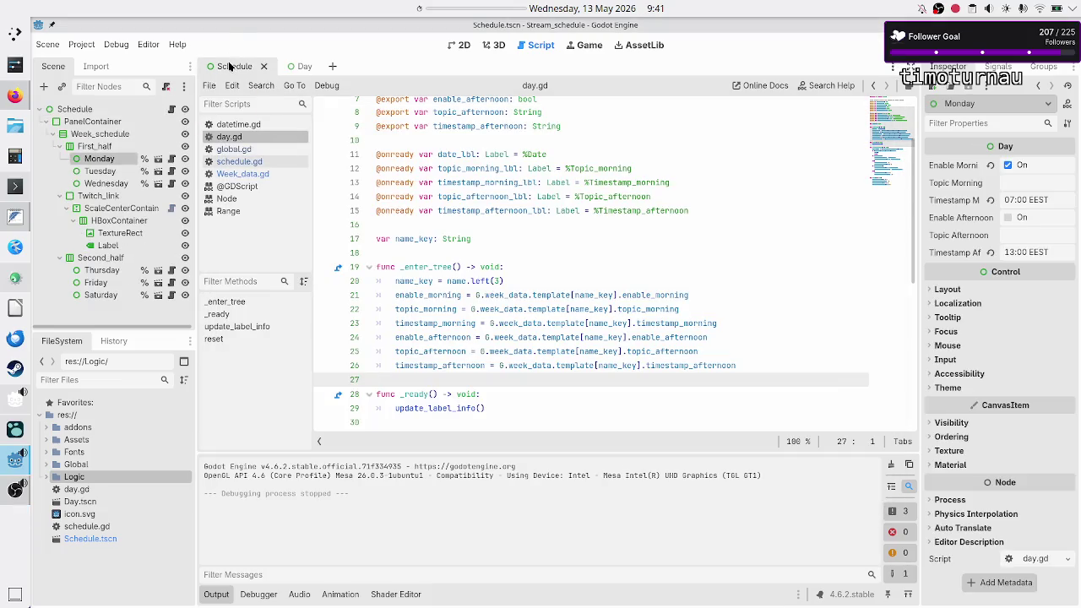
pyautogui.click(74, 109)
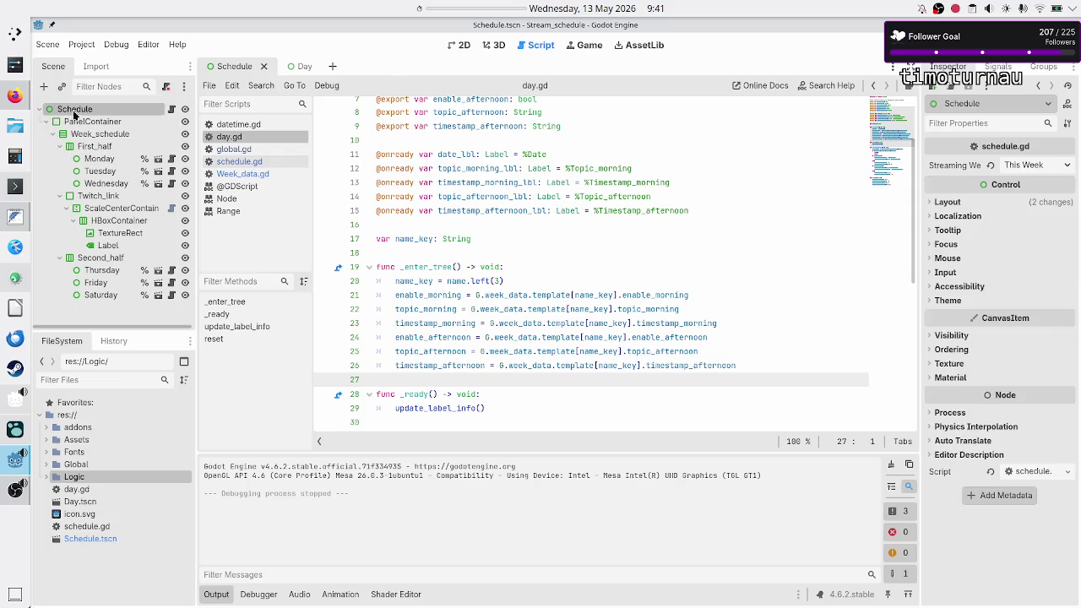
pyautogui.click(1033, 169)
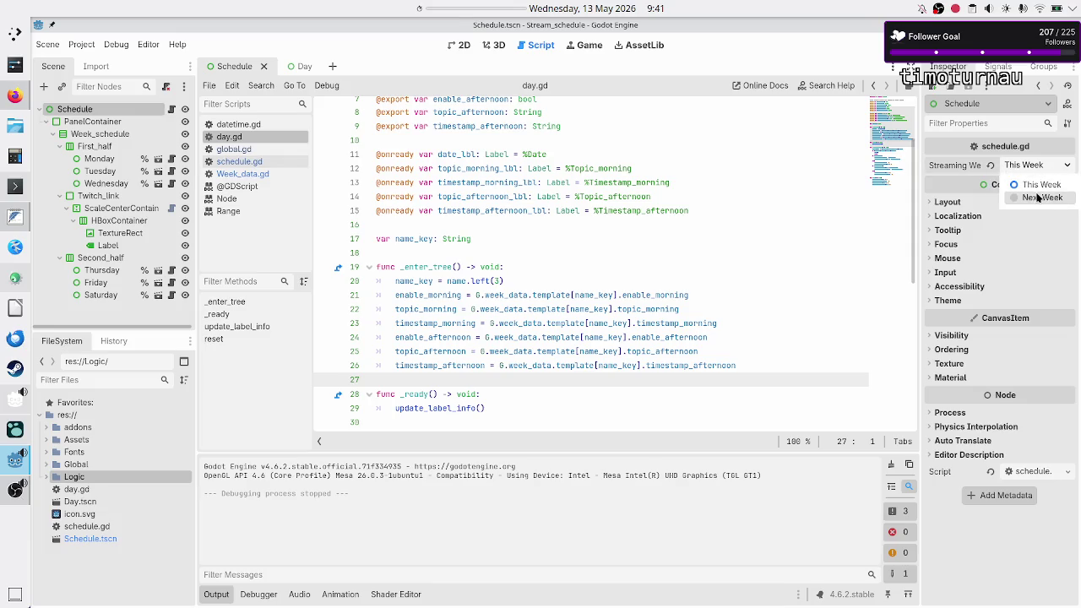
pyautogui.click(1037, 197)
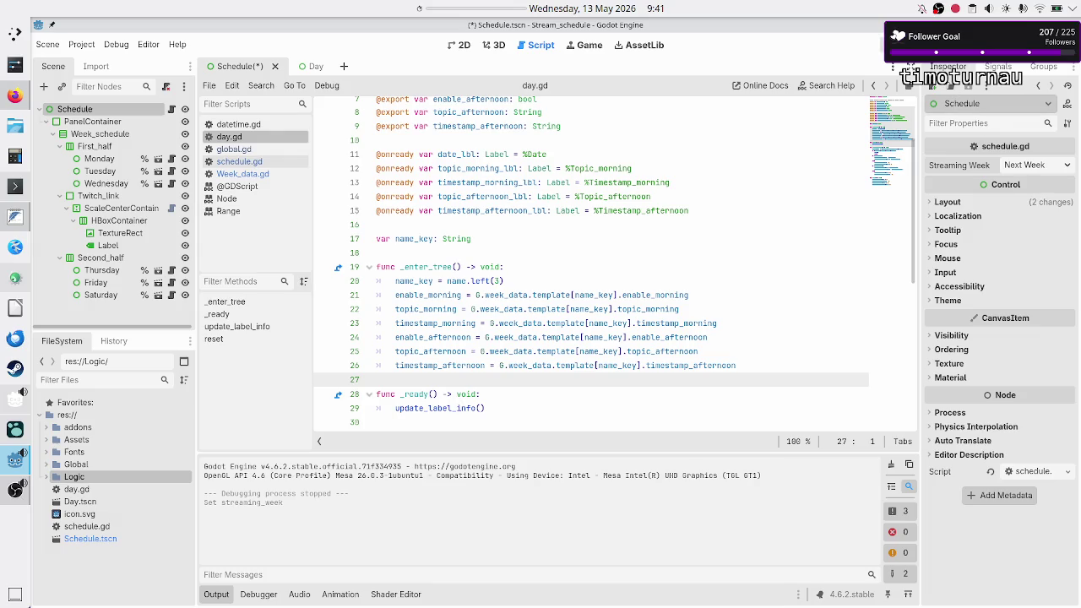
pyautogui.press('F5')
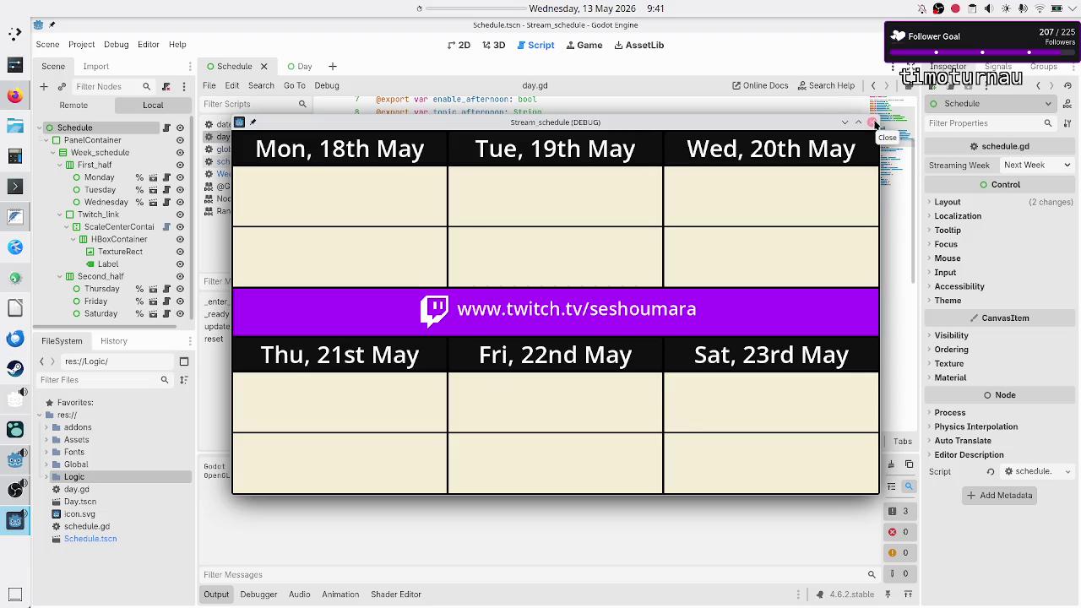
pyautogui.click(874, 124)
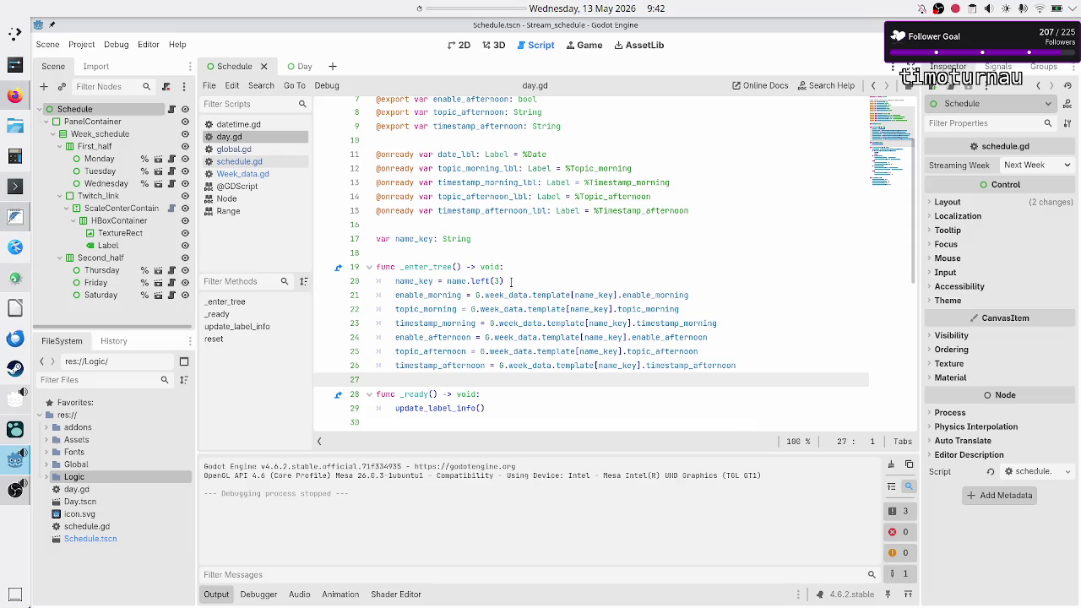
# Step: Open schedule.gd and scroll through its _enter_tree loops
pyautogui.doubleClick(432, 266)
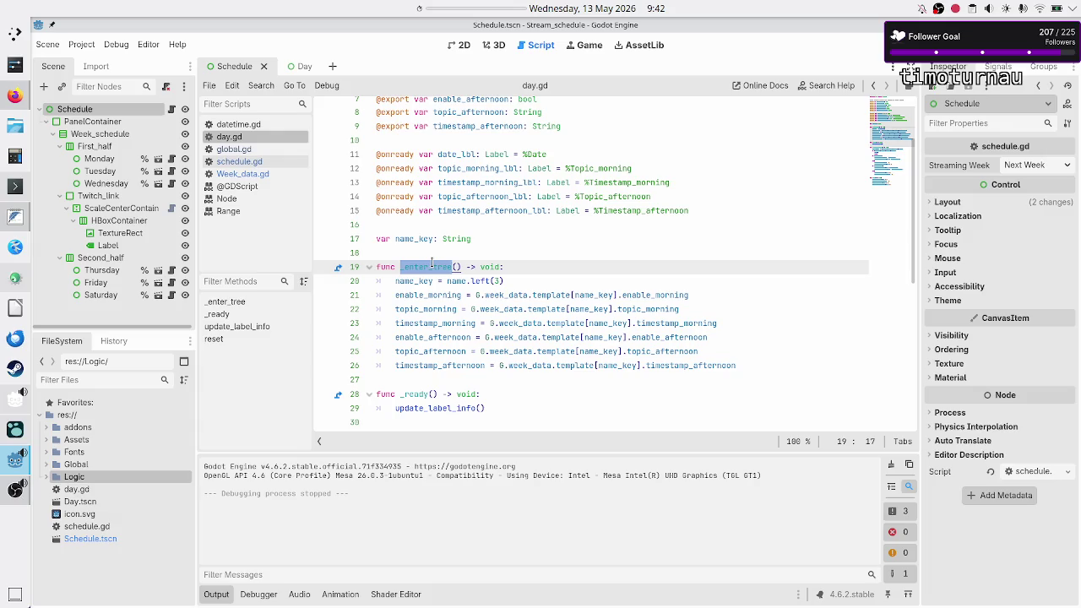
pyautogui.click(432, 266)
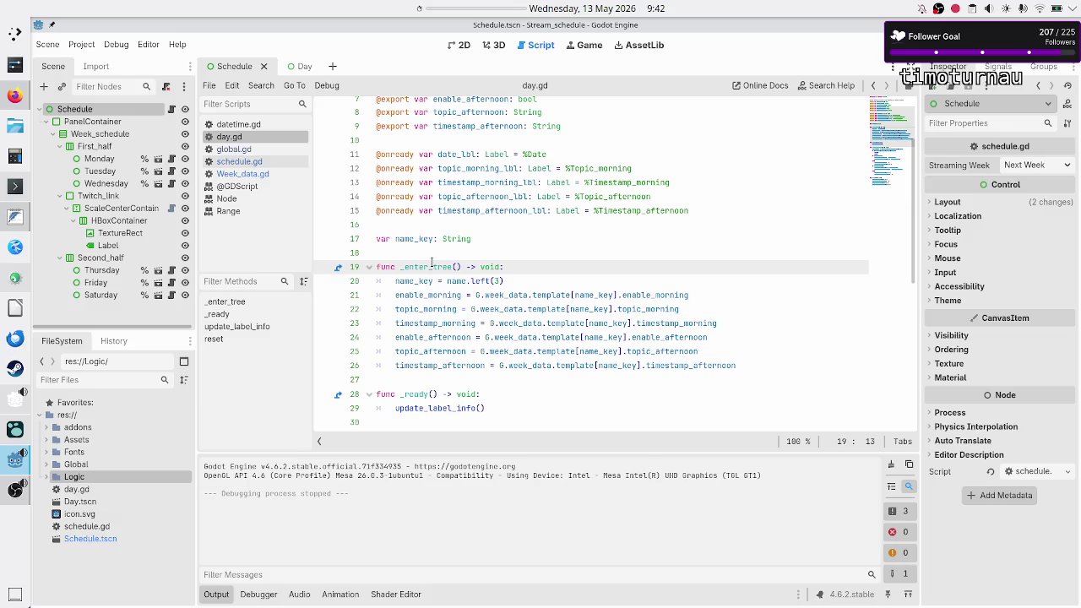
pyautogui.click(262, 161)
pyautogui.scroll(3, 515, 218)
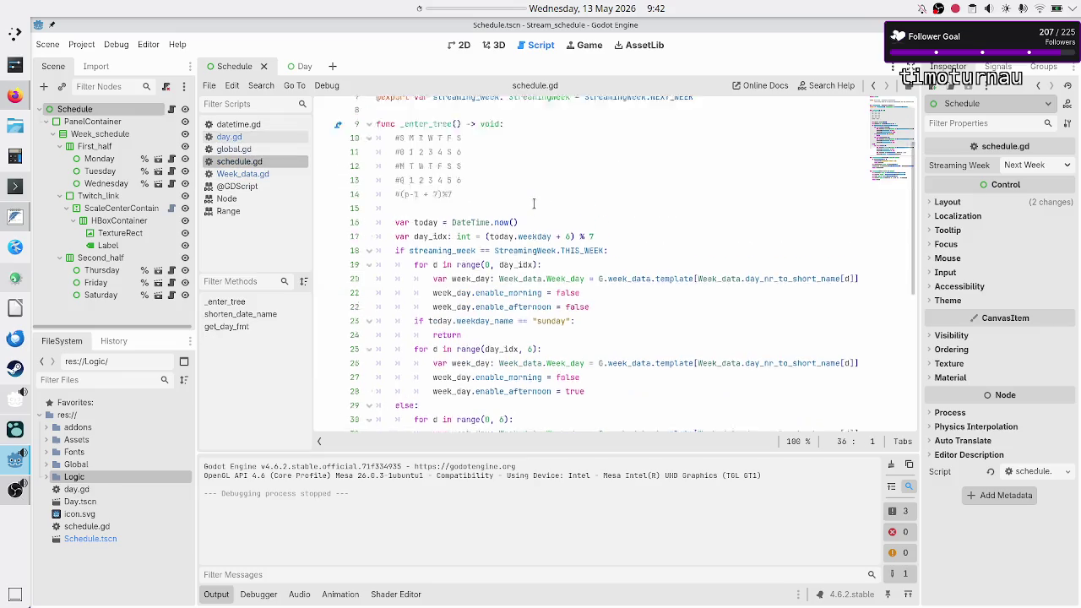
pyautogui.scroll(-8, 535, 205)
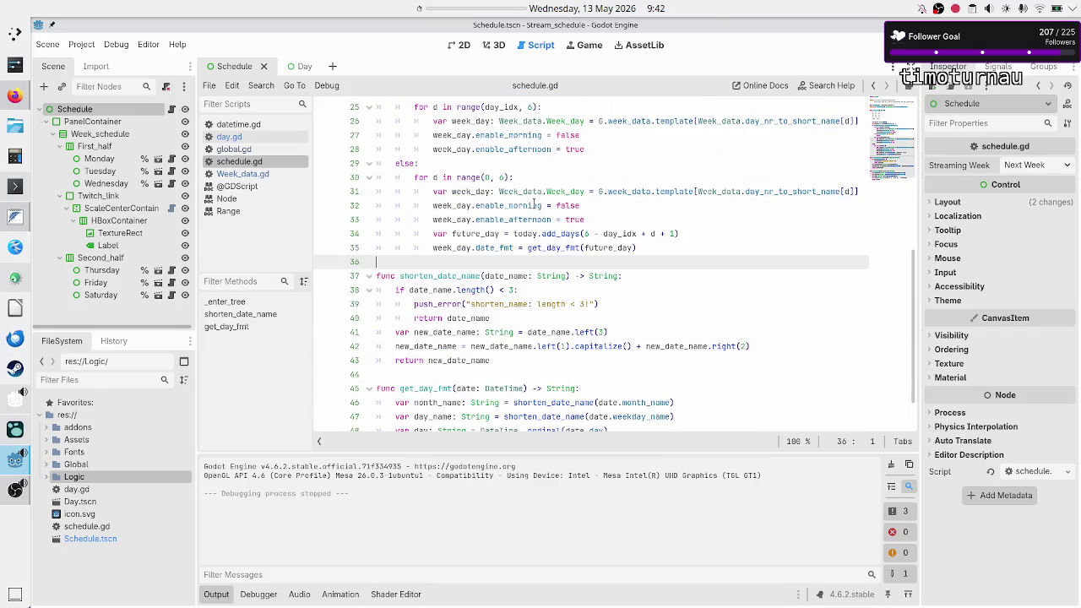
pyautogui.scroll(4, 535, 205)
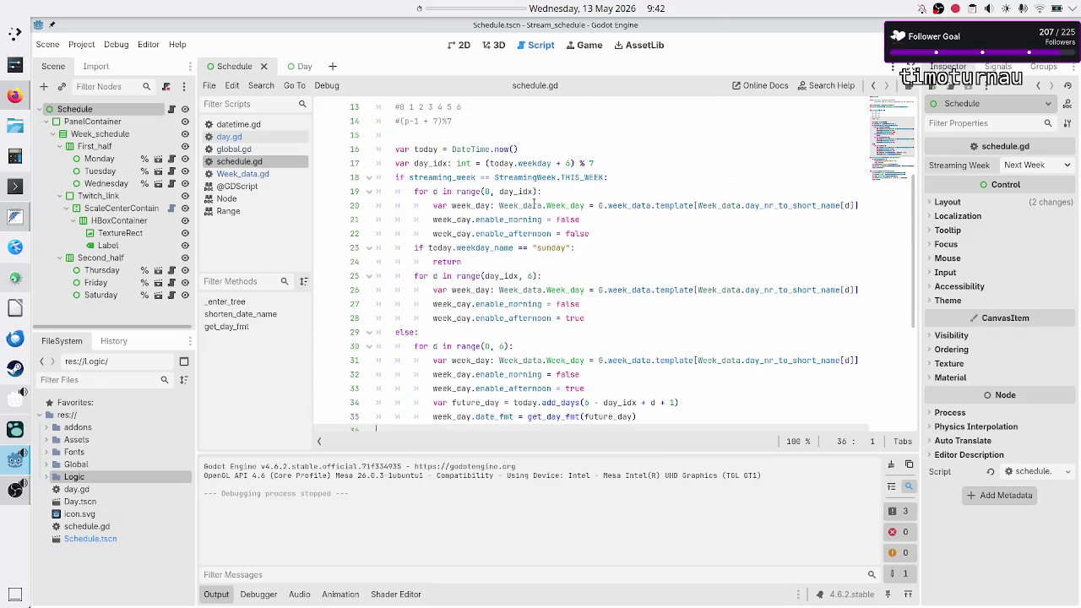
pyautogui.scroll(-2, 535, 205)
pyautogui.press('Left')
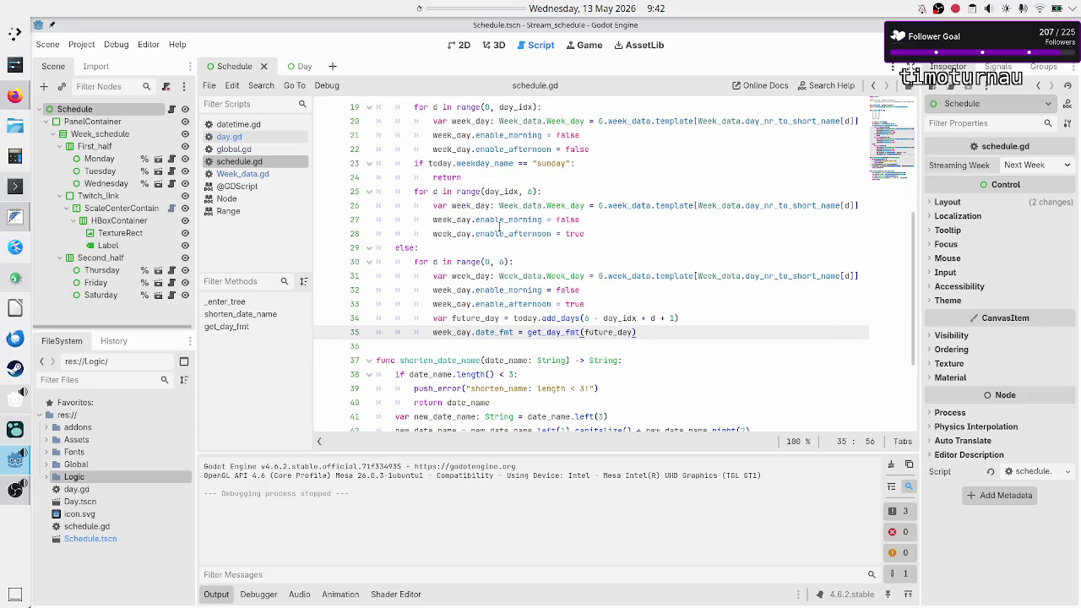
pyautogui.scroll(5, 463, 233)
pyautogui.scroll(-3, 418, 192)
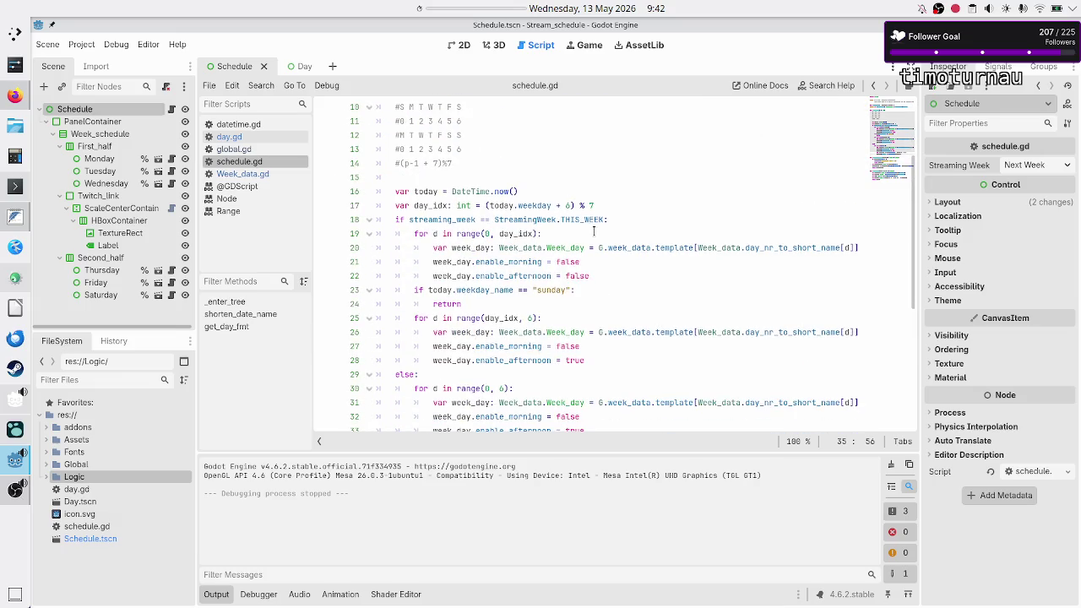
# Step: Inspect the THIS_WEEK check and else branch, then add a new line after line 35
pyautogui.doubleClick(591, 219)
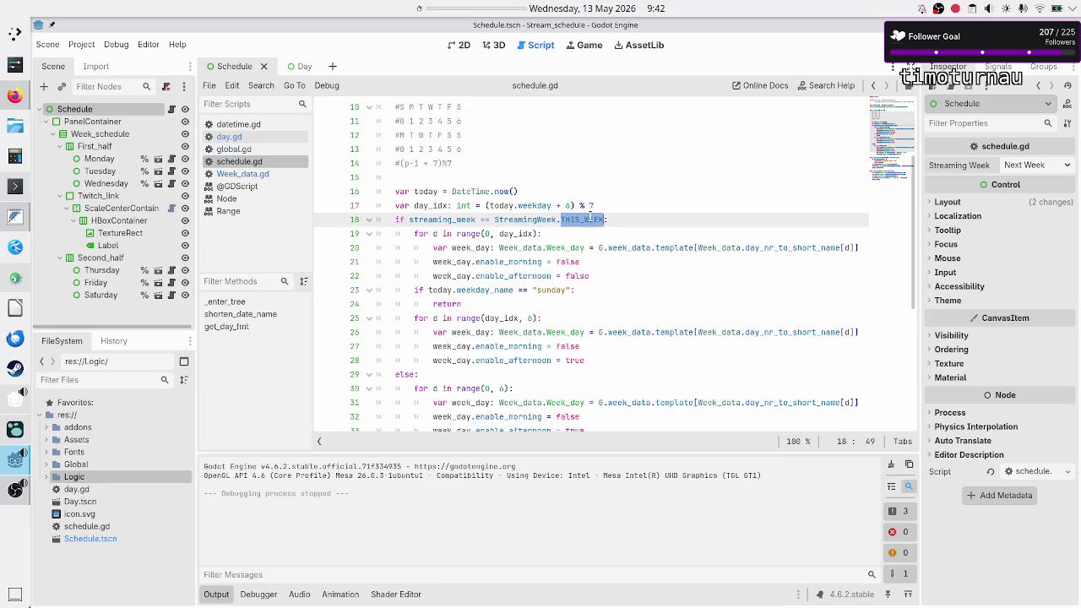
pyautogui.doubleClick(407, 374)
pyautogui.scroll(-4, 533, 346)
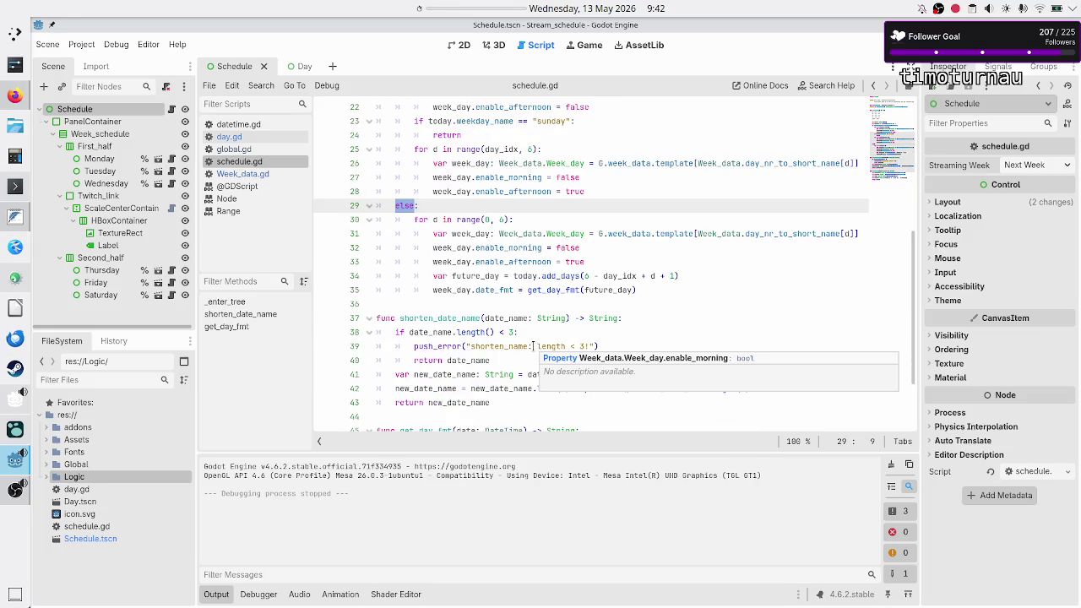
pyautogui.scroll(1, 532, 346)
pyautogui.click(652, 334)
pyautogui.press('Return')
# Step: Write print(G.week_data) at function level on line 36 and save
pyautogui.press('BackSpace')
pyautogui.press('BackSpace')
pyautogui.write('print(')
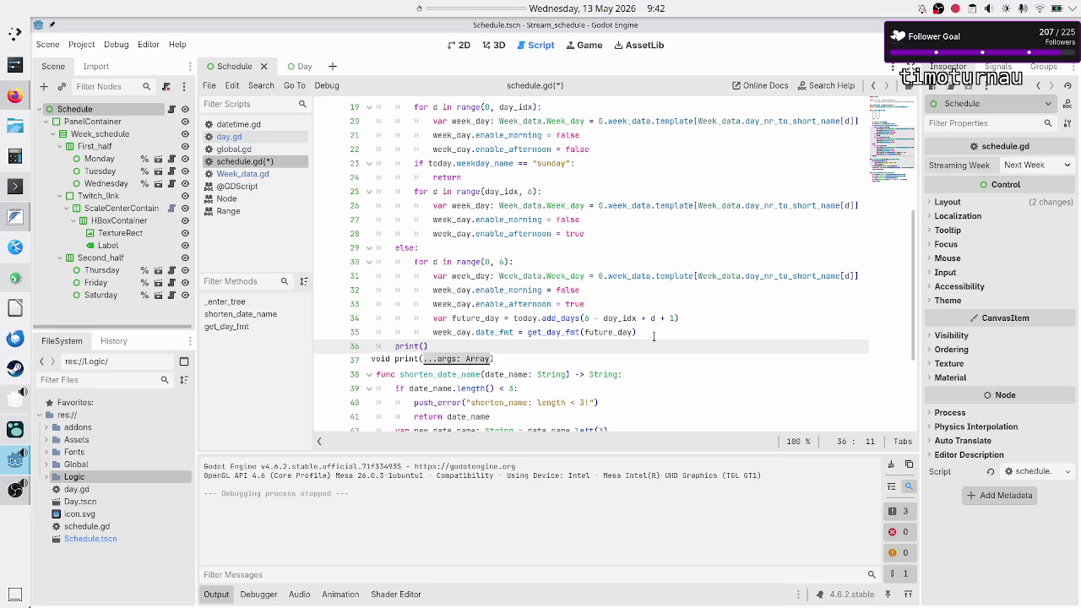
pyautogui.write('G.we')
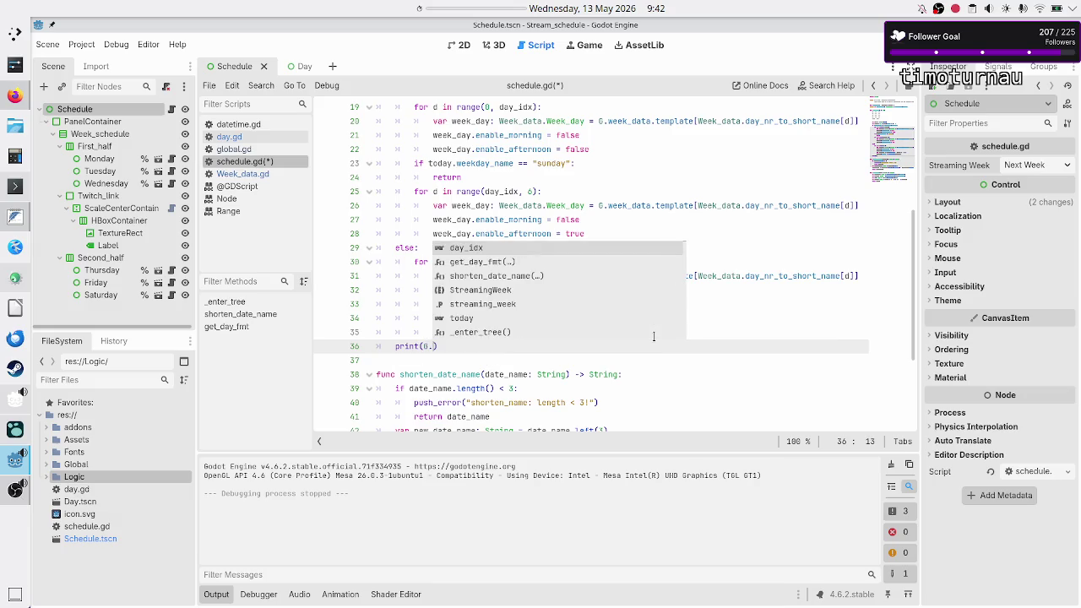
pyautogui.press('Return')
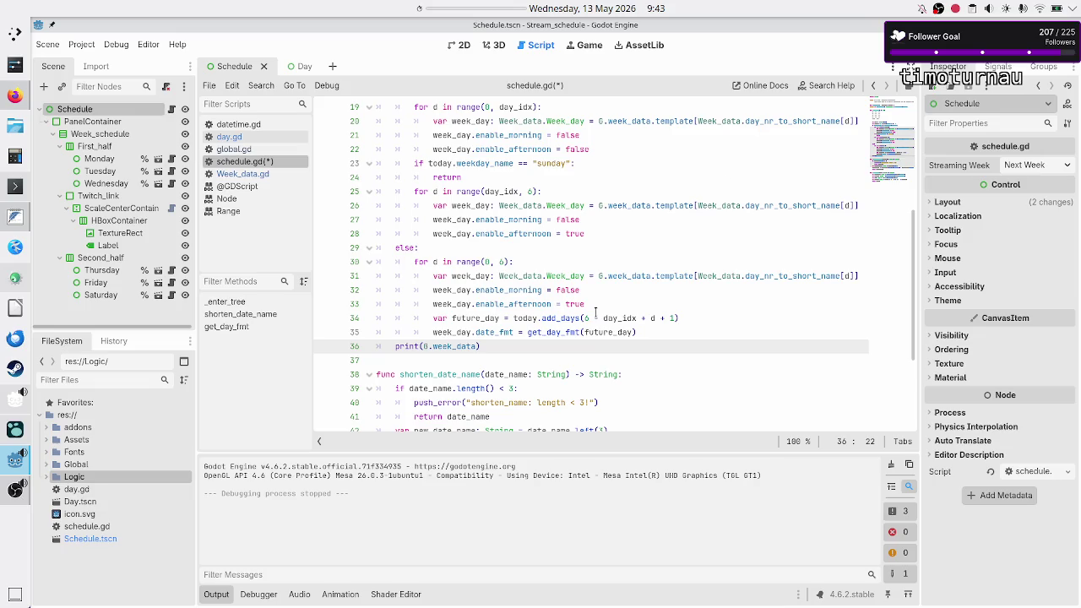
pyautogui.hotkey('ctrl', 's')
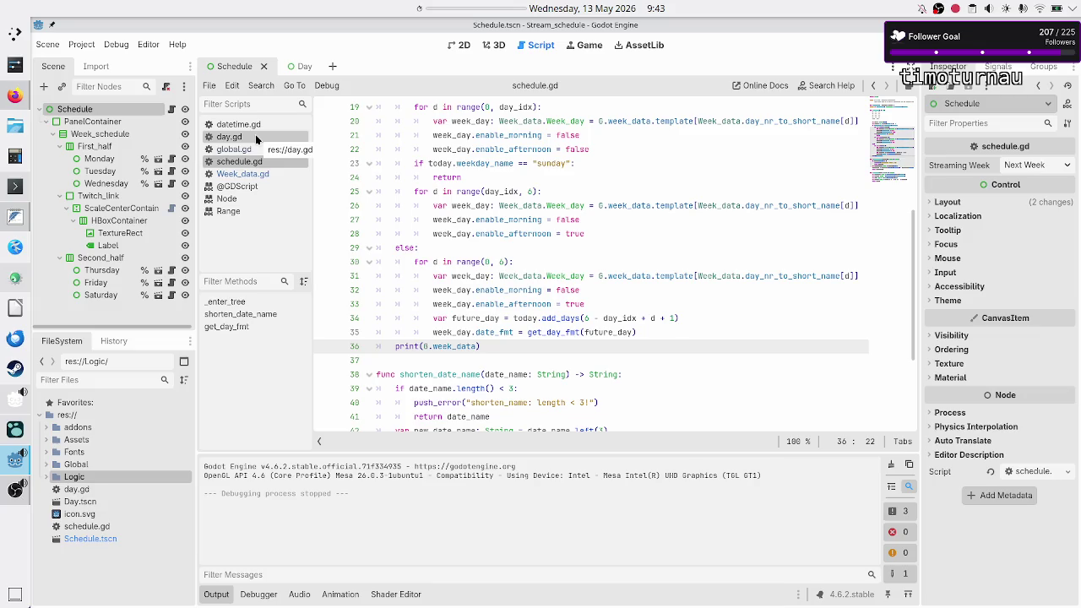
# Step: After checking Week_data.gd, complete it as print(G.week_data.template), save and run the project
pyautogui.click(249, 174)
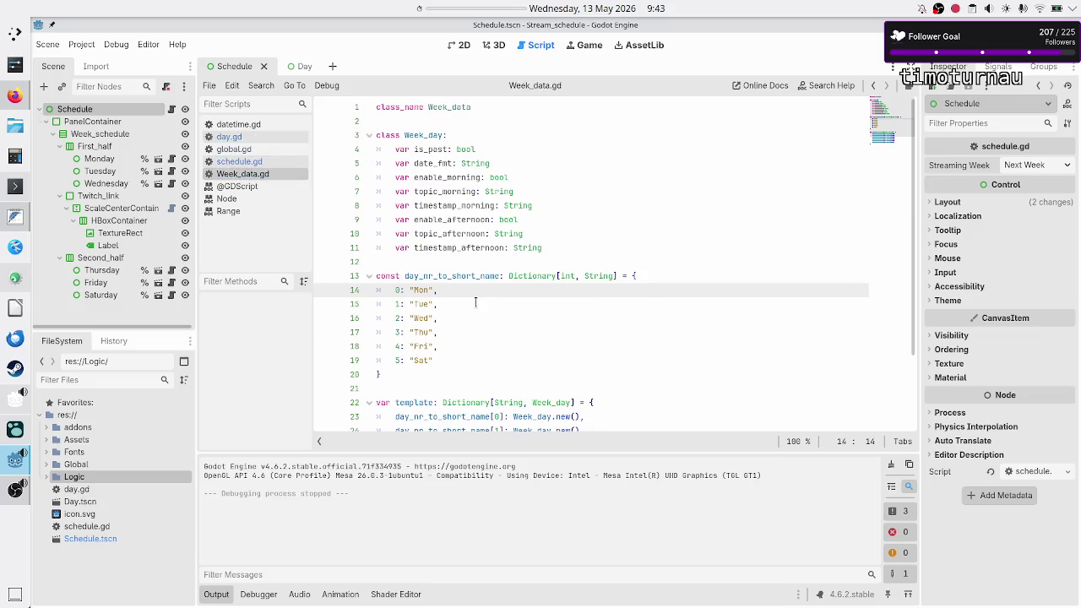
pyautogui.scroll(-2, 476, 301)
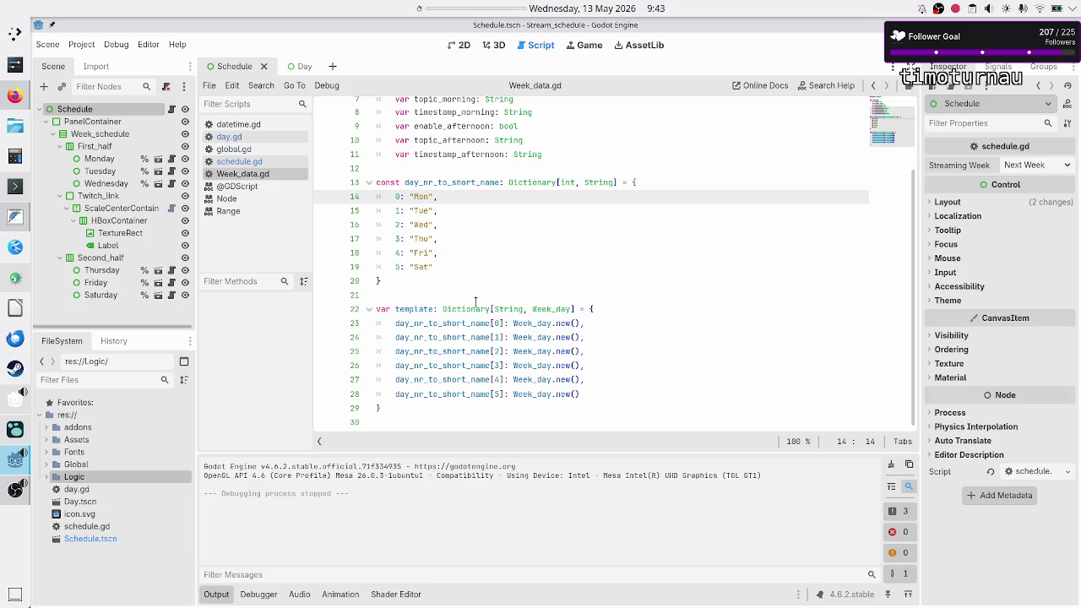
pyautogui.scroll(2, 476, 301)
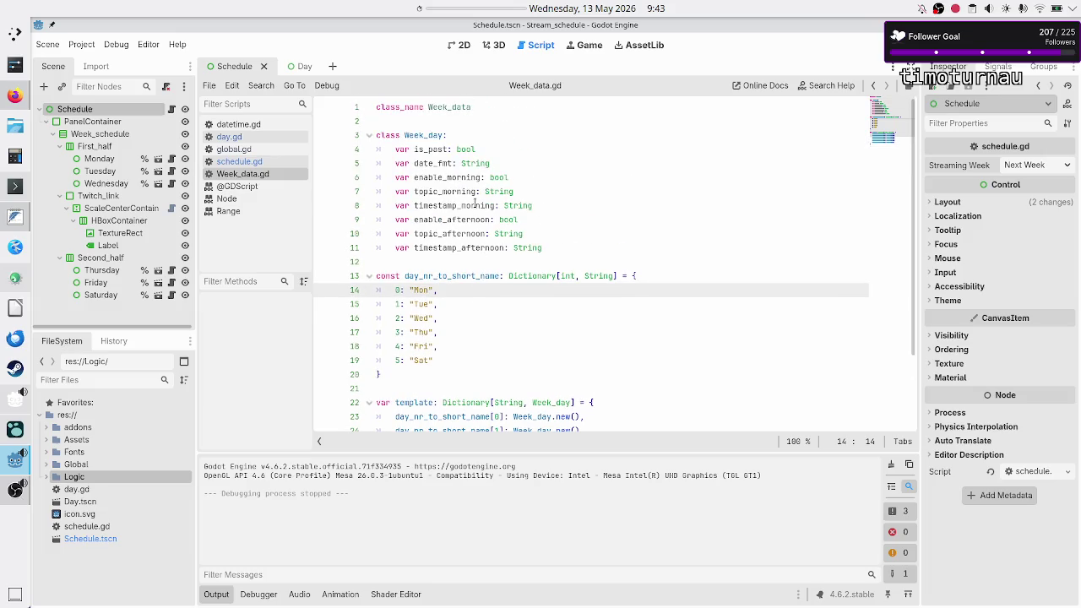
pyautogui.scroll(-2, 456, 254)
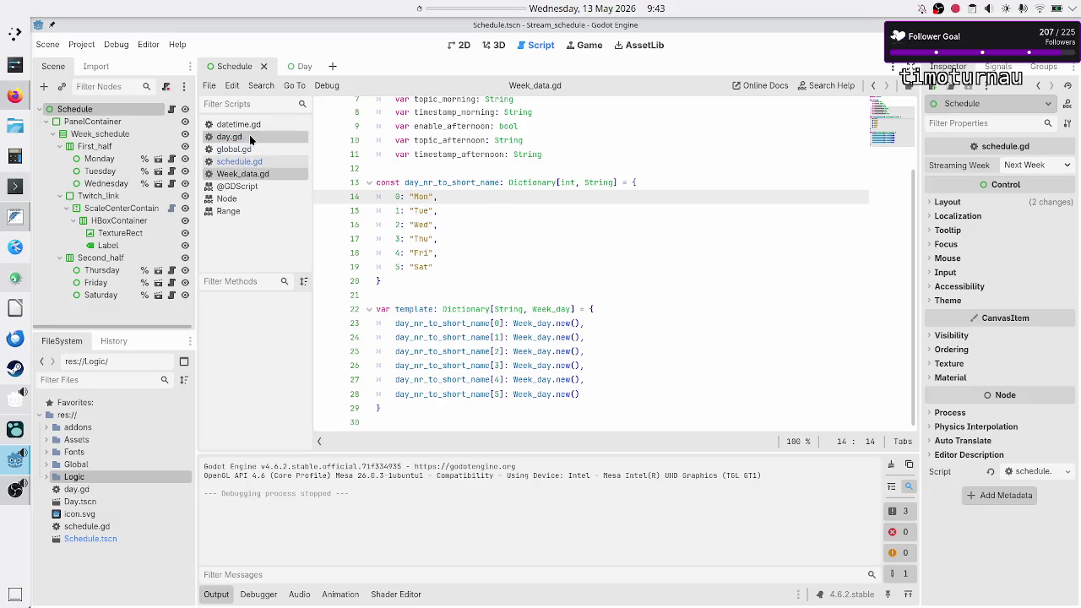
pyautogui.click(254, 162)
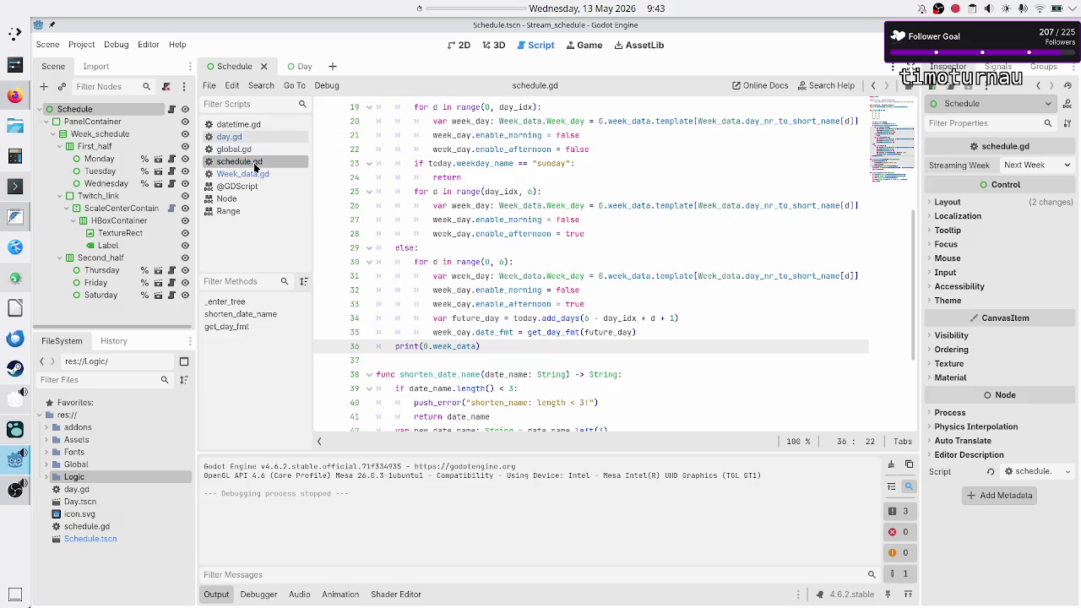
pyautogui.write('.template')
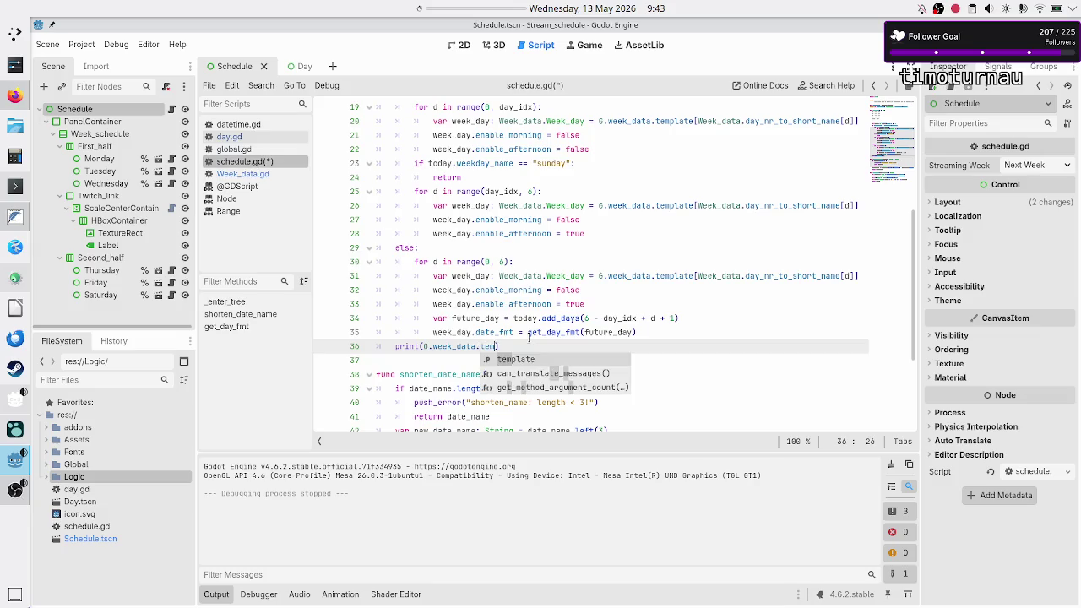
pyautogui.hotkey('ctrl', 's')
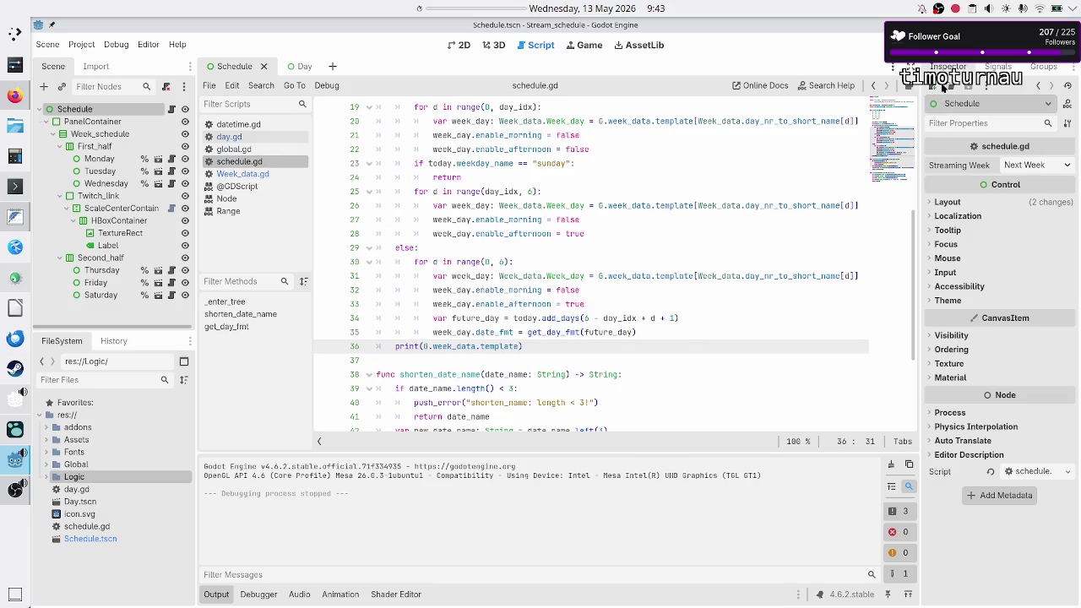
pyautogui.press('F5')
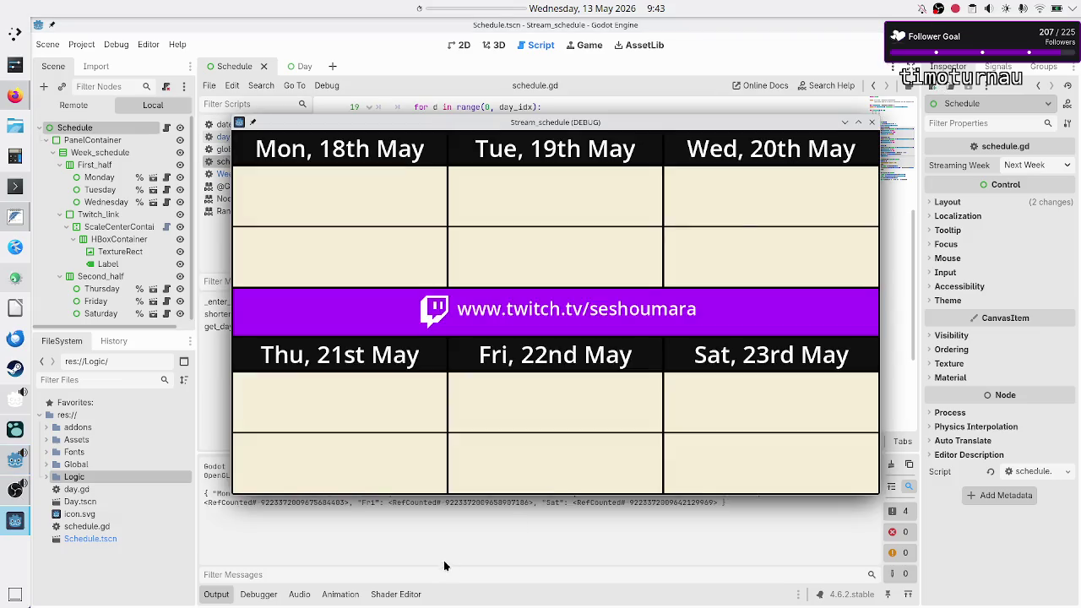
# Step: Stop the run, leaving the printed Mon–Sat RefCounted template in Output, and open Week_data.gd
pyautogui.click(424, 543)
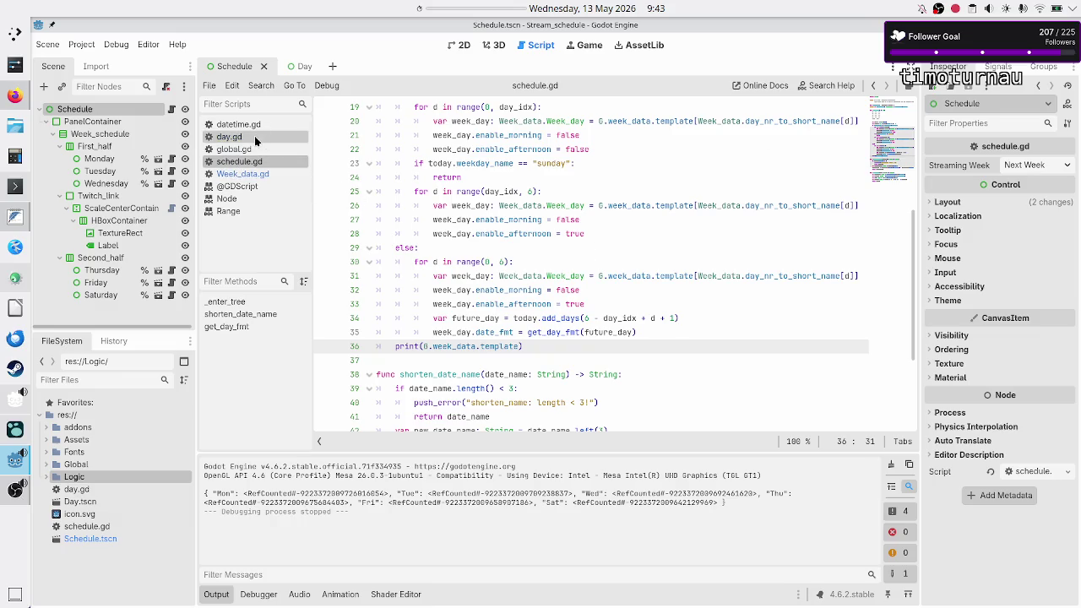
pyautogui.click(251, 173)
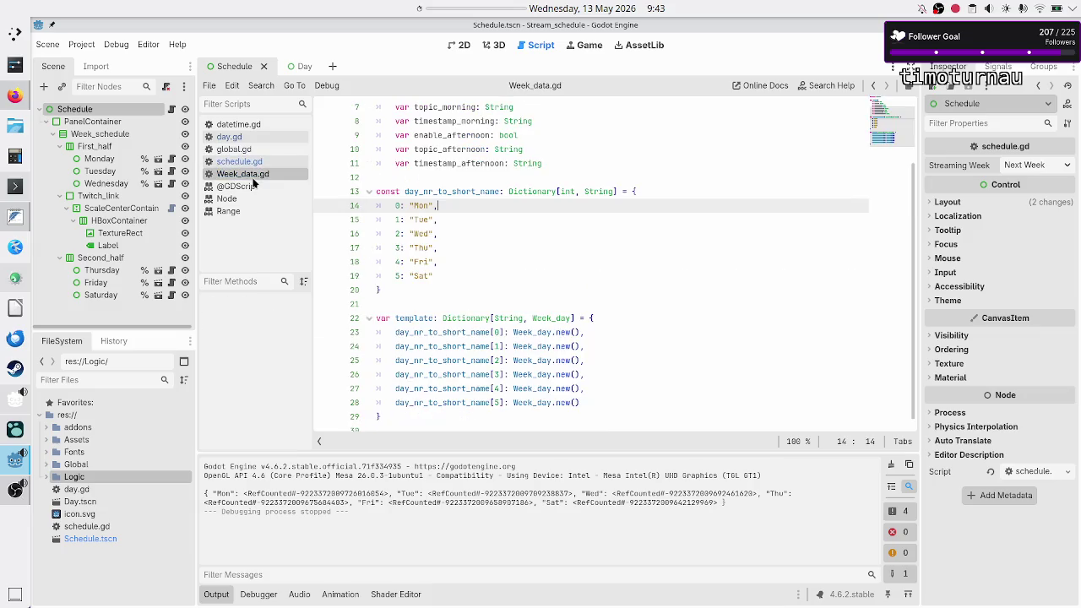
# Step: Declare func to_string() -> String: below the Week_day class variables
pyautogui.doubleClick(531, 334)
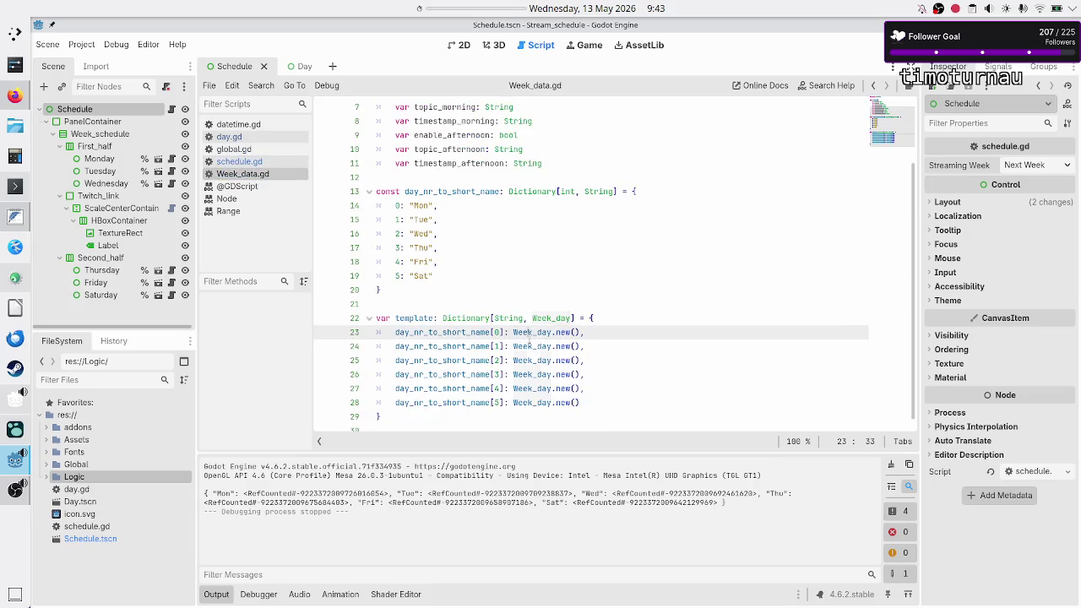
pyautogui.scroll(2, 577, 244)
pyautogui.scroll(-1, 577, 244)
pyautogui.scroll(-2, 576, 244)
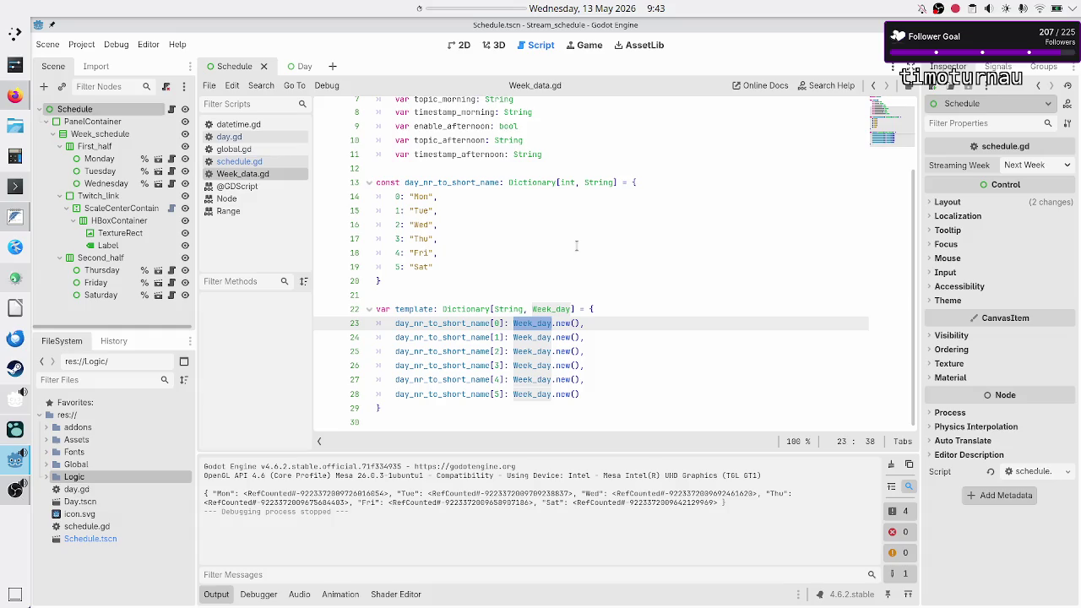
pyautogui.scroll(3, 577, 246)
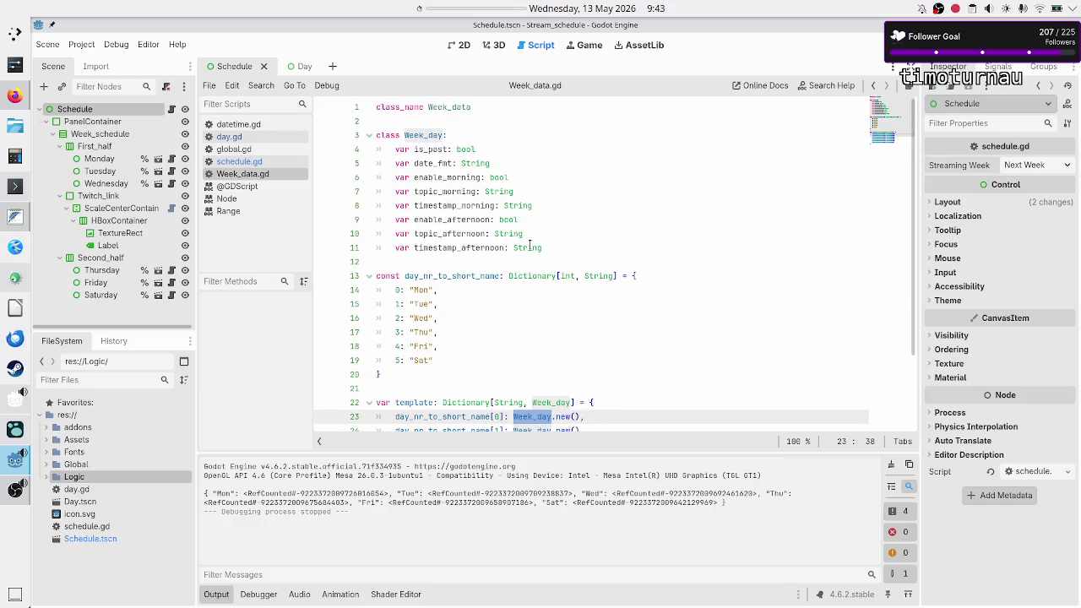
pyautogui.click(554, 245)
pyautogui.press('Return')
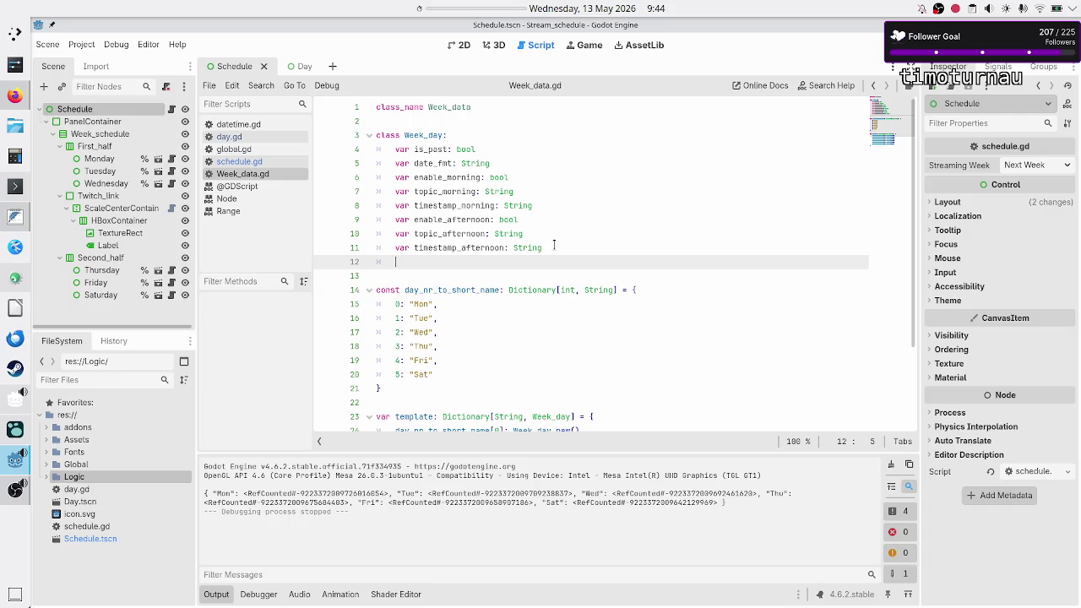
pyautogui.press('Return')
pyautogui.write('f')
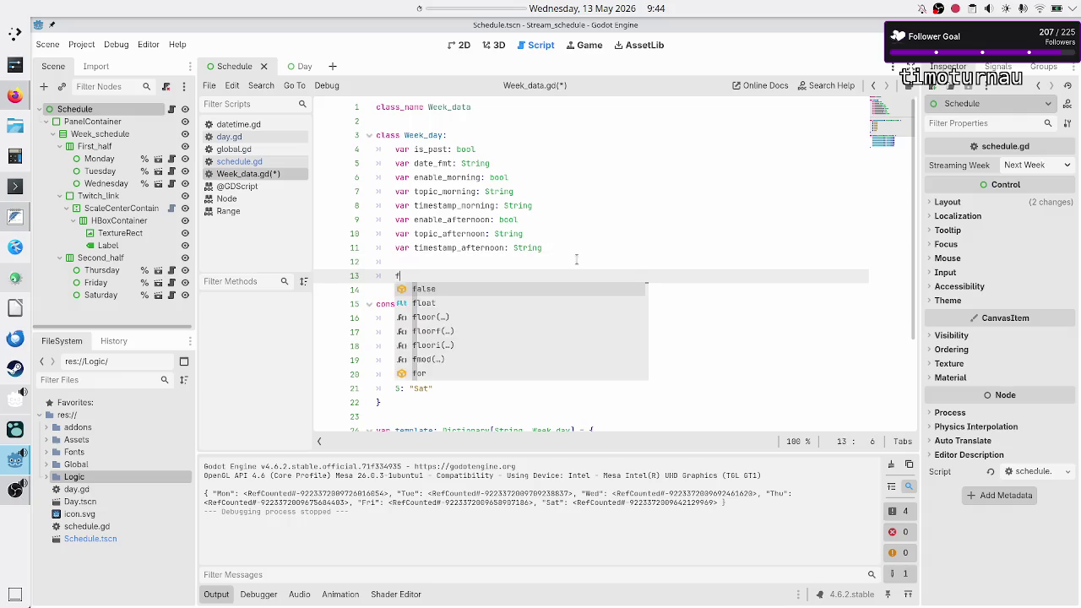
pyautogui.write('unc to_stri')
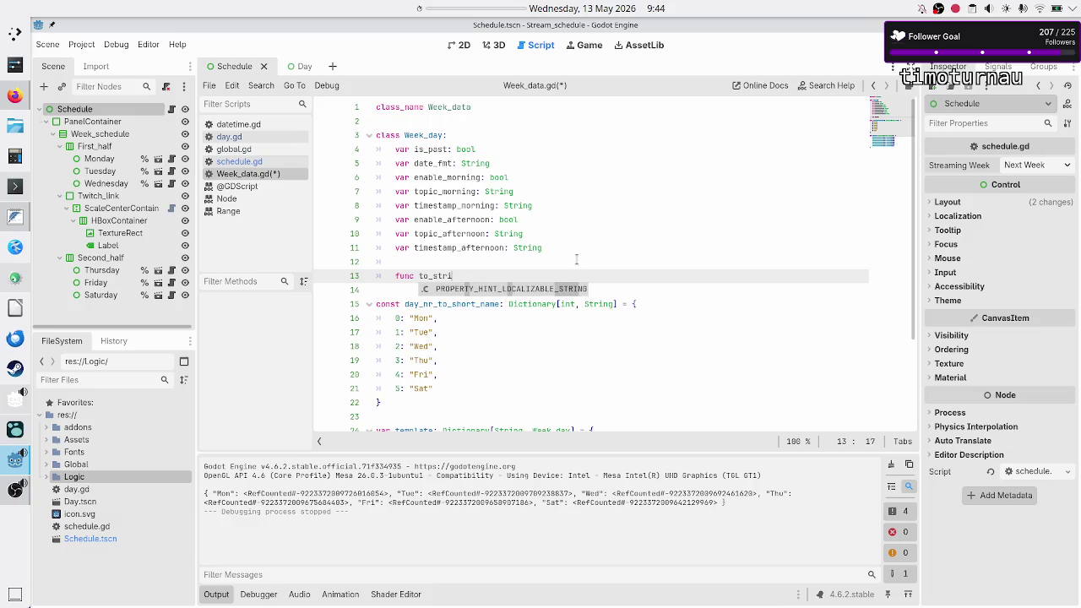
pyautogui.write('ng(')
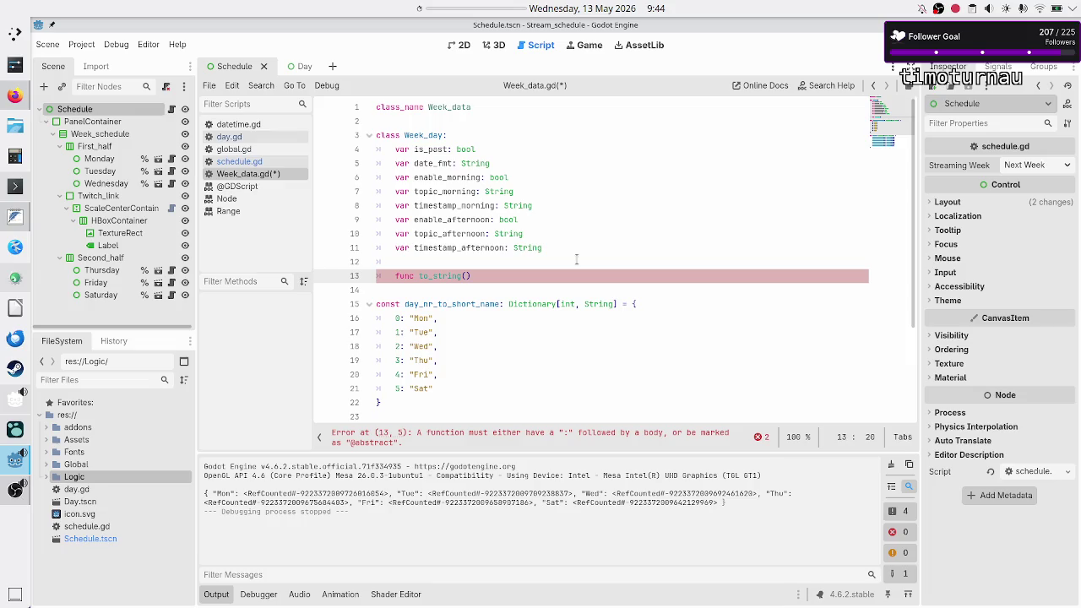
pyautogui.press('Right')
pyautogui.press('Right')
pyautogui.write('-> ')
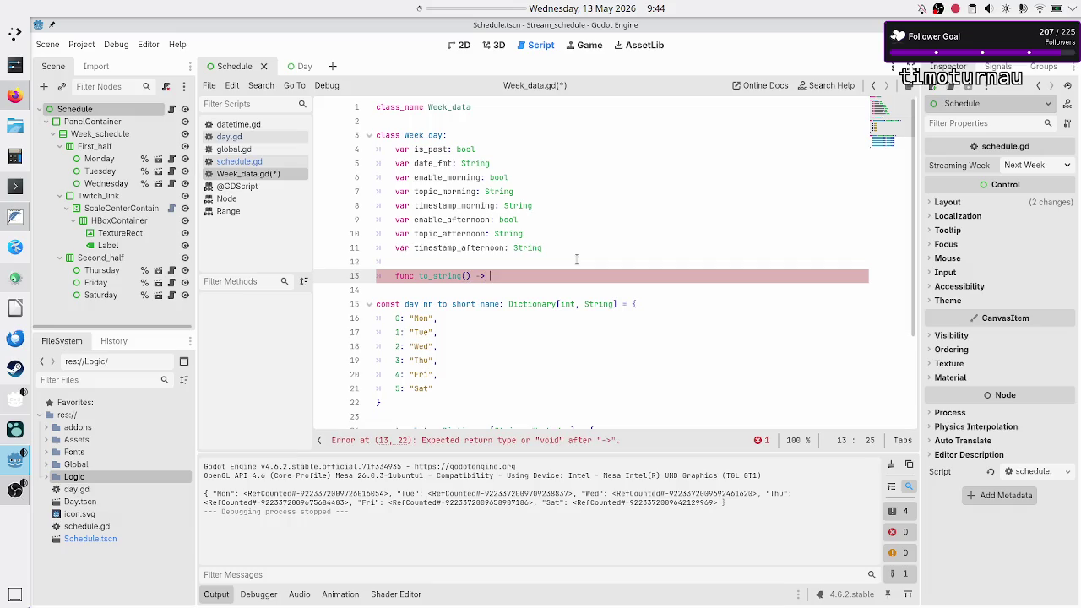
pyautogui.write('S')
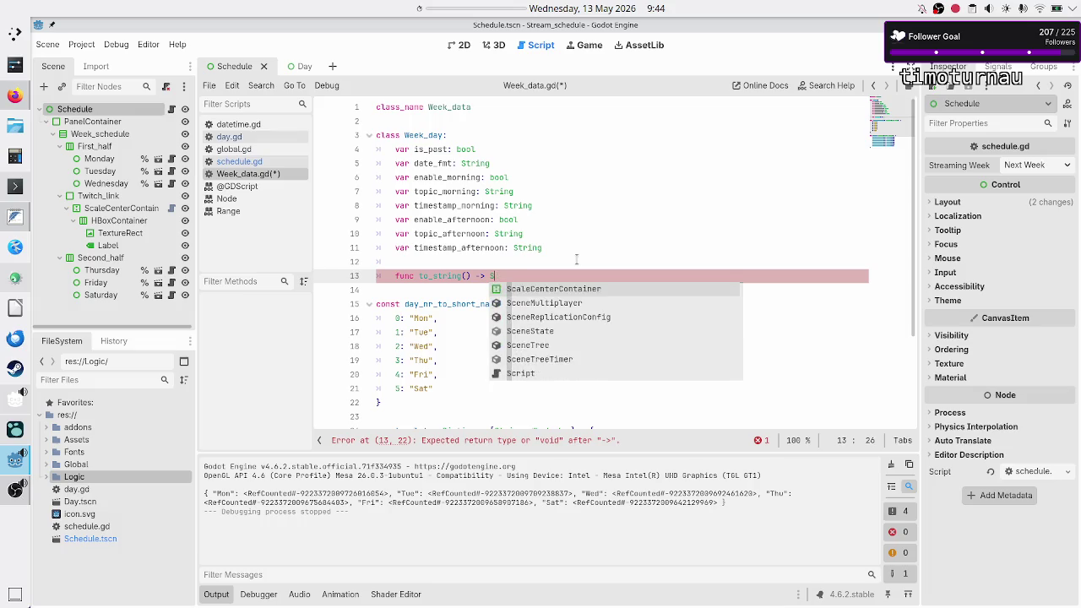
pyautogui.press('BackSpace')
pyautogui.write('stri')
pyautogui.press('Return')
pyautogui.write(':')
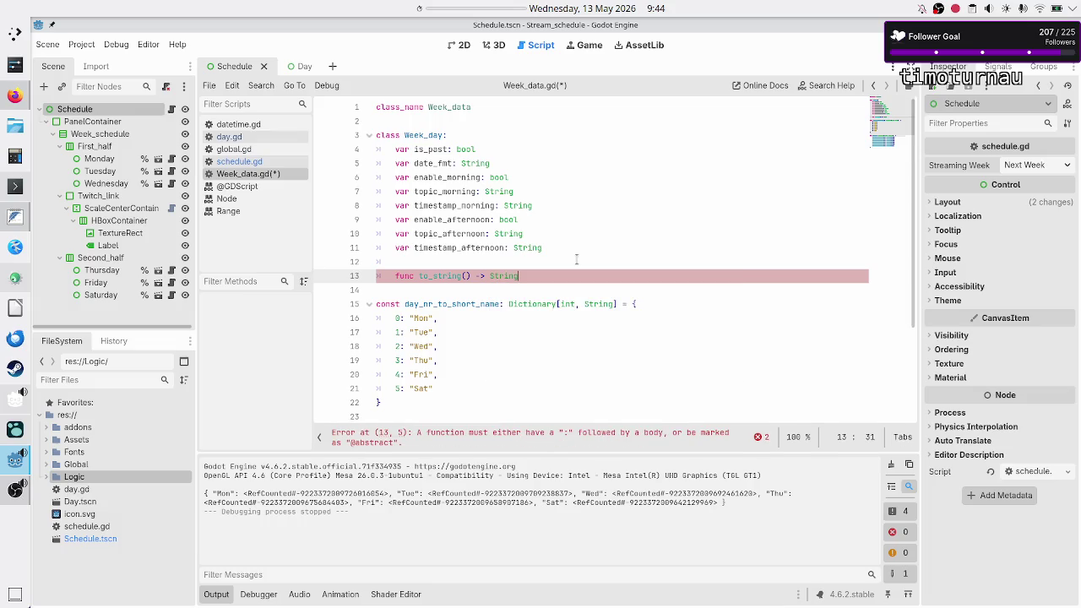
pyautogui.press('Return')
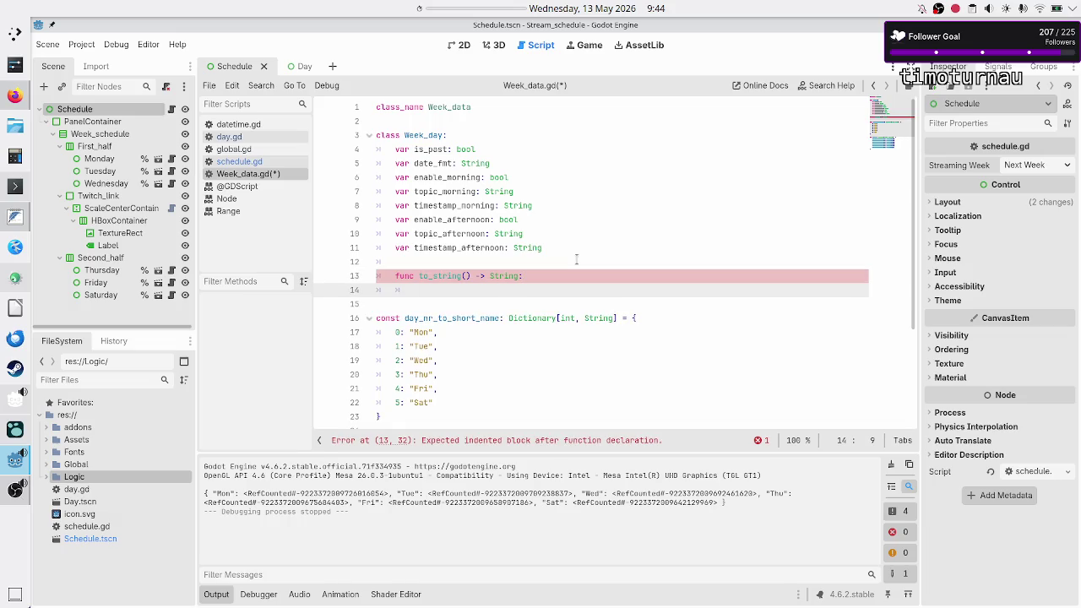
# Step: Fill the body with var str_repr: String = str(is_past) and return str_repr
pyautogui.write('var str_')
pyautogui.write('repr')
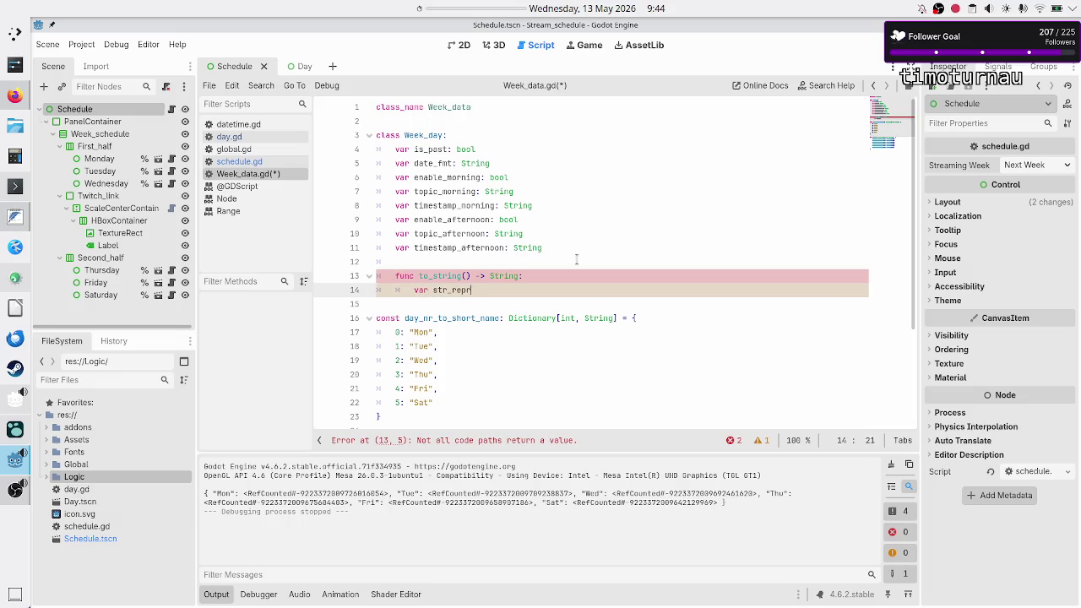
pyautogui.write(': String ')
pyautogui.write('=')
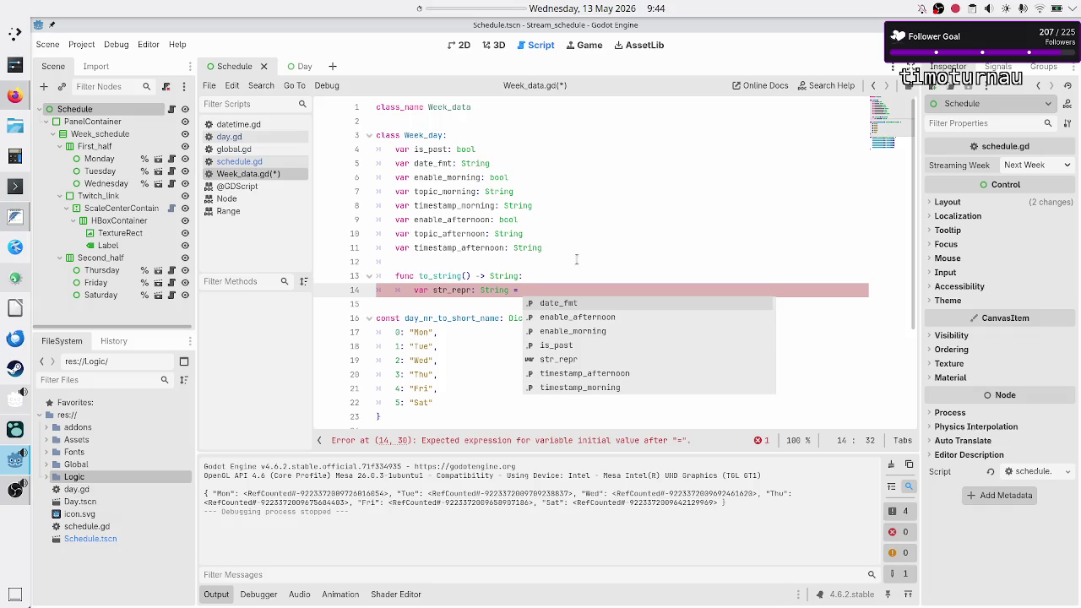
pyautogui.write('boo')
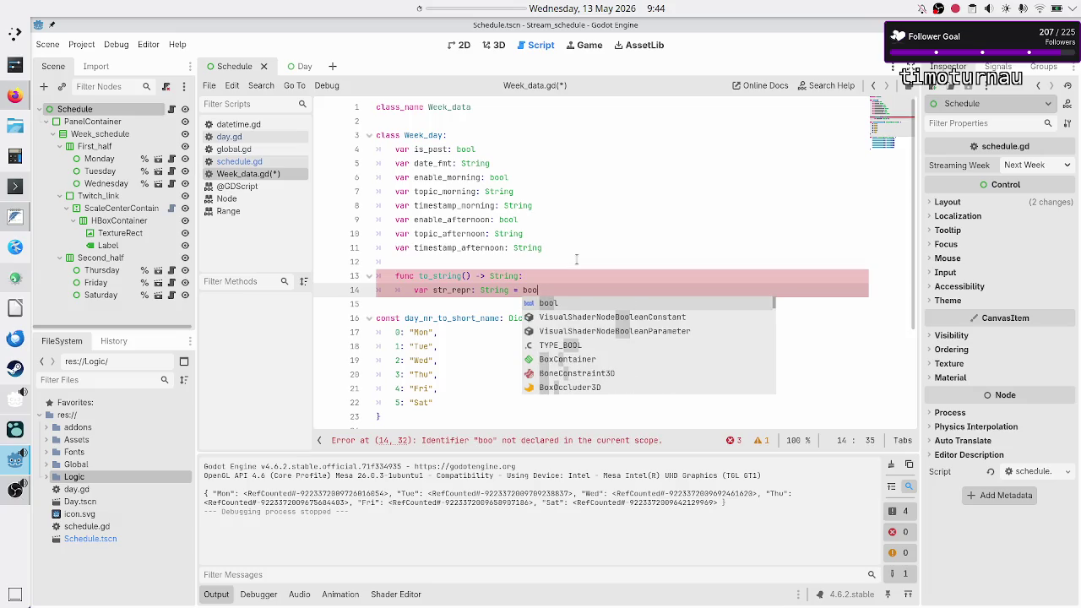
pyautogui.write('l_')
pyautogui.press('BackSpace')
pyautogui.press('BackSpace')
pyautogui.press('BackSpace')
pyautogui.press('BackSpace')
pyautogui.press('BackSpace')
pyautogui.write('str')
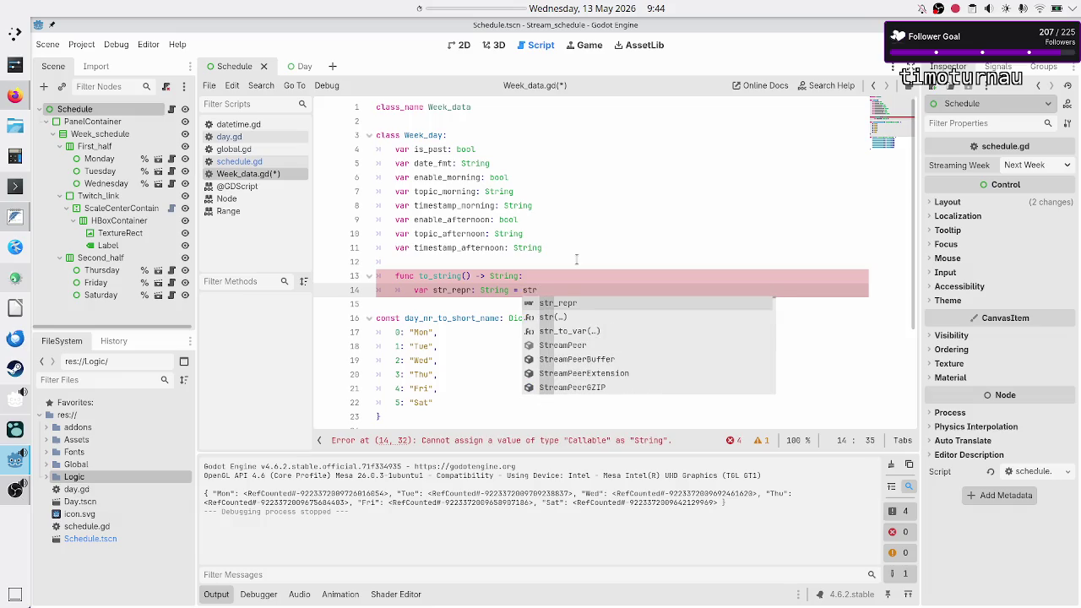
pyautogui.press('Down')
pyautogui.press('Down')
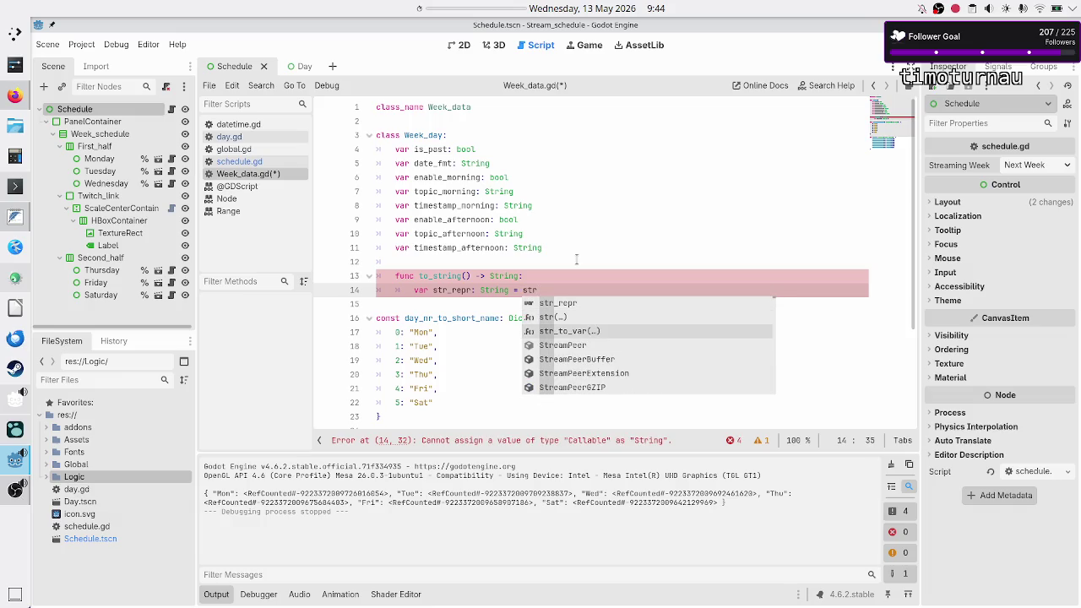
pyautogui.press('Up')
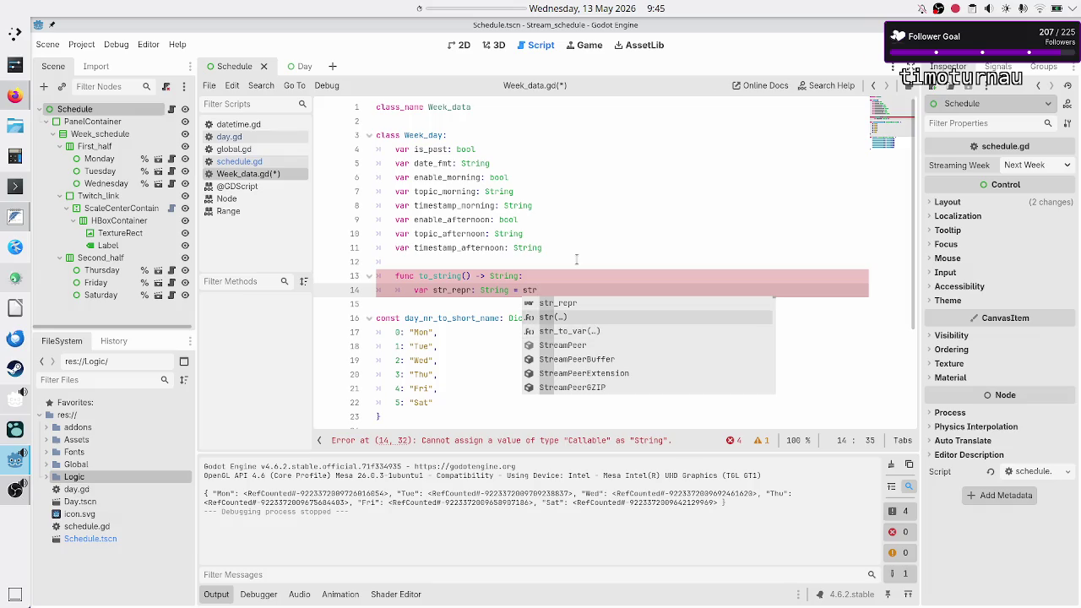
pyautogui.press('Return')
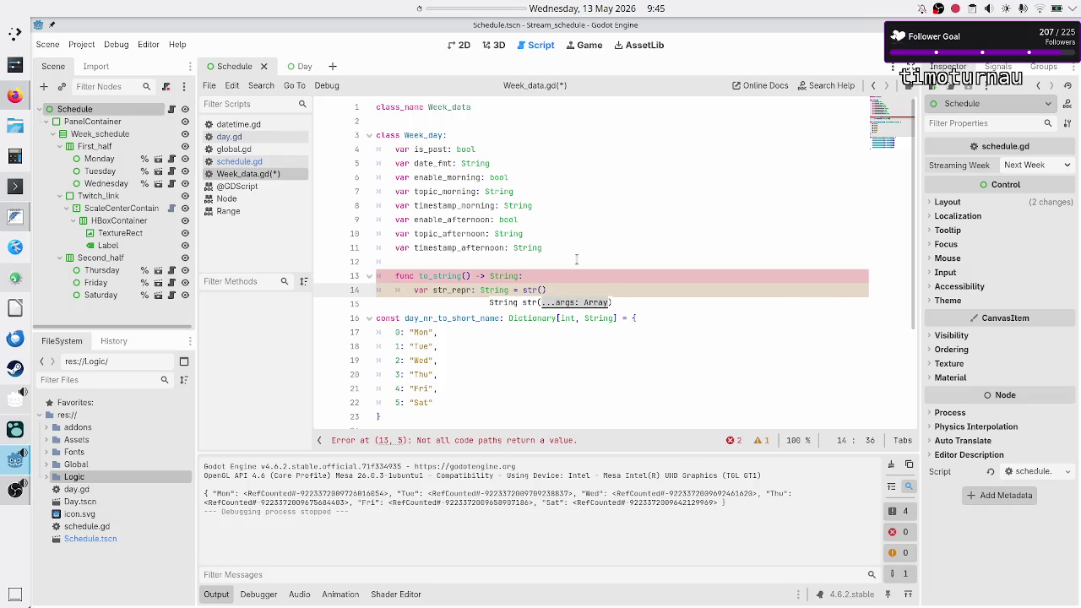
pyautogui.write('is_past')
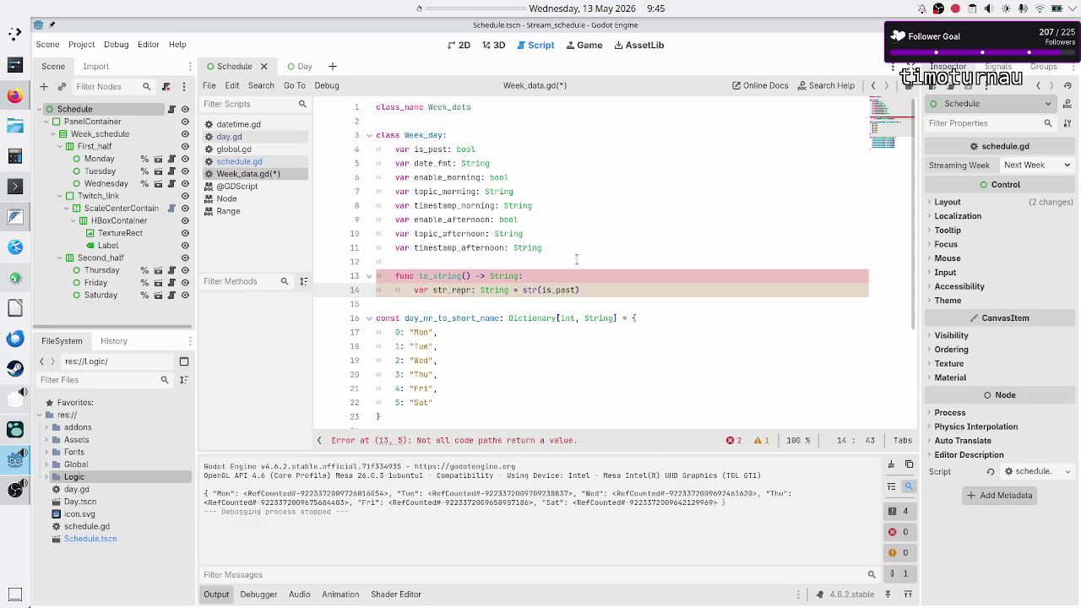
pyautogui.press('Return')
pyautogui.write('return str_repr;')
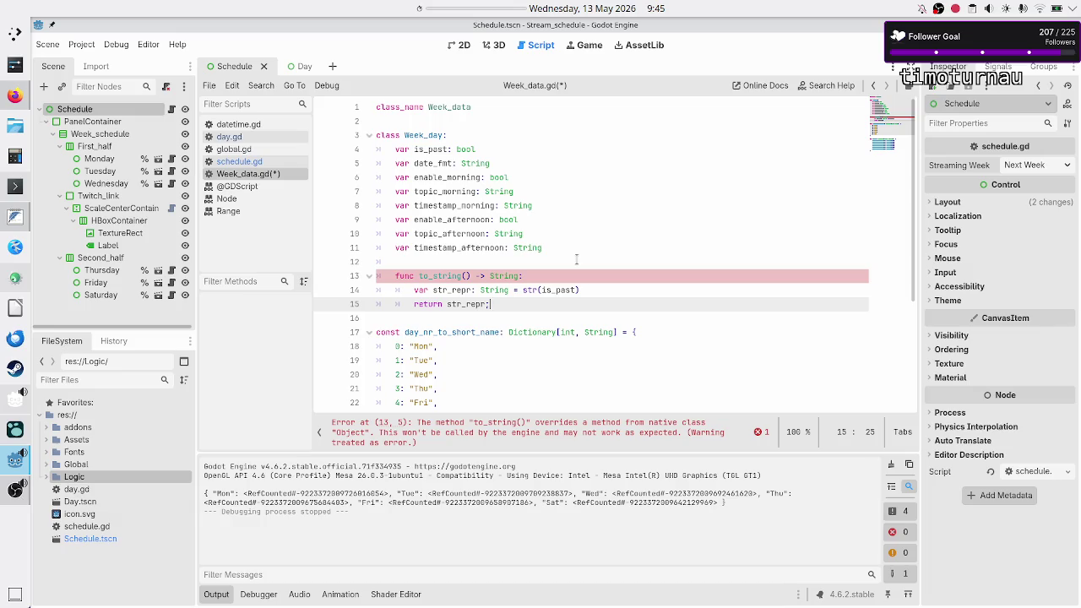
pyautogui.click(823, 85)
pyautogui.write('object')
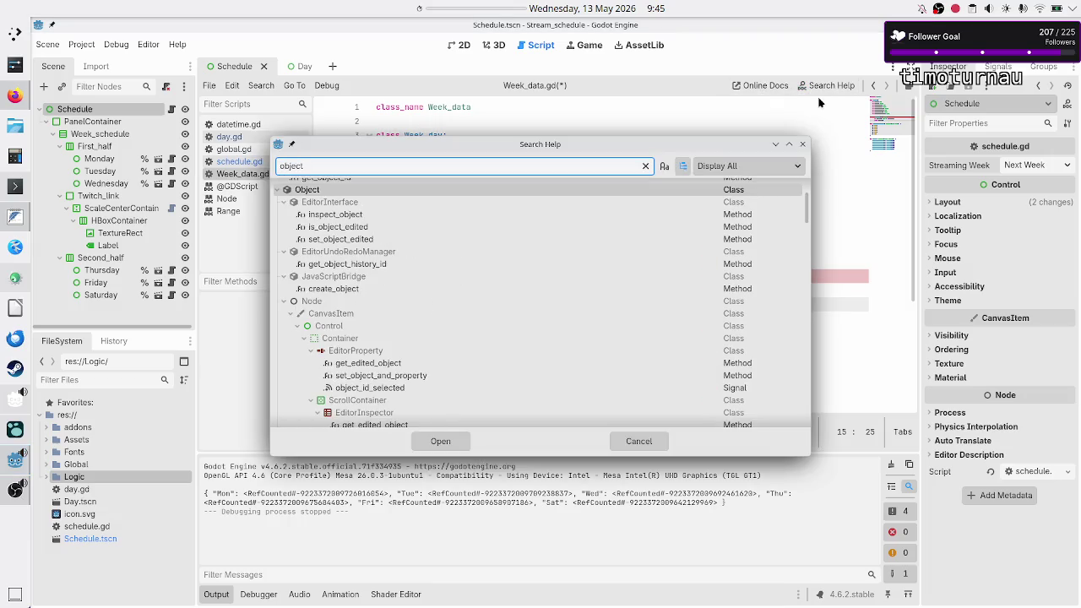
pyautogui.press('Return')
pyautogui.hotkey('ctrl', 'f')
pyautogui.write('to_string')
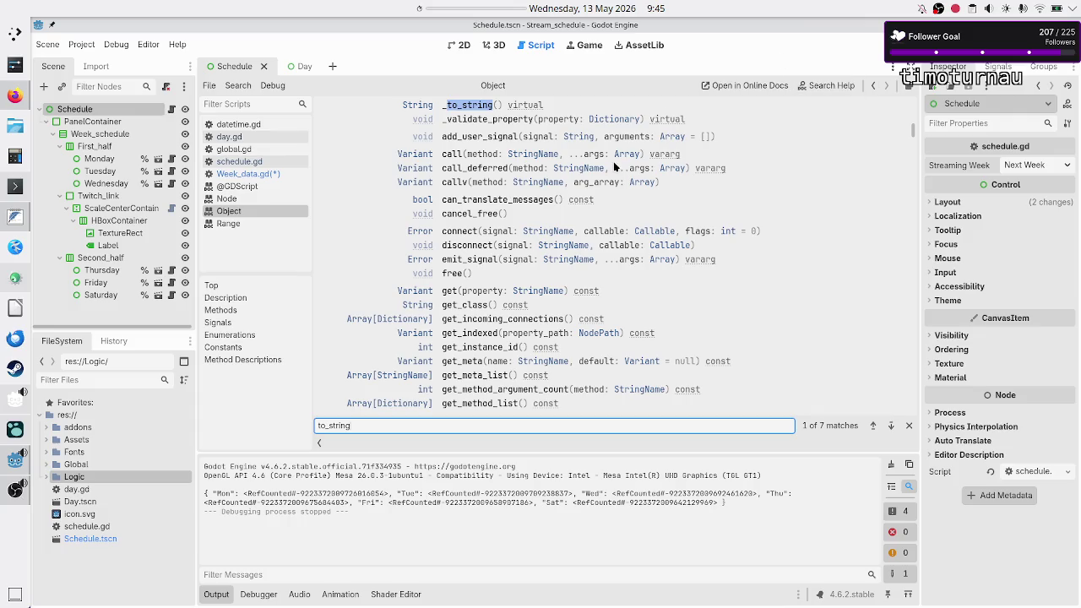
pyautogui.click(471, 105)
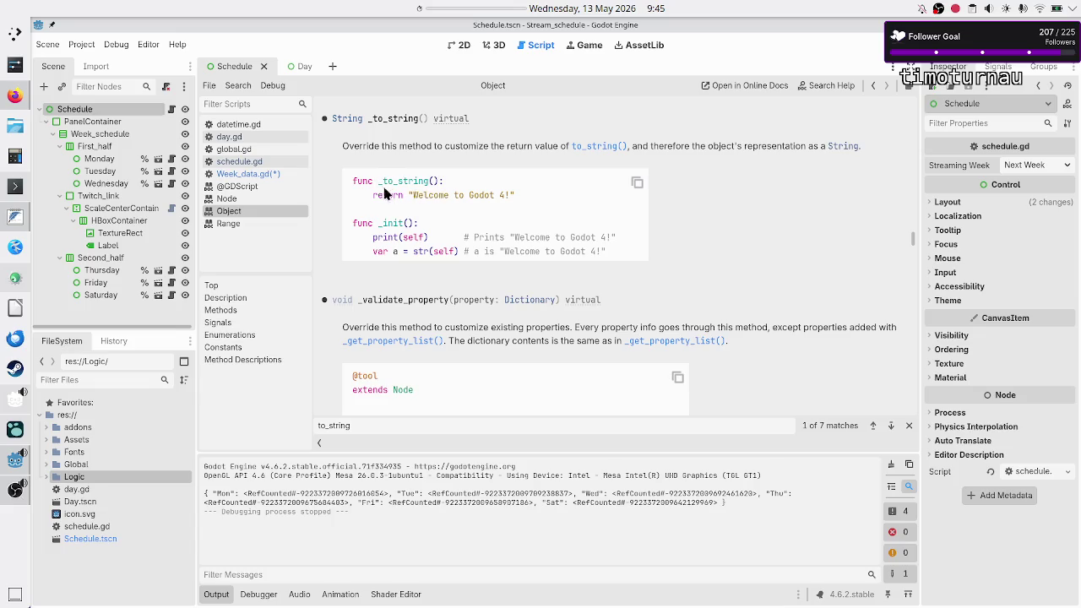
pyautogui.click(255, 175)
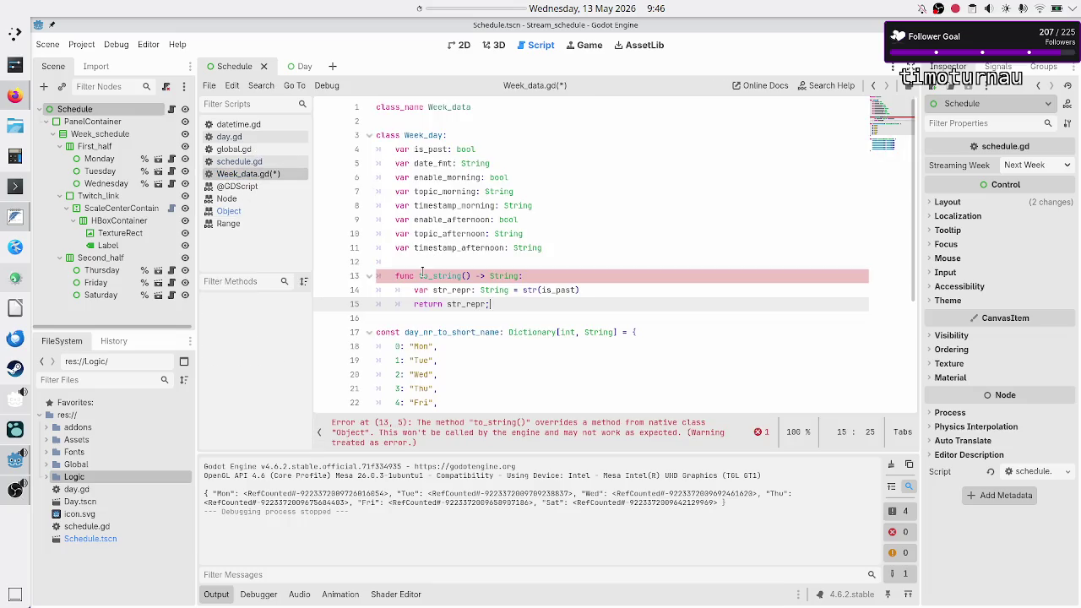
# Step: Rename the method to _to_string, checking the Object documentation for it
pyautogui.click(421, 276)
pyautogui.write('_')
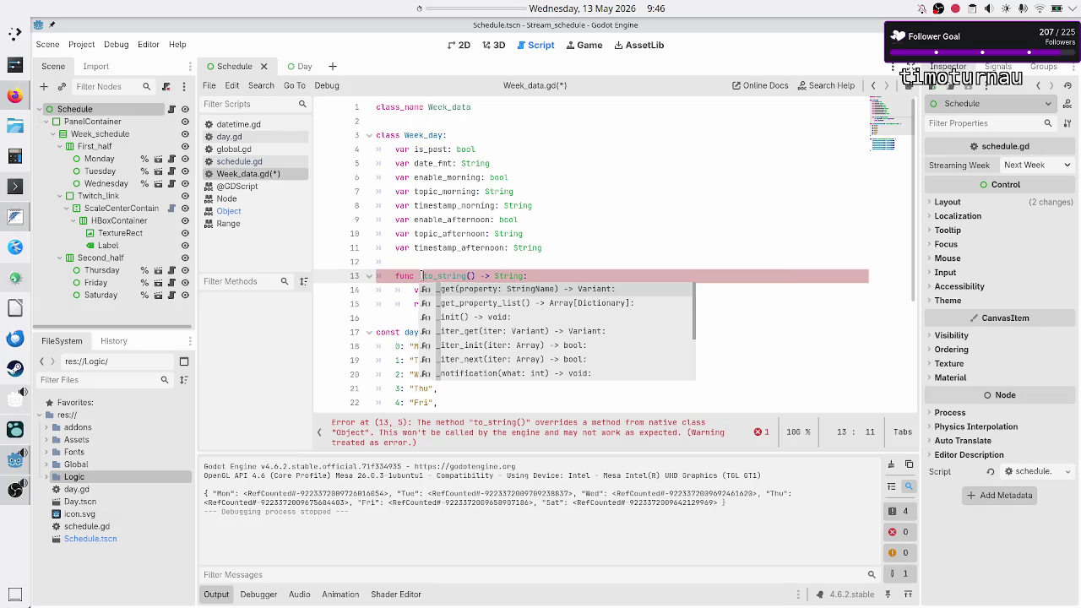
pyautogui.press('Escape')
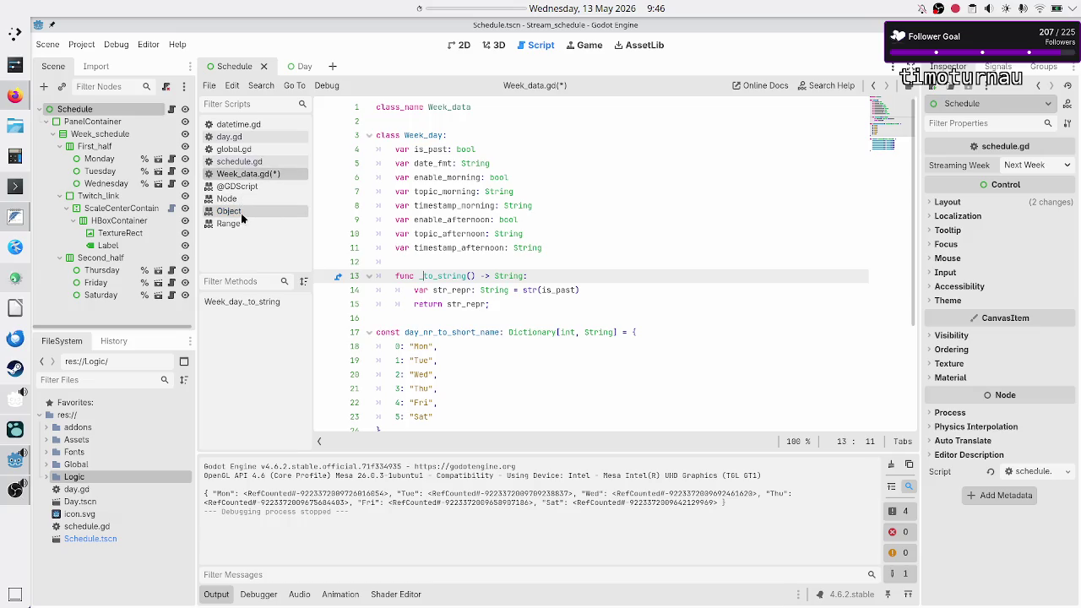
pyautogui.click(241, 213)
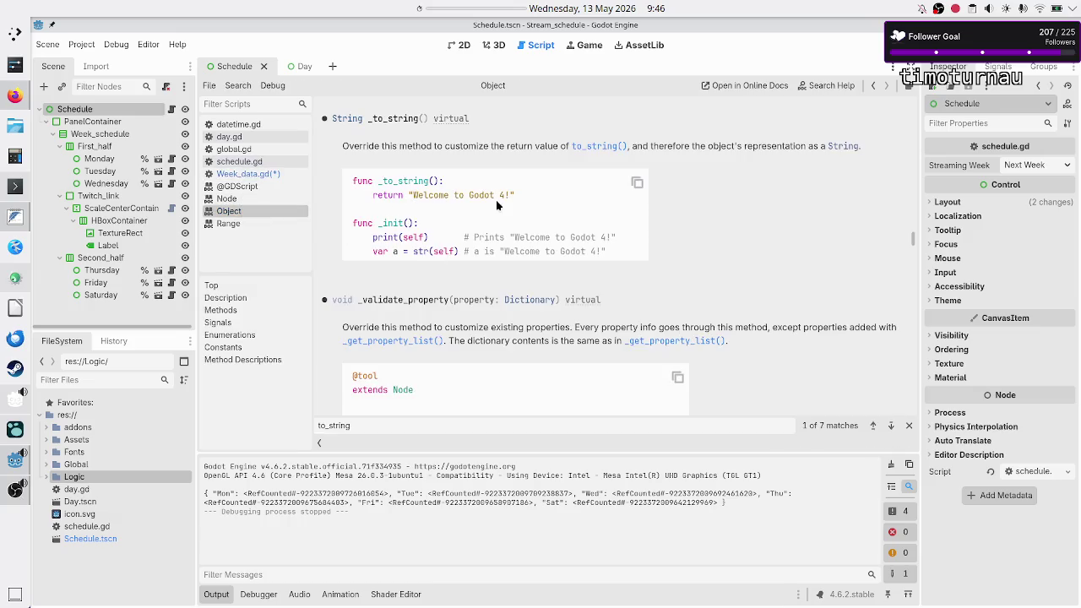
pyautogui.click(216, 175)
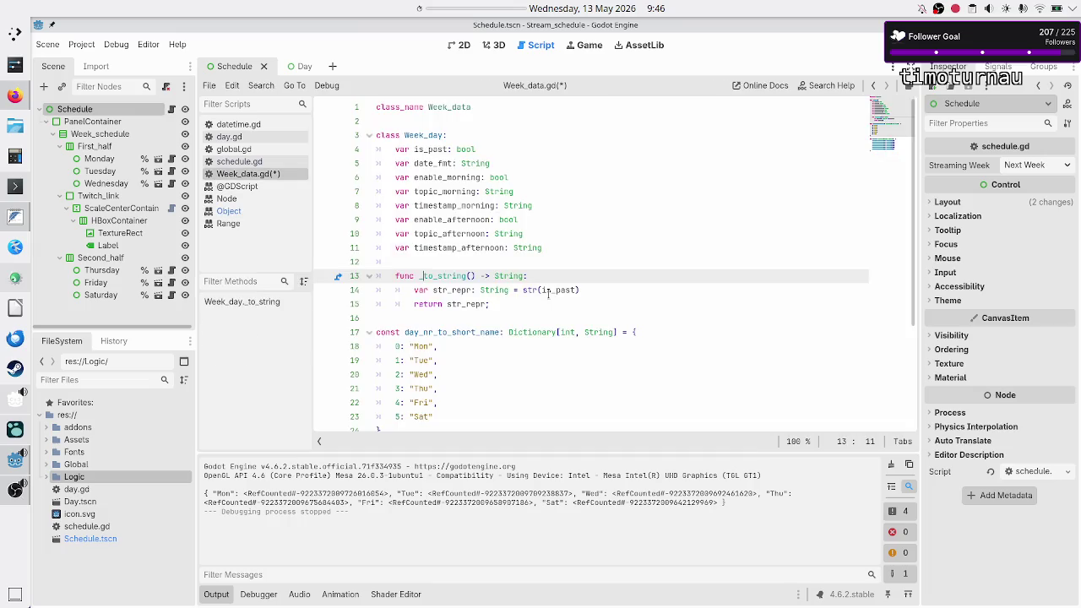
# Step: Extend str_repr to str(is_past) + ", " + date_fmt and start a new line
pyautogui.click(510, 303)
pyautogui.doubleClick(556, 290)
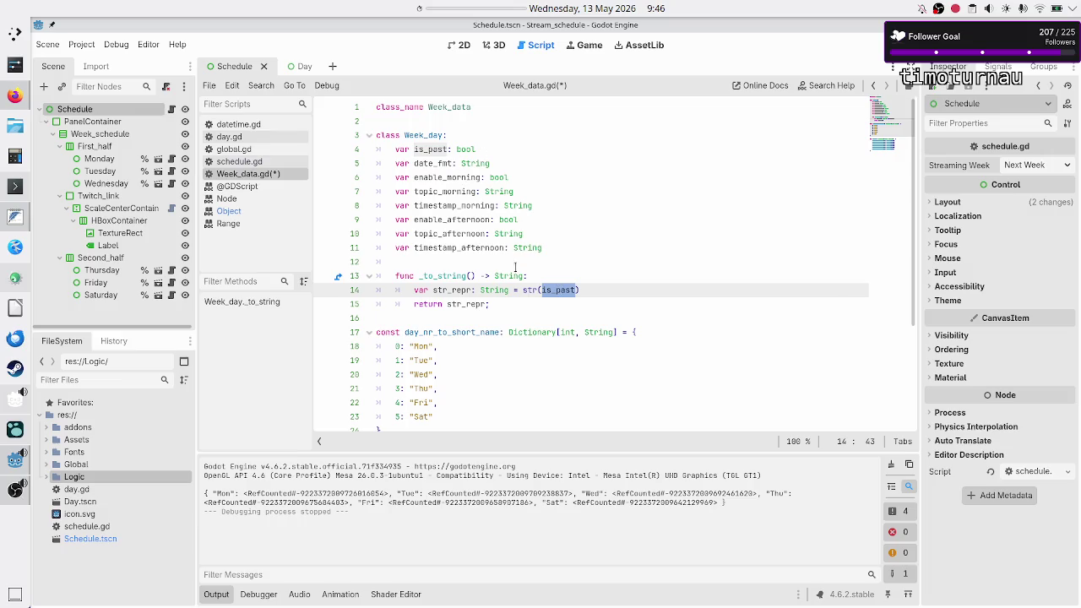
pyautogui.click(599, 290)
pyautogui.write('+')
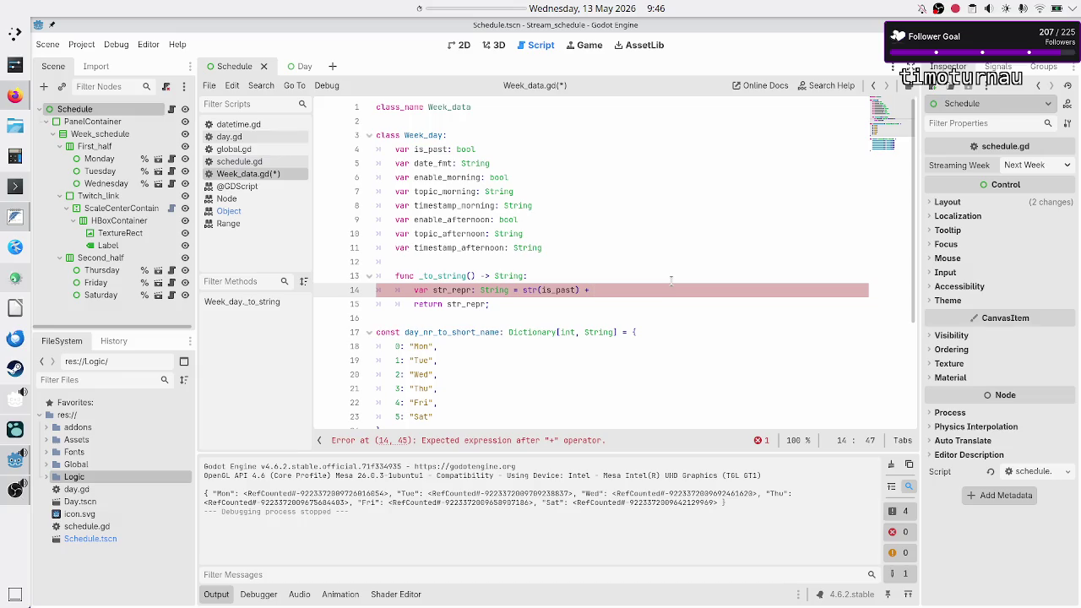
pyautogui.write('"')
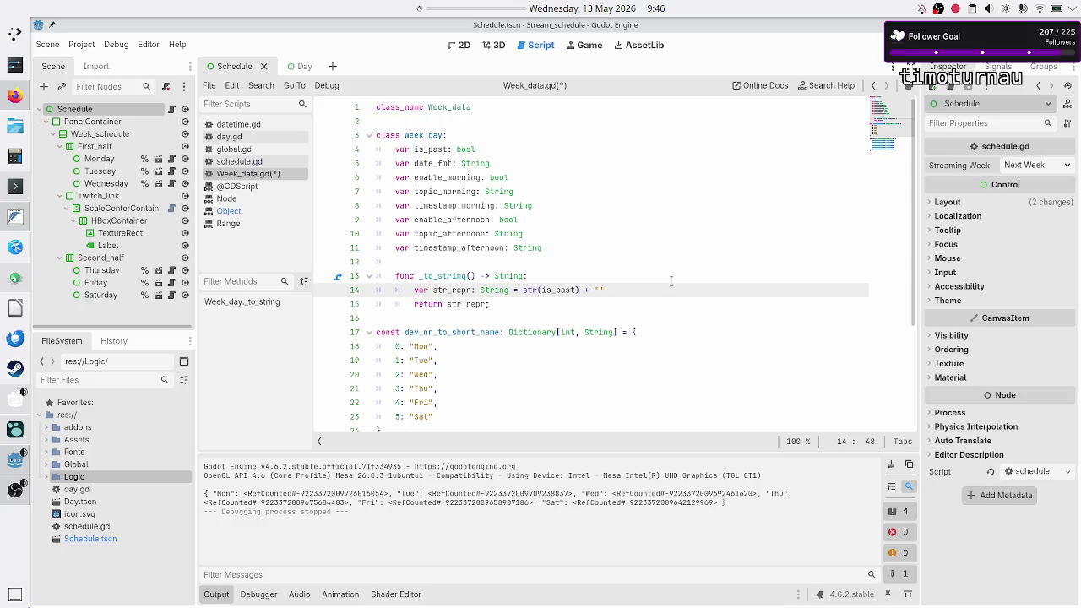
pyautogui.write(', "')
pyautogui.write(' + ')
pyautogui.write('date_fmt')
pyautogui.write(';')
pyautogui.press('Return')
# Step: Add a str_repr += line appending str(enable_morning), topic_morning and timestamp_morning in _to_string
pyautogui.write('str')
pyautogui.press('Return')
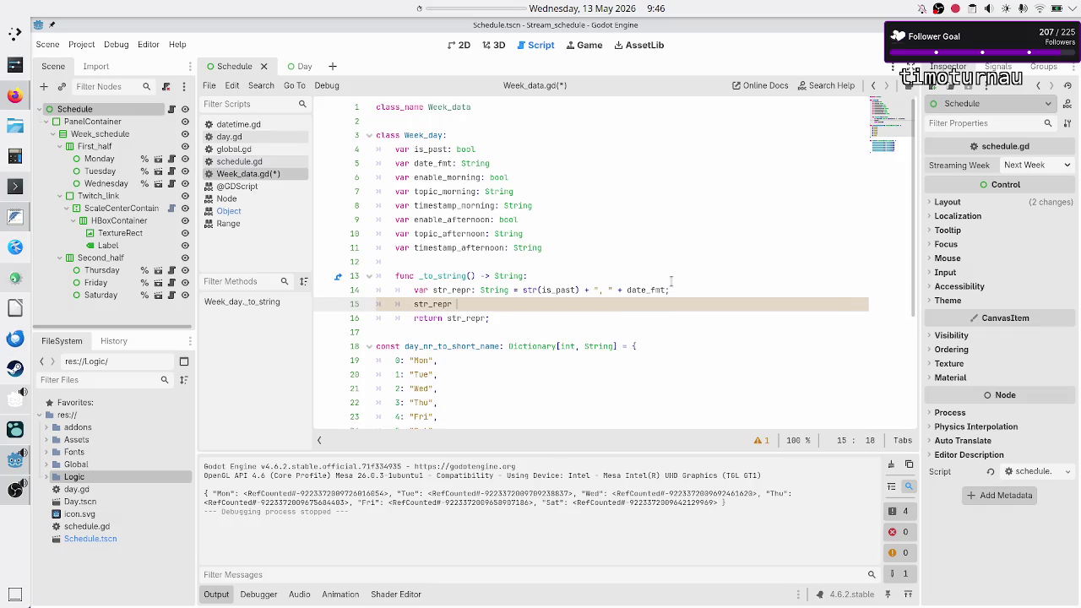
pyautogui.write('+= ')
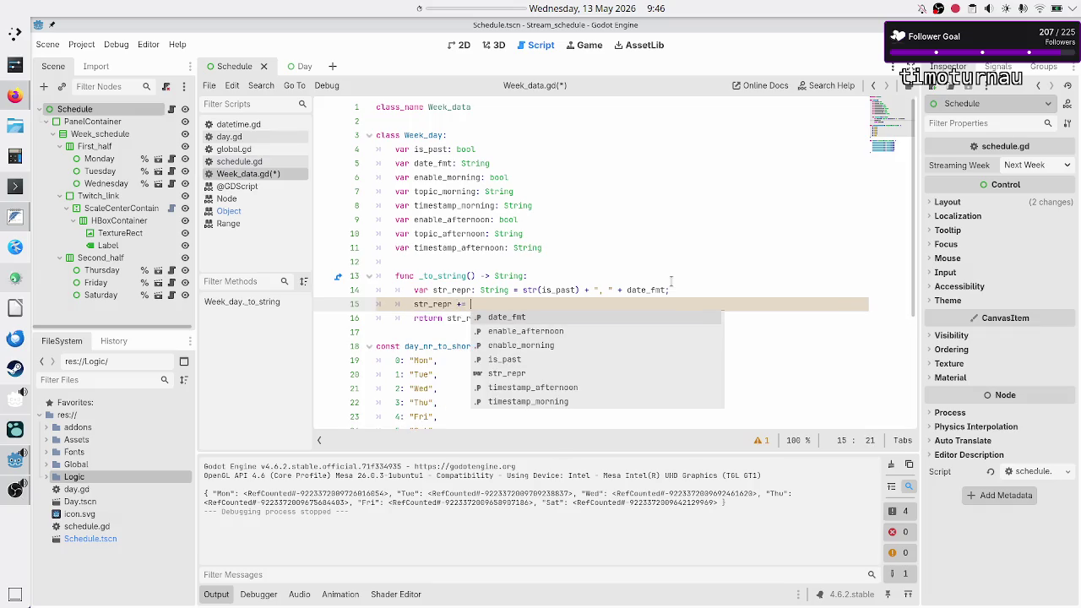
pyautogui.write('str')
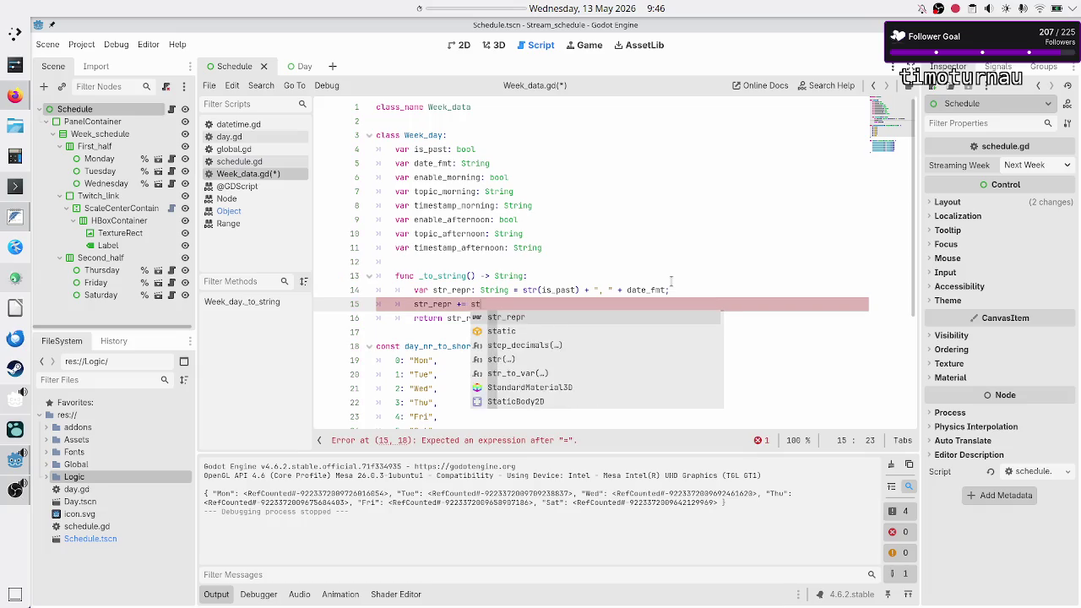
pyautogui.write('(')
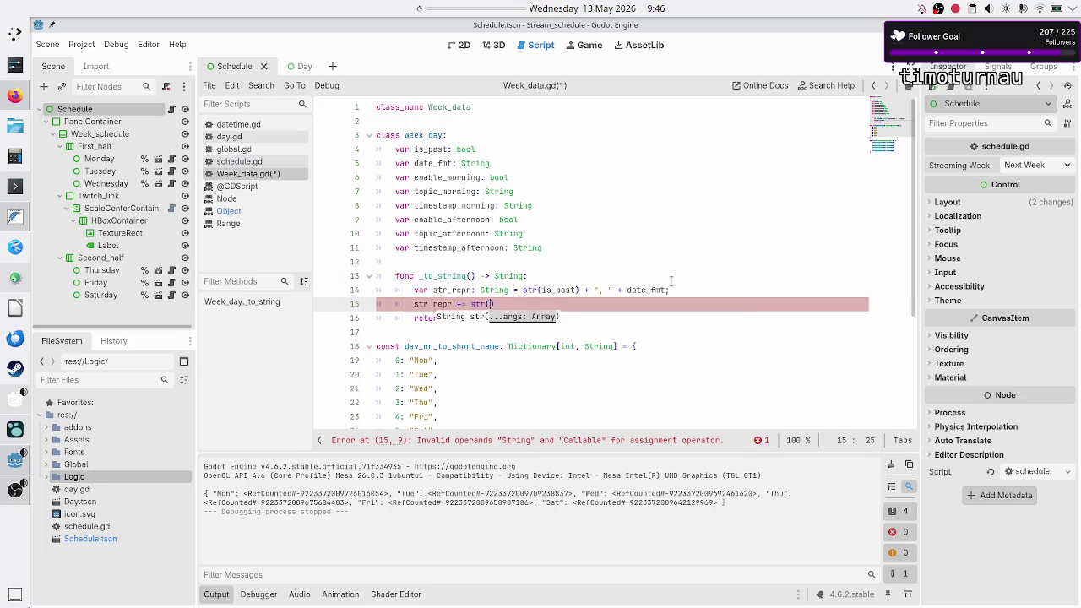
pyautogui.press('BackSpace')
pyautogui.press('BackSpace')
pyautogui.press('BackSpace')
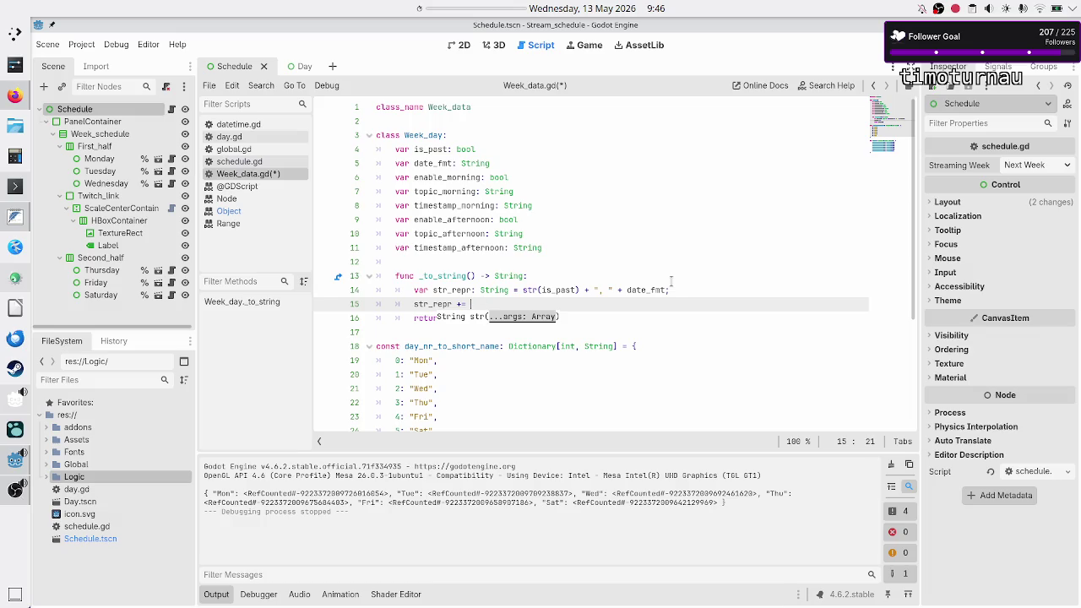
pyautogui.write('str(ena')
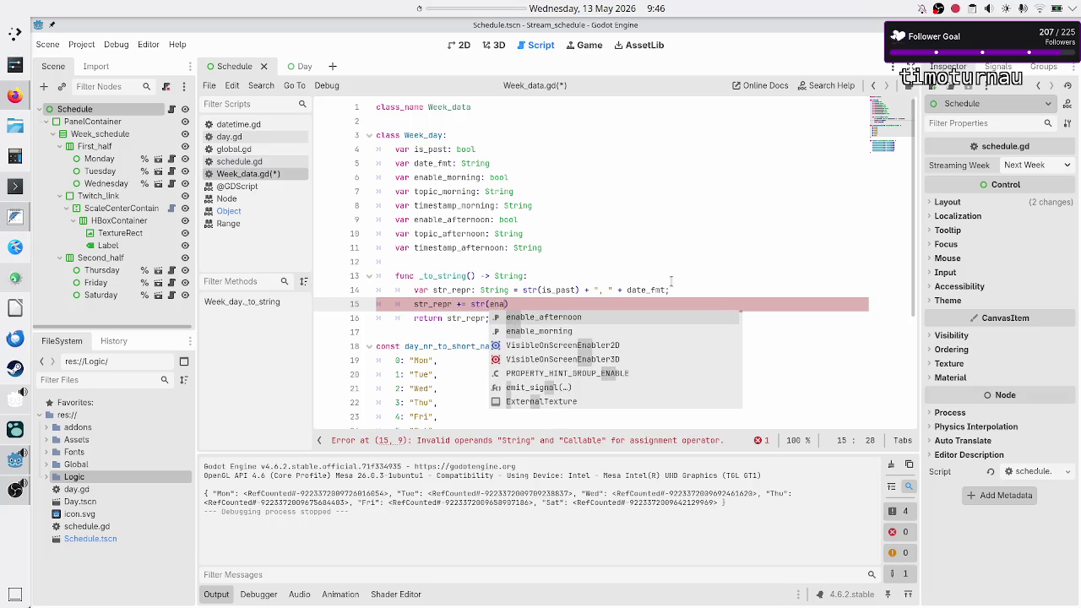
pyautogui.press('Down')
pyautogui.press('Return')
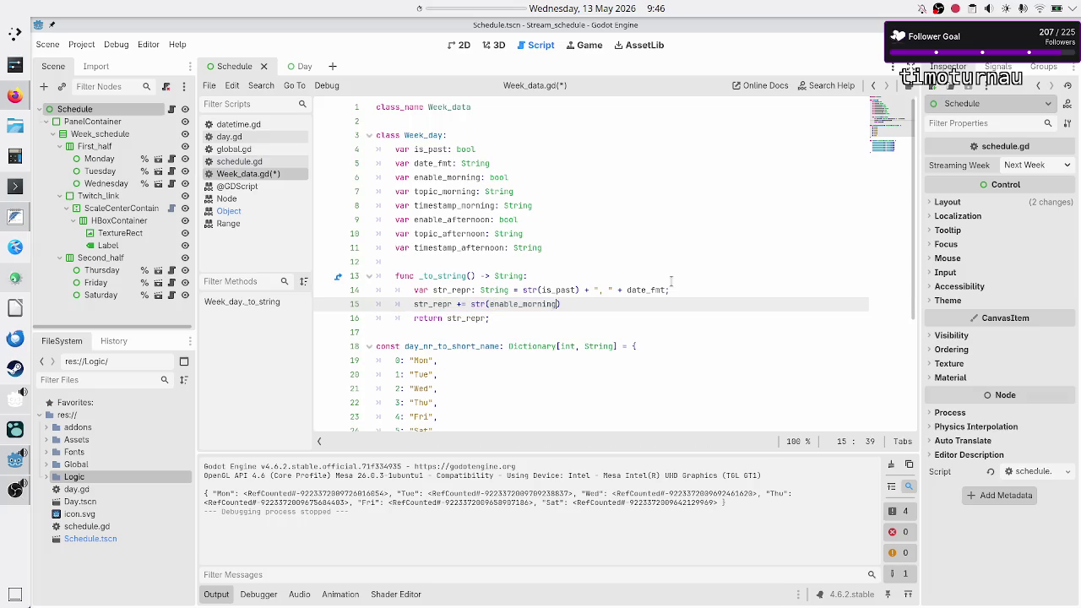
pyautogui.write(') + ')
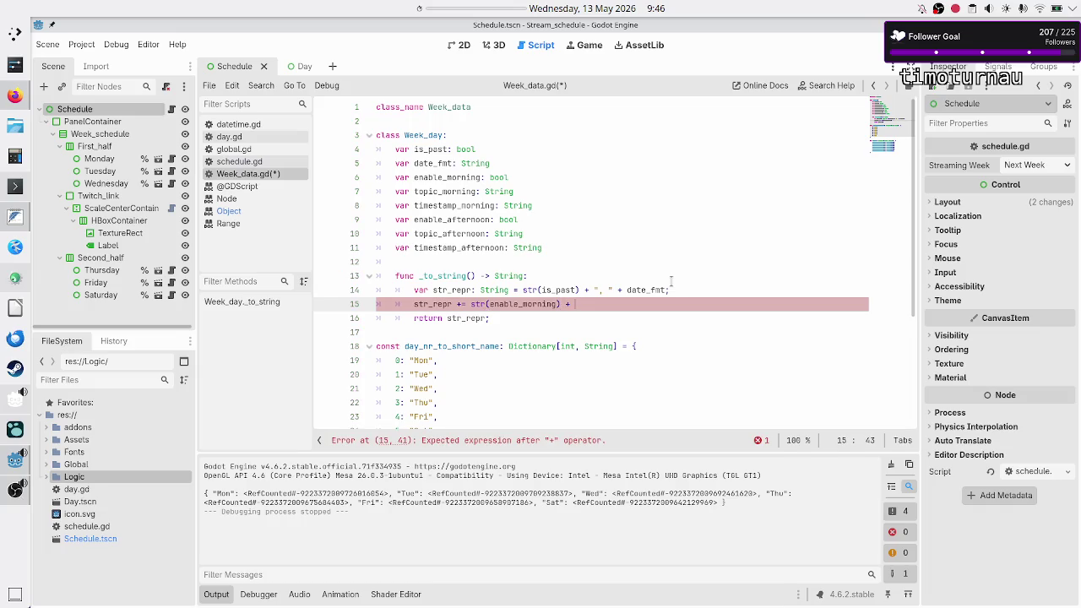
pyautogui.write('topic_m')
pyautogui.press('Return')
pyautogui.write('+')
pyautogui.press('Escape')
pyautogui.write('times')
pyautogui.press('Down')
pyautogui.press('Return')
# Step: Add a matching line appending str(enable_afternoon), topic_afternoon and timestamp_afternoon
pyautogui.press('Return')
pyautogui.write('str_re')
pyautogui.press('Return')
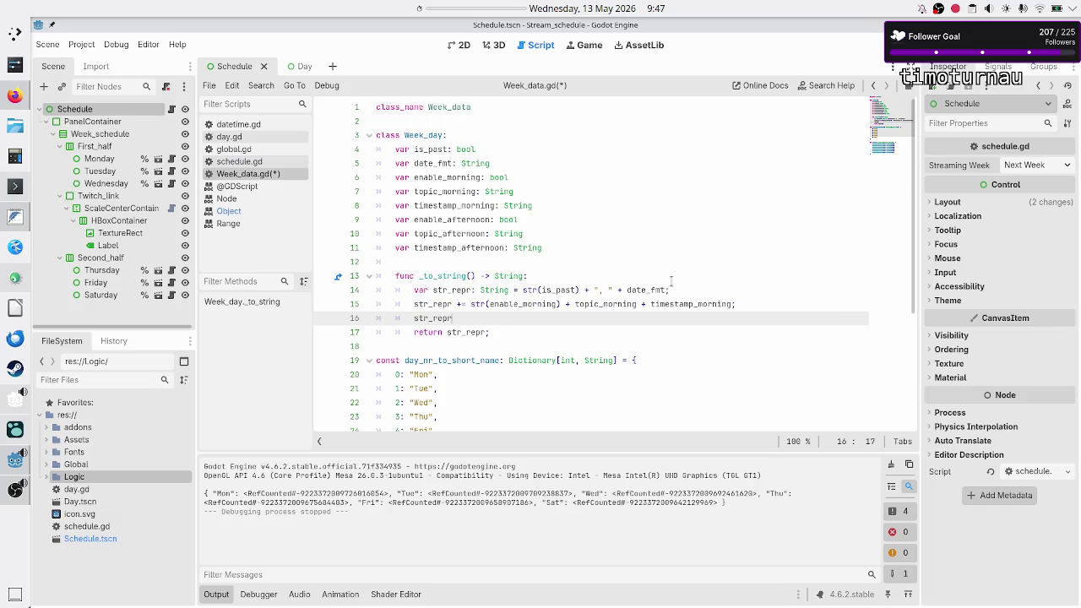
pyautogui.write(' += st')
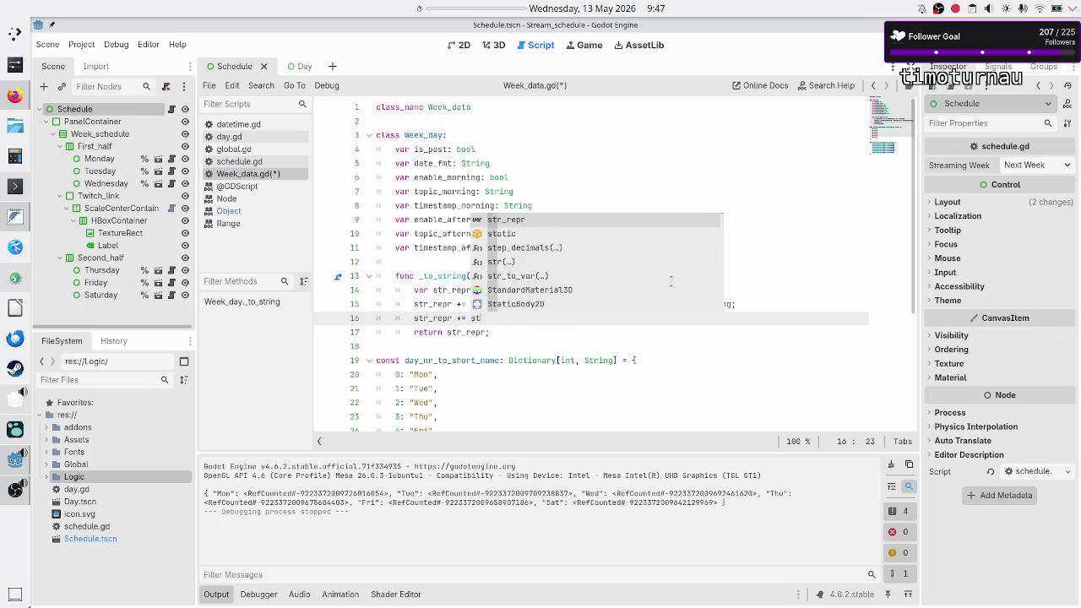
pyautogui.write('r(ena')
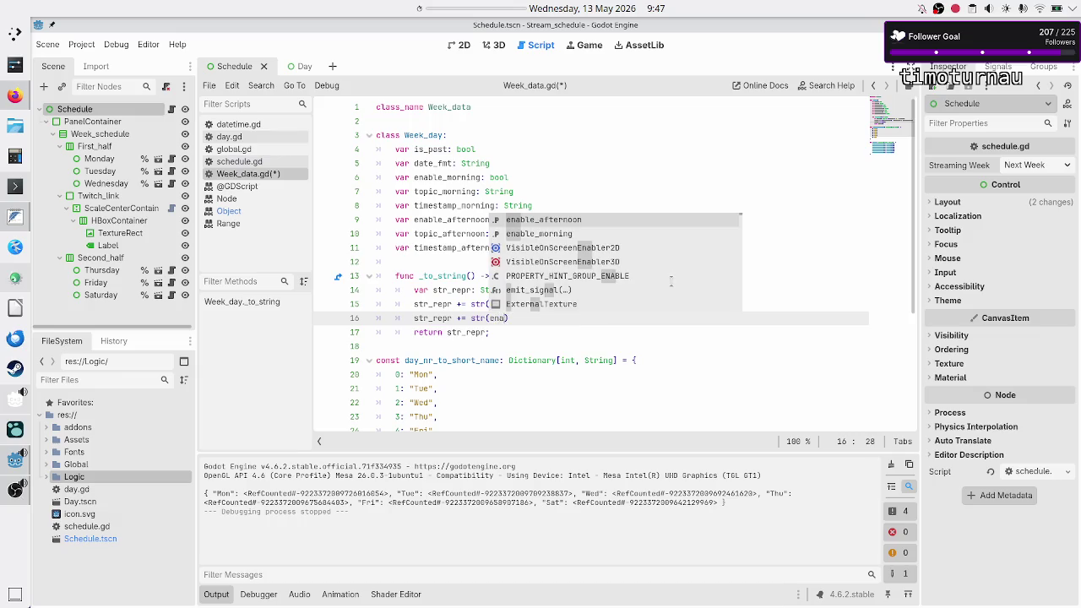
pyautogui.press('Return')
pyautogui.write(') ')
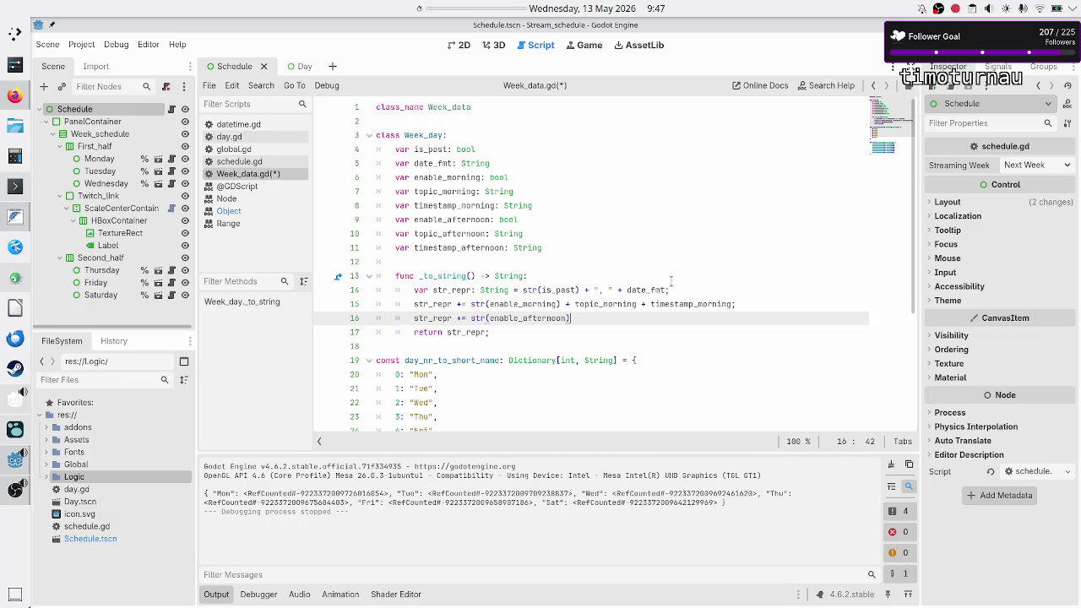
pyautogui.write('+ top')
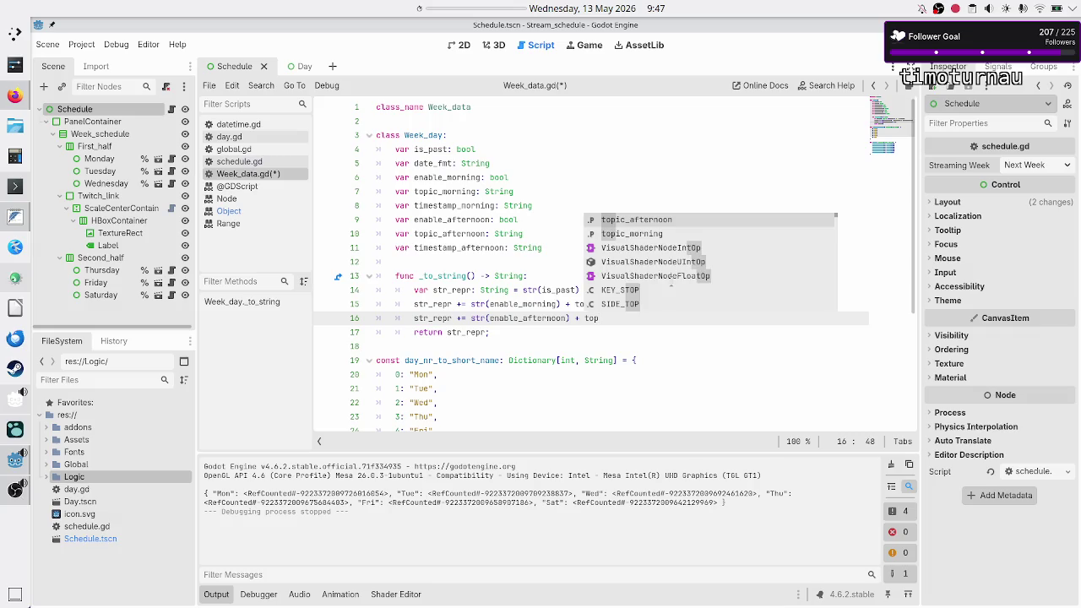
pyautogui.press('Return')
pyautogui.write('+')
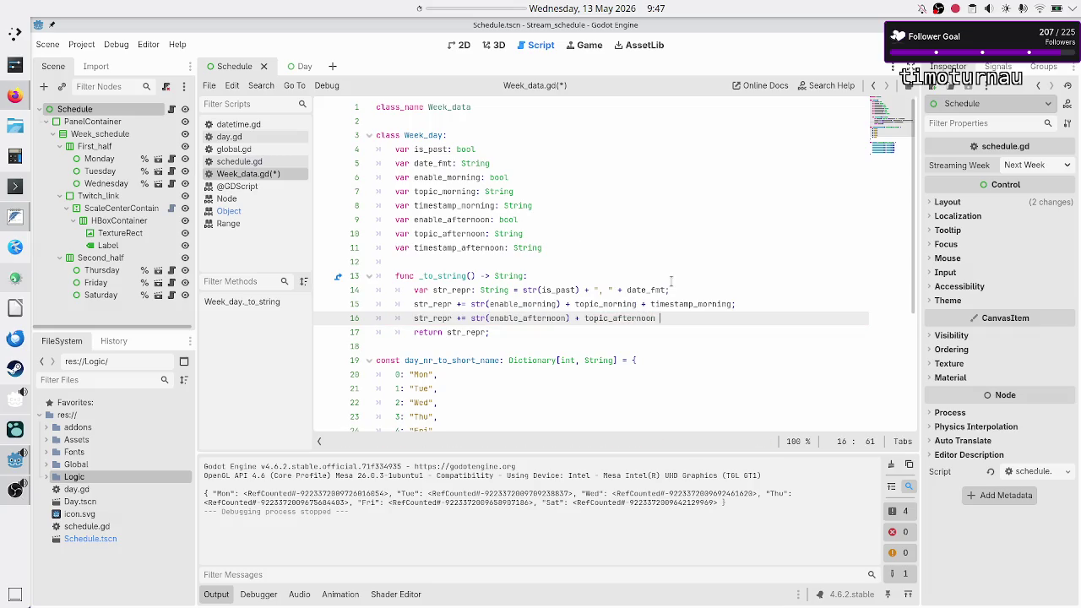
pyautogui.write(' time')
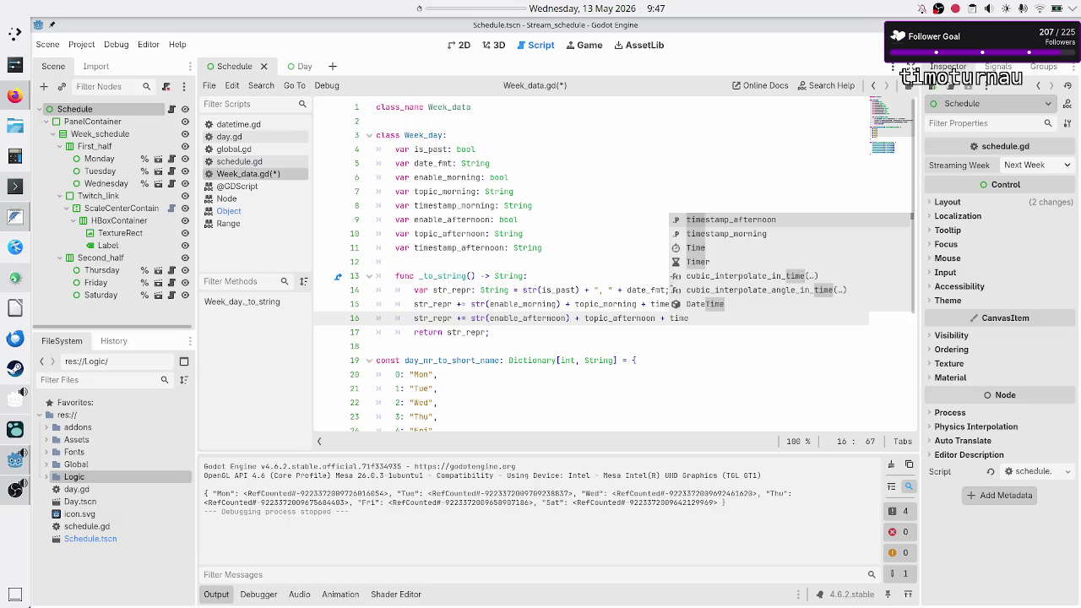
pyautogui.press('Up')
pyautogui.press('Return')
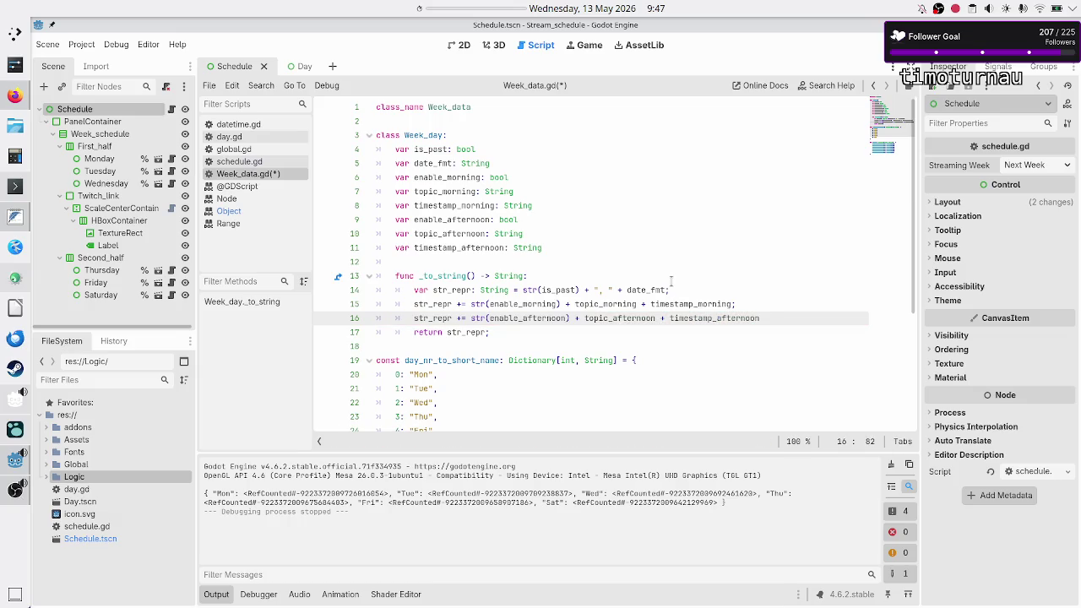
pyautogui.write(';')
pyautogui.press('BackSpace')
# Step: Copy the ", " separator and insert it between the morning fields on line 15
pyautogui.press('Up')
pyautogui.press('Home')
pyautogui.press('Home')
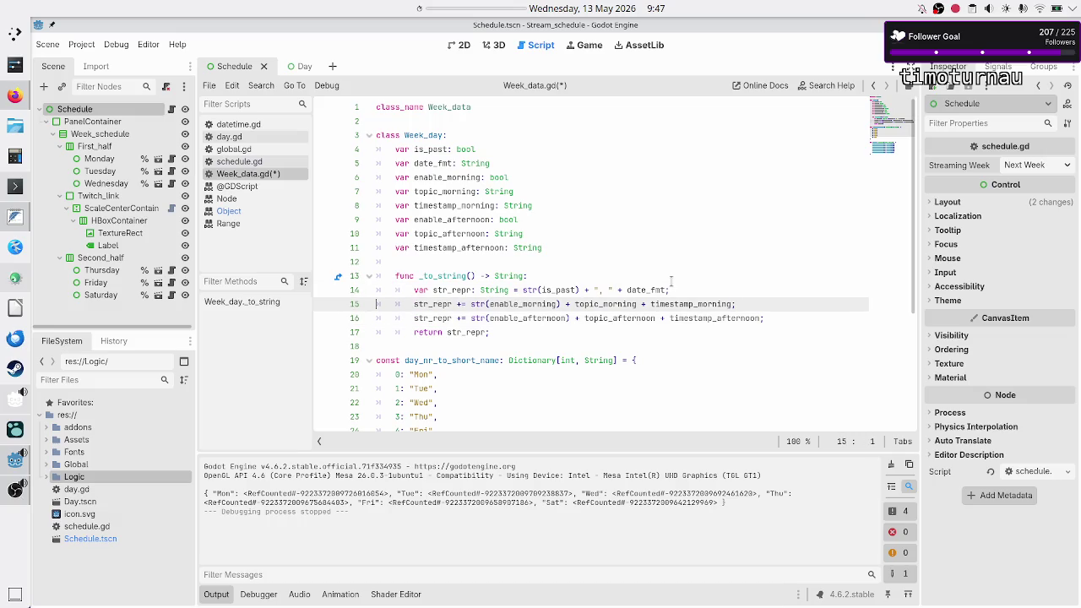
pyautogui.press('Right')
pyautogui.press('Right')
pyautogui.press('Right')
pyautogui.press('Up')
pyautogui.hotkey('ctrl', 'Right')
pyautogui.hotkey('ctrl', 'Right')
pyautogui.hotkey('ctrl', 'Right')
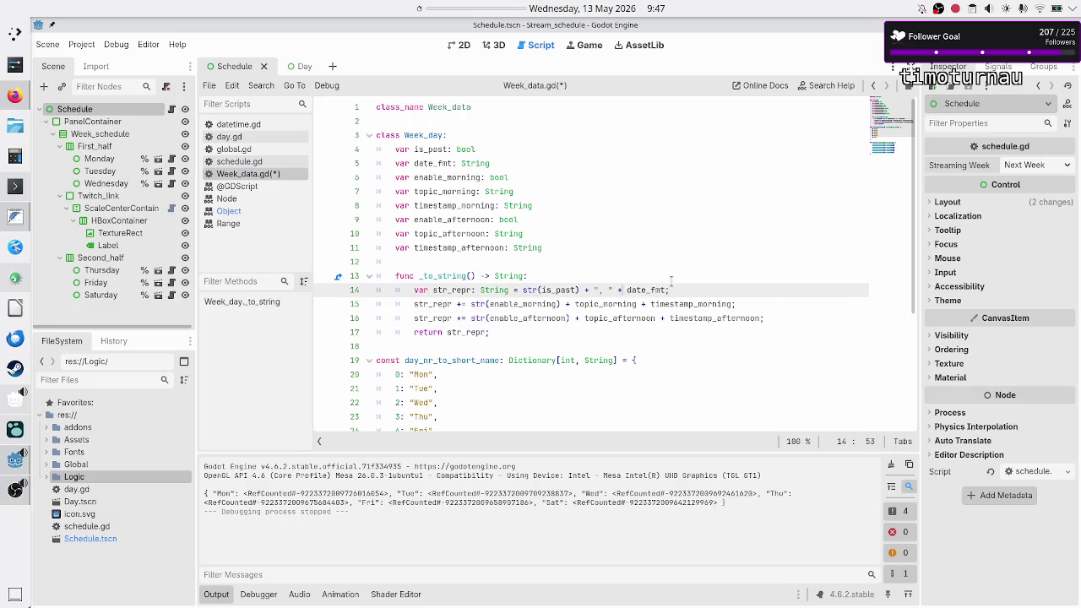
pyautogui.hotkey('shift', 'Right')
pyautogui.hotkey('shift', 'Right')
pyautogui.hotkey('shift', 'Right')
pyautogui.hotkey('ctrl', 'c')
pyautogui.press('Down')
pyautogui.hotkey('ctrl', 'Left')
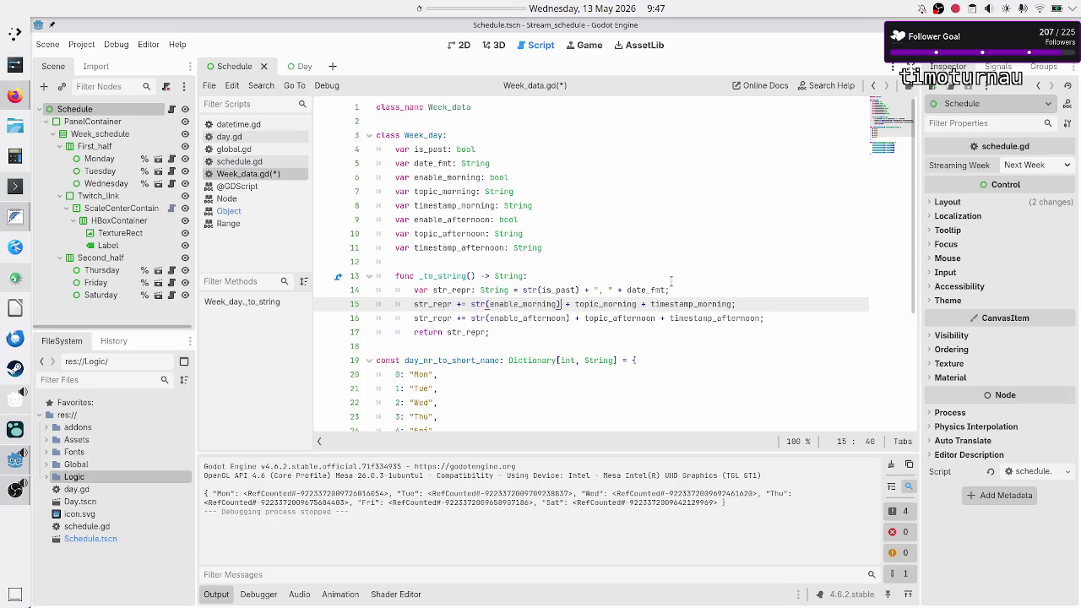
pyautogui.write('+ ", "')
pyautogui.press('Right')
pyautogui.press('Right')
pyautogui.press('Right')
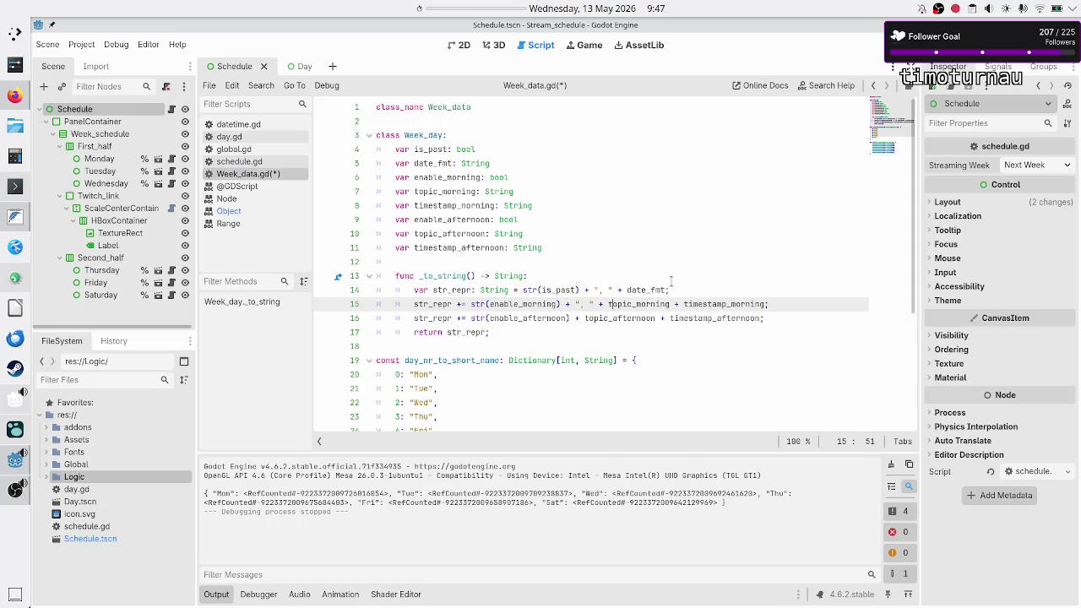
pyautogui.hotkey('ctrl', 'v')
# Step: Insert ", " separators between the afternoon fields and save Week_data.gd
pyautogui.press('Down')
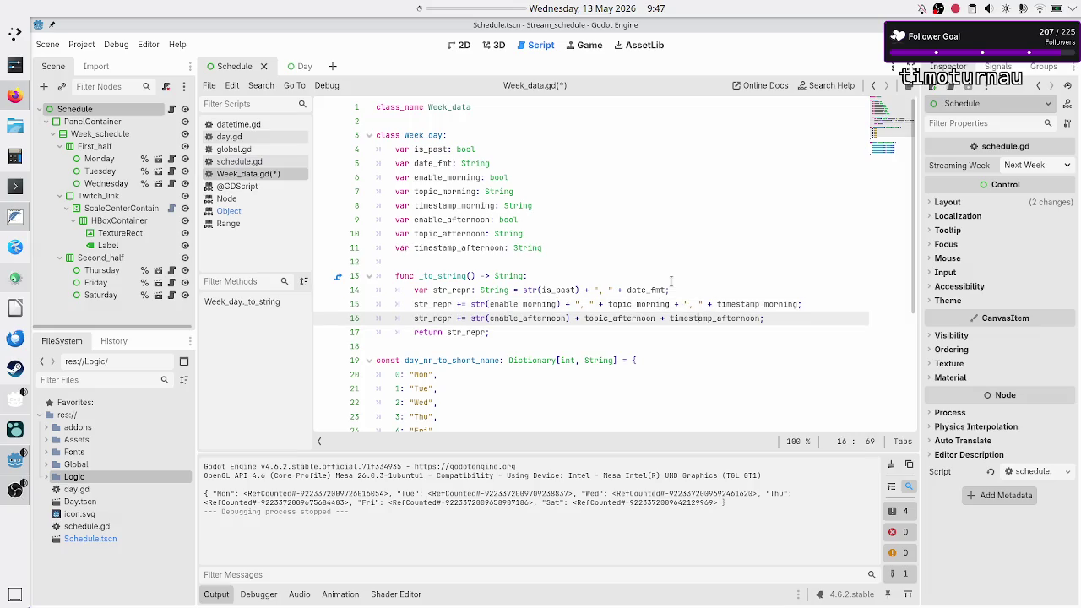
pyautogui.press('Left')
pyautogui.press('Left')
pyautogui.press('Left')
pyautogui.hotkey('ctrl', 'v')
pyautogui.press('Left')
pyautogui.press('Left')
pyautogui.press('Left')
pyautogui.hotkey('ctrl', 'v')
pyautogui.press('Down')
pyautogui.press('Down')
pyautogui.hotkey('ctrl', 's')
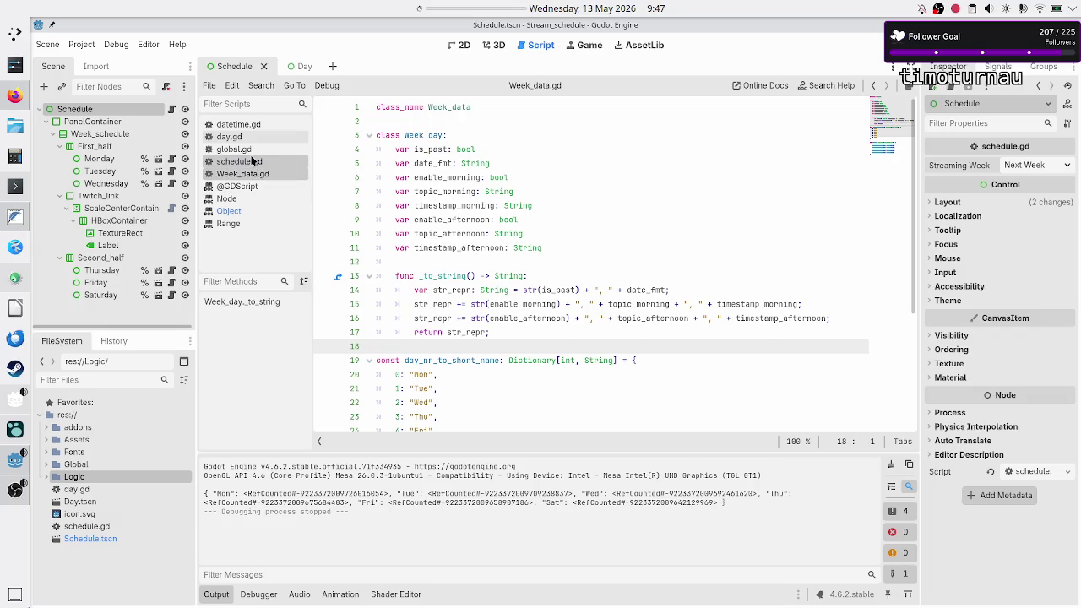
# Step: Start a new empty line after the template dictionary for a new function
pyautogui.scroll(-4, 451, 294)
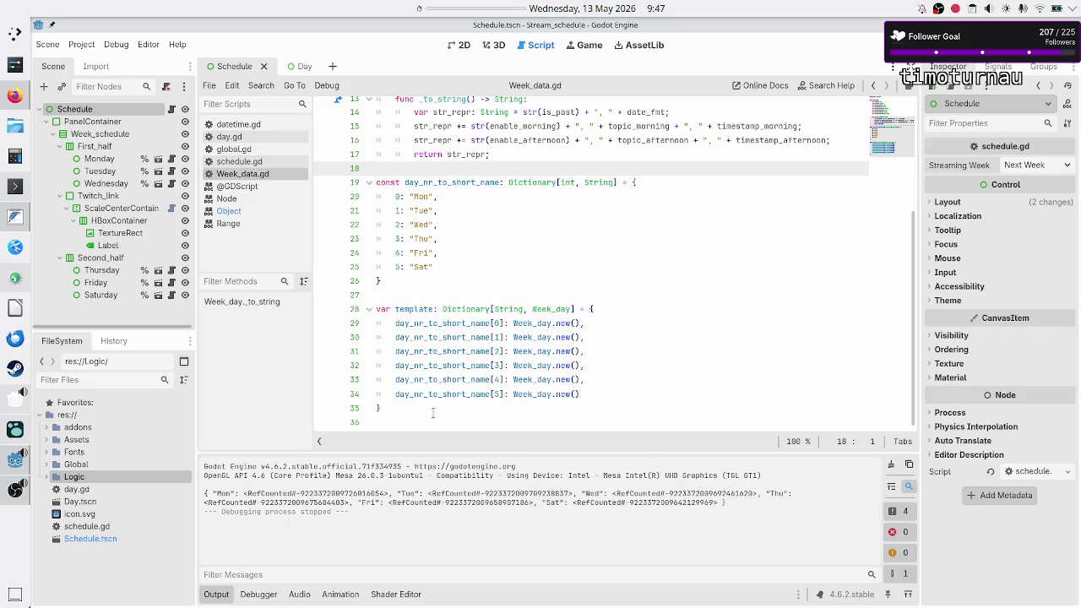
pyautogui.scroll(4, 458, 291)
pyautogui.scroll(-4, 459, 290)
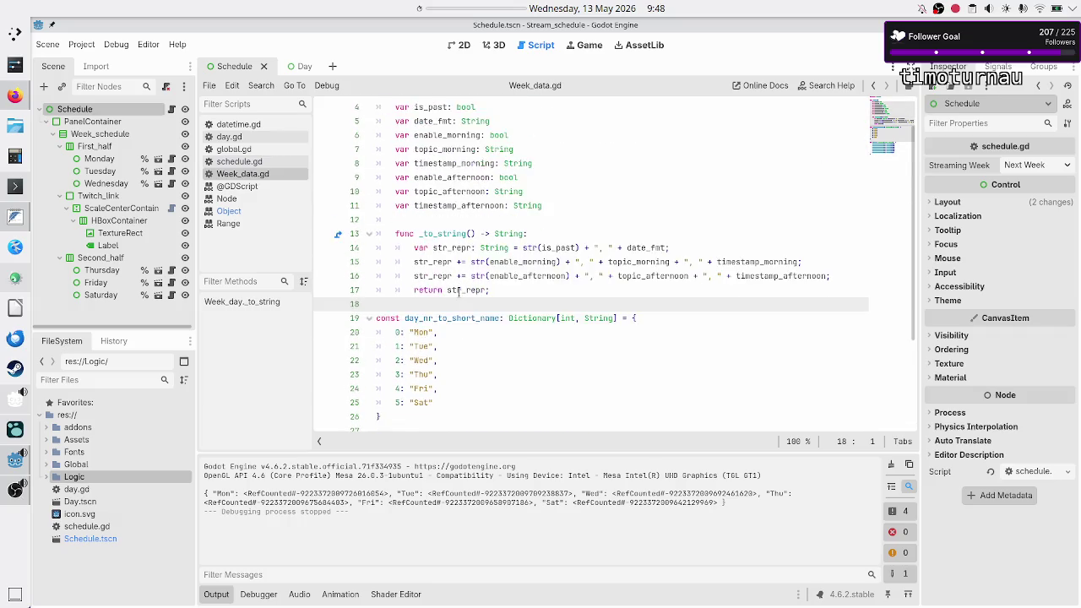
pyautogui.click(402, 421)
pyautogui.press('Return')
# Step: Declare the function as 'func get_template_str() -> String:', replacing the print_template draft
pyautogui.write('func print_tem')
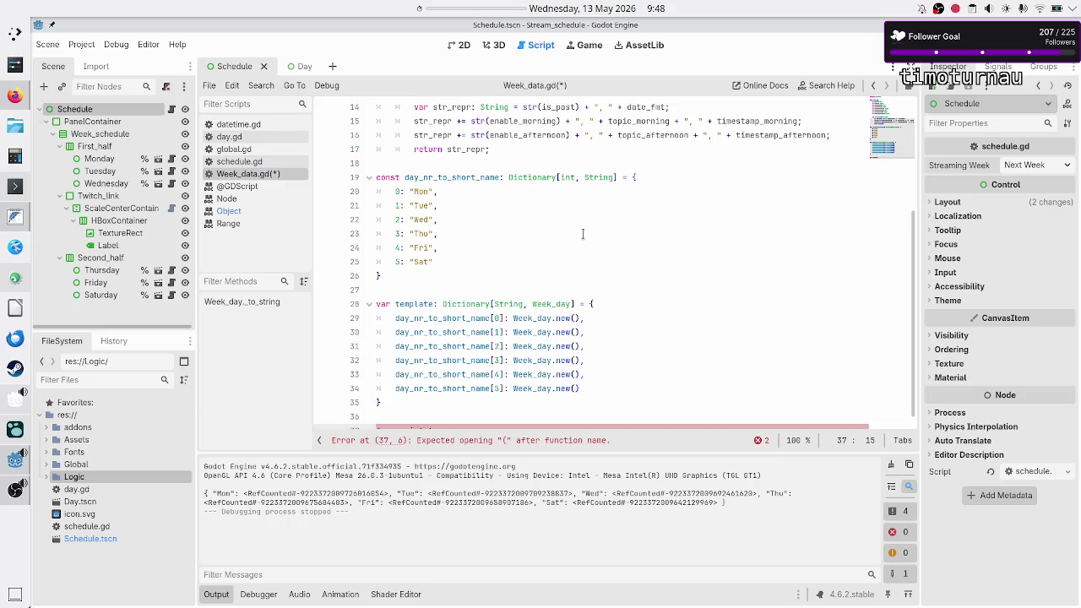
pyautogui.scroll(-2, 583, 234)
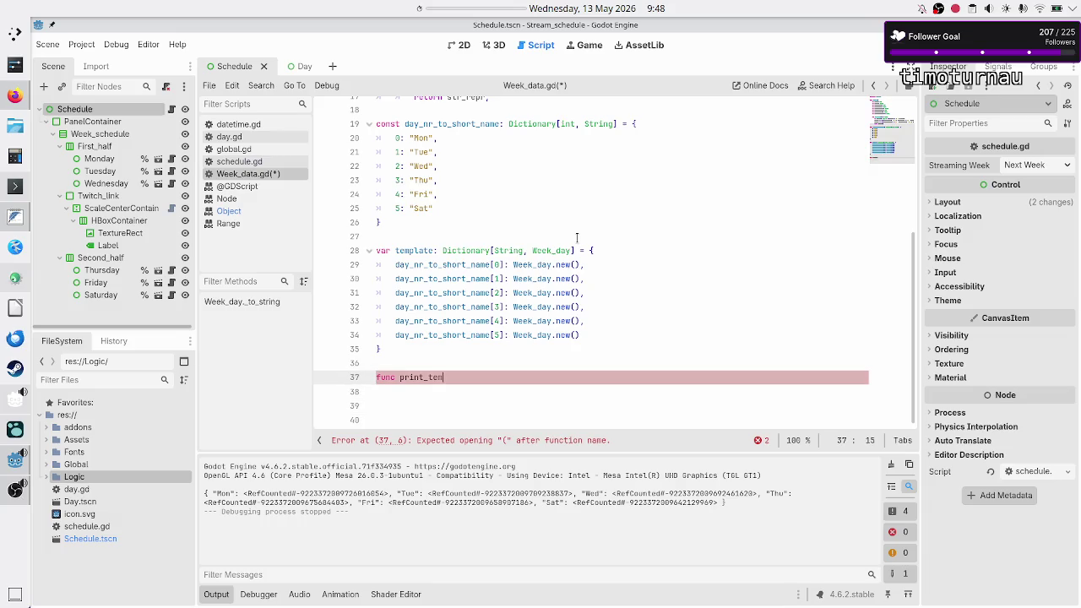
pyautogui.write('plate(')
pyautogui.write(') -')
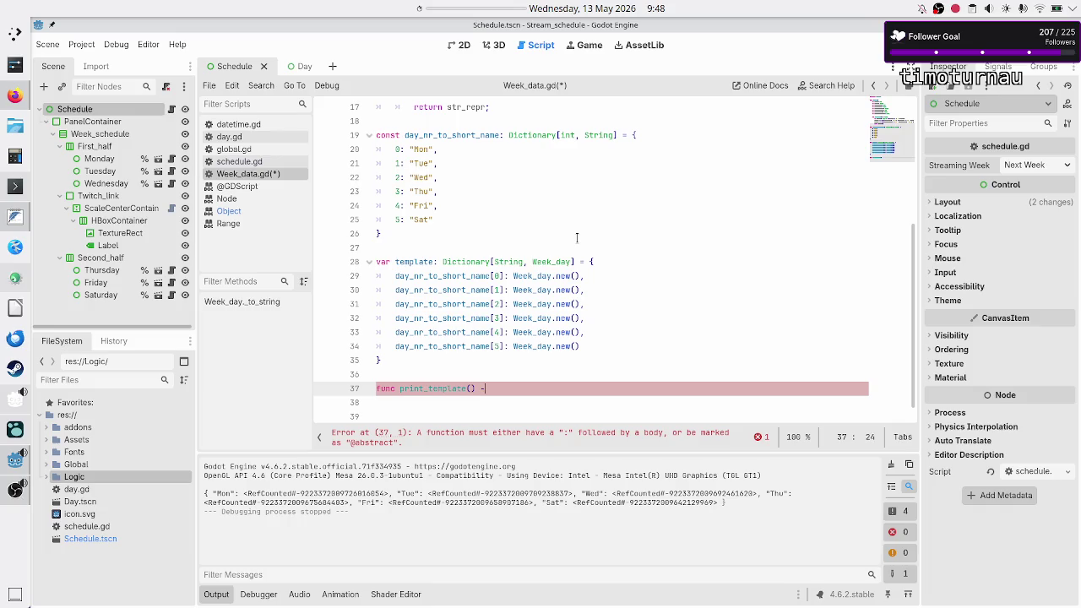
pyautogui.write('> Str')
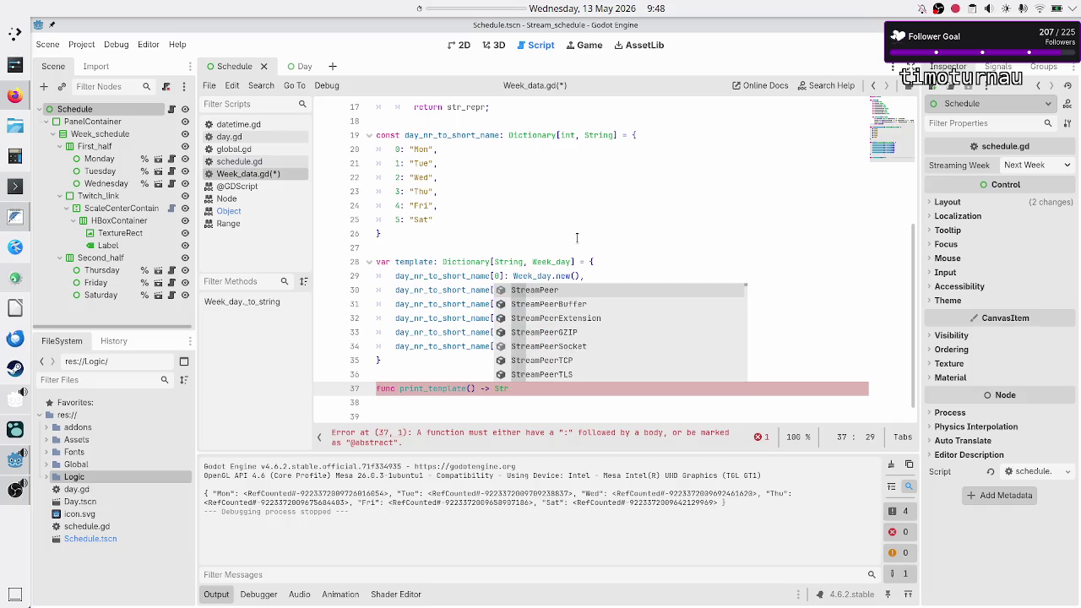
pyautogui.press('BackSpace')
pyautogui.press('BackSpace')
pyautogui.press('BackSpace')
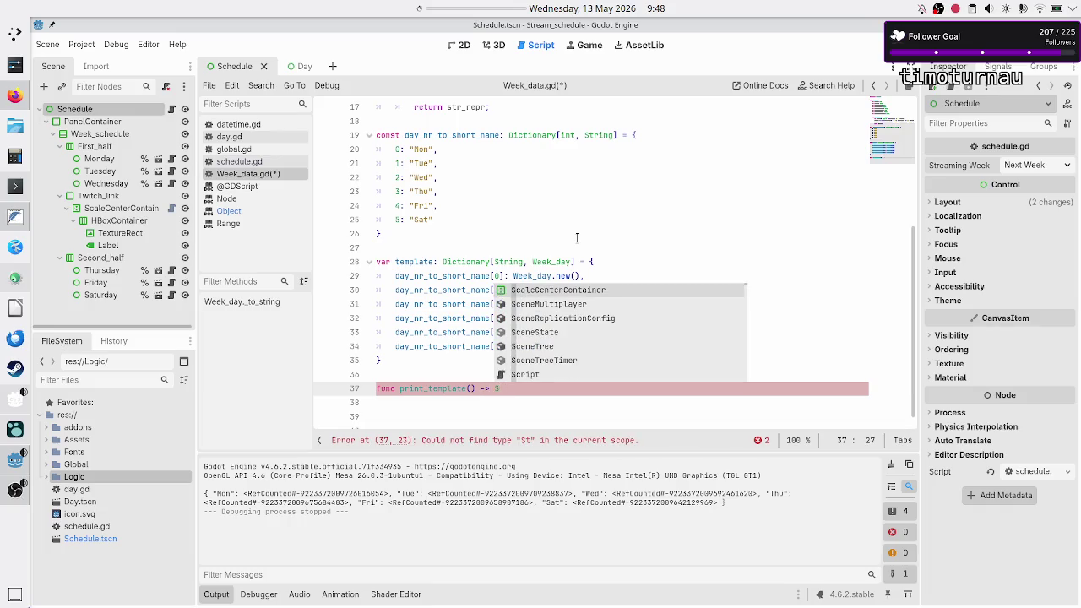
pyautogui.press('BackSpace')
pyautogui.press('BackSpace')
pyautogui.press('BackSpace')
pyautogui.write('tem')
pyautogui.press('BackSpace')
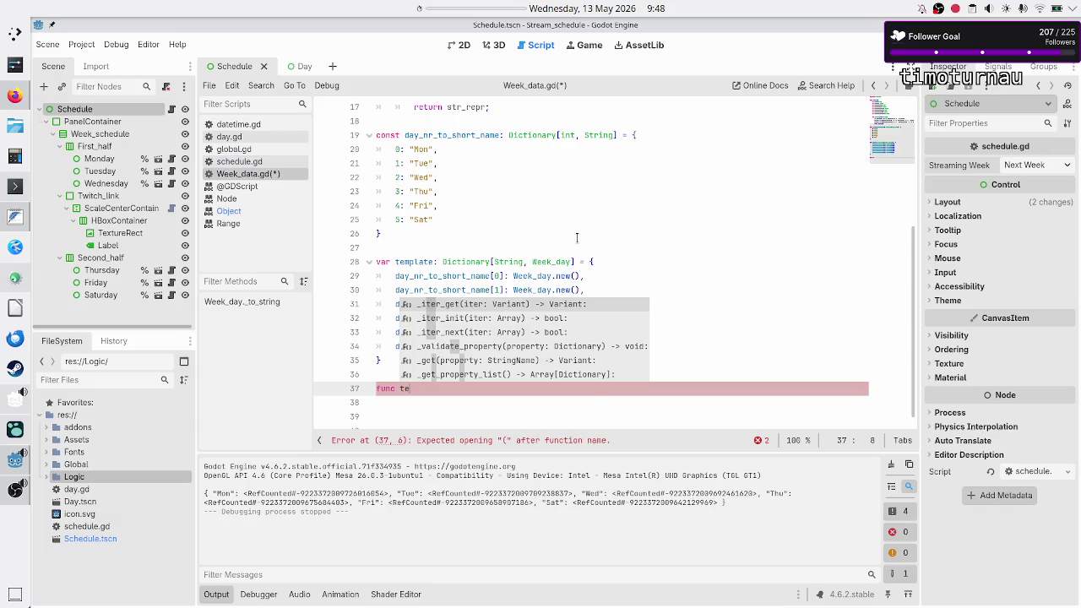
pyautogui.write('m')
pyautogui.press('BackSpace')
pyautogui.press('BackSpace')
pyautogui.press('BackSpace')
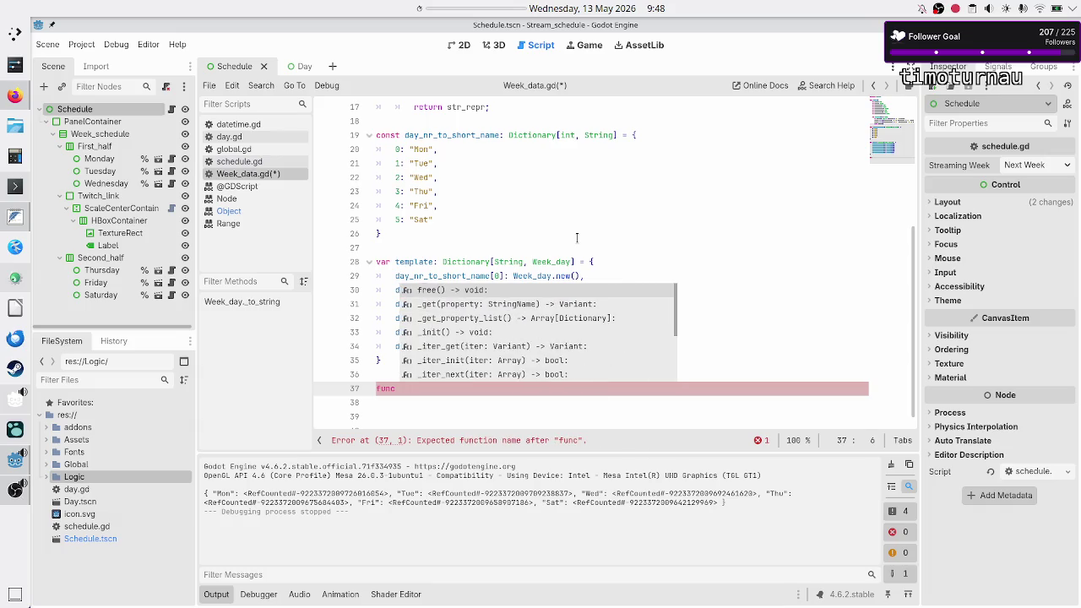
pyautogui.write('get_template_str')
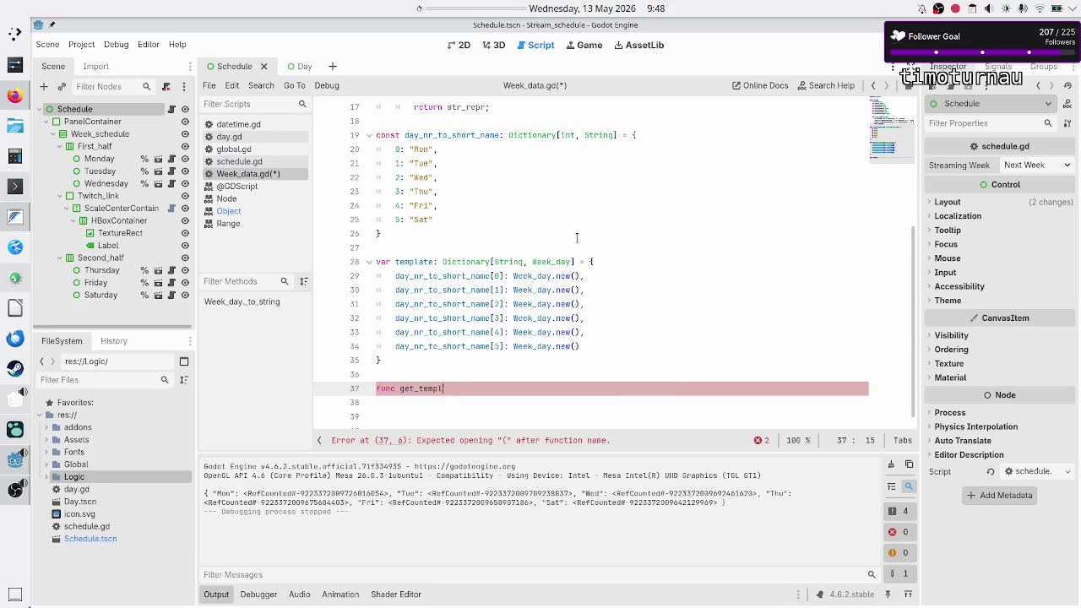
pyautogui.write('() -> S')
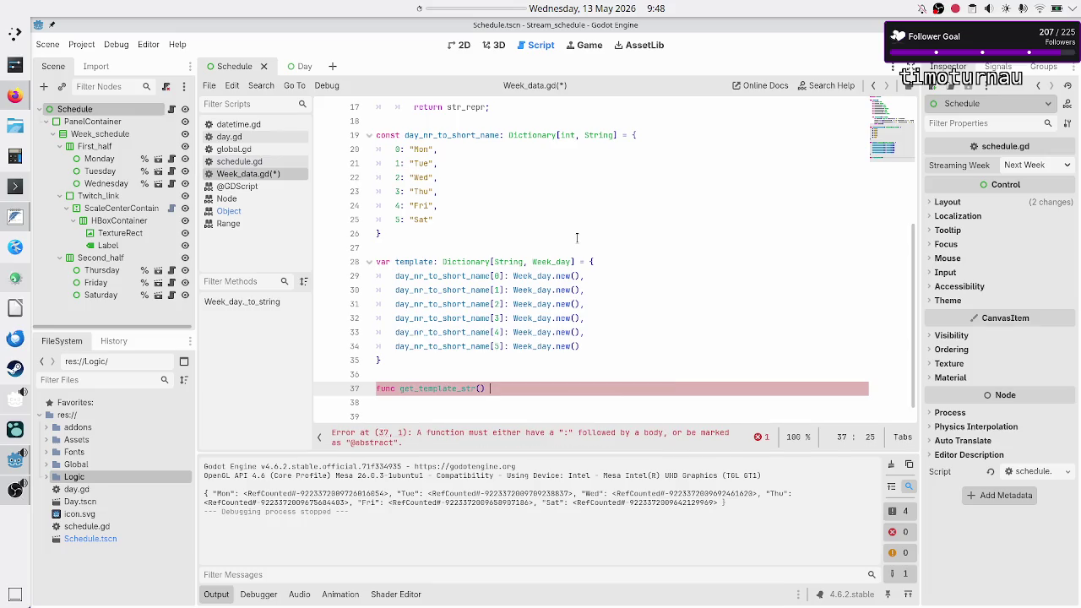
pyautogui.write('tring:')
pyautogui.press('Return')
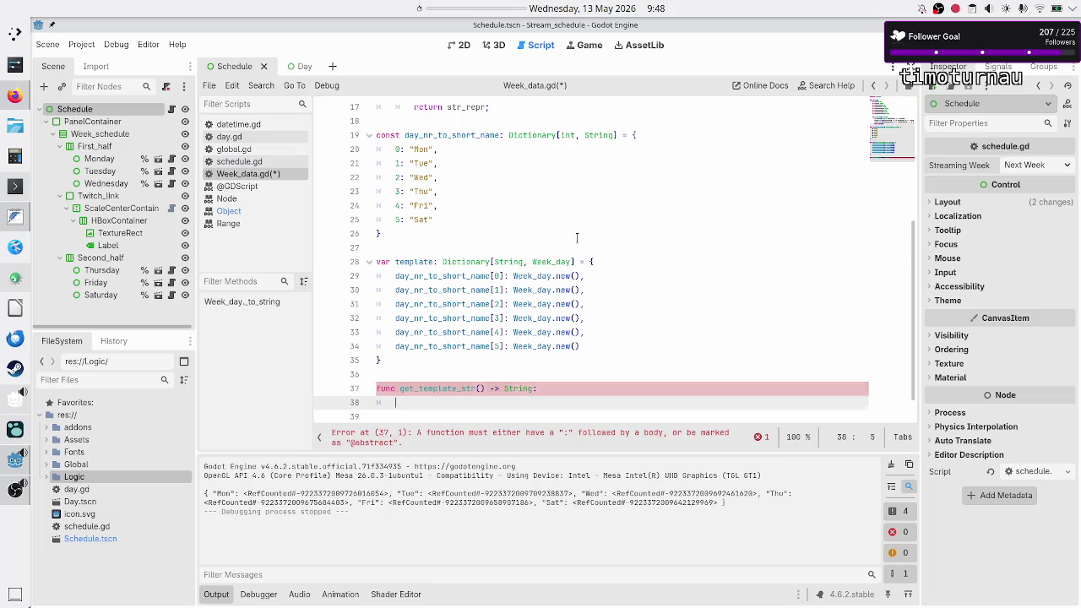
# Step: Begin a 'for k in template.keys():' loop with a blank line above it
pyautogui.write('for')
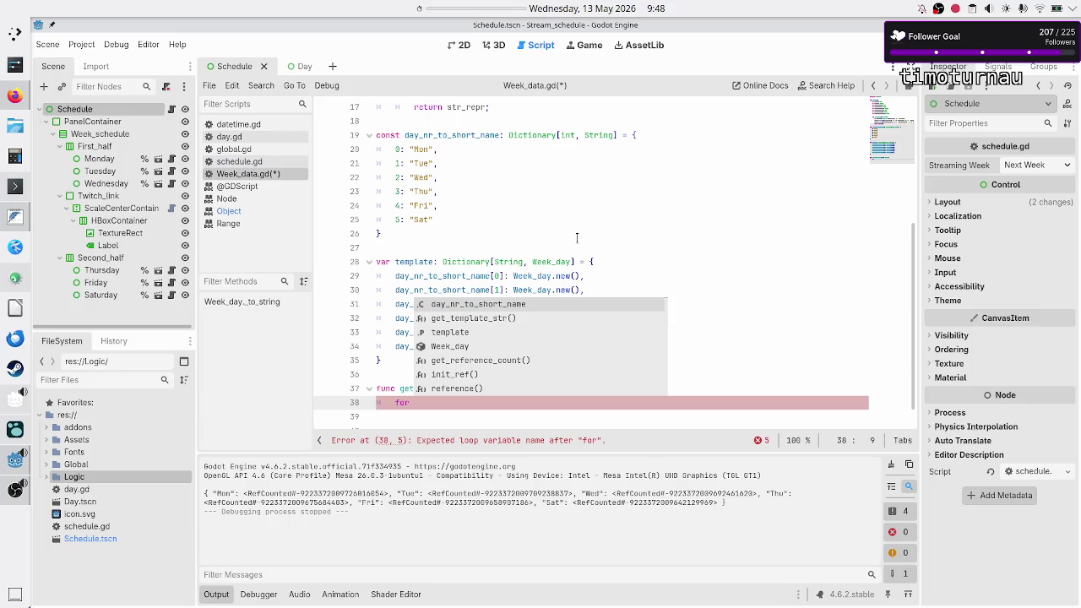
pyautogui.write('k in template.k')
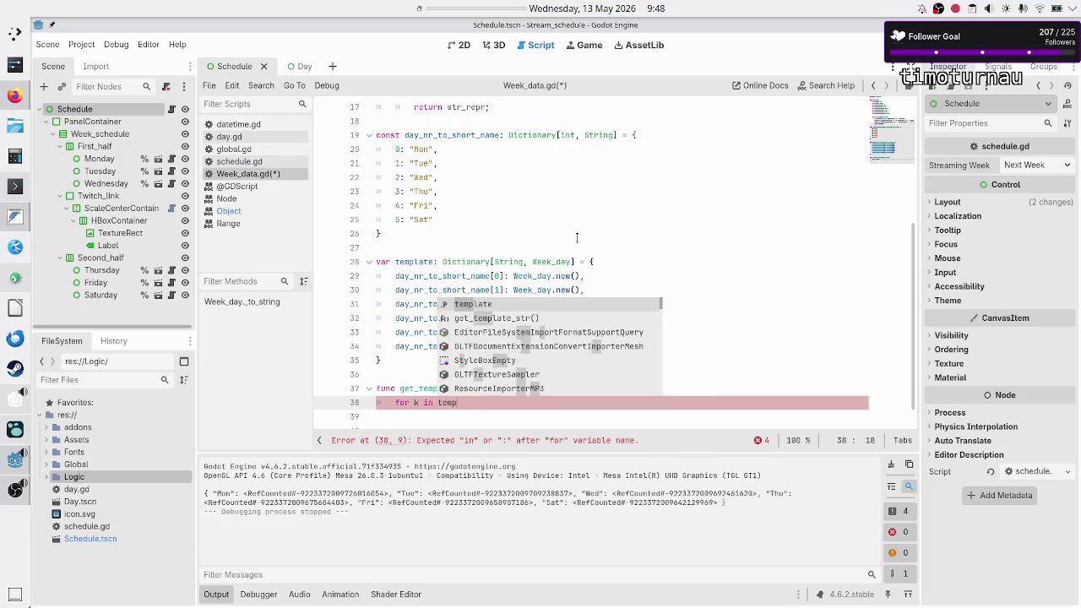
pyautogui.write('e')
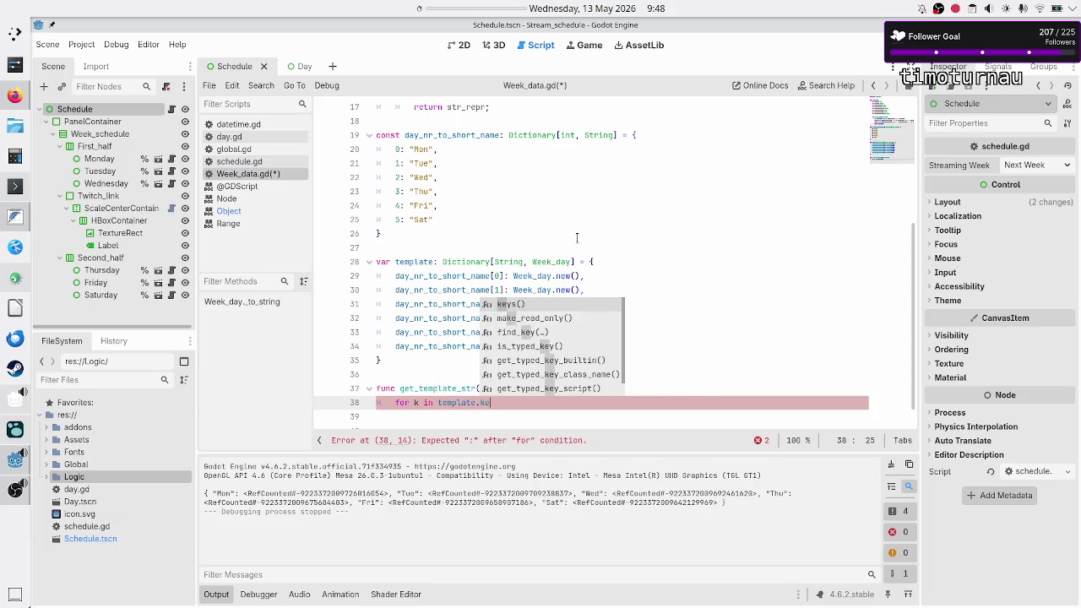
pyautogui.press('Return')
pyautogui.write(':')
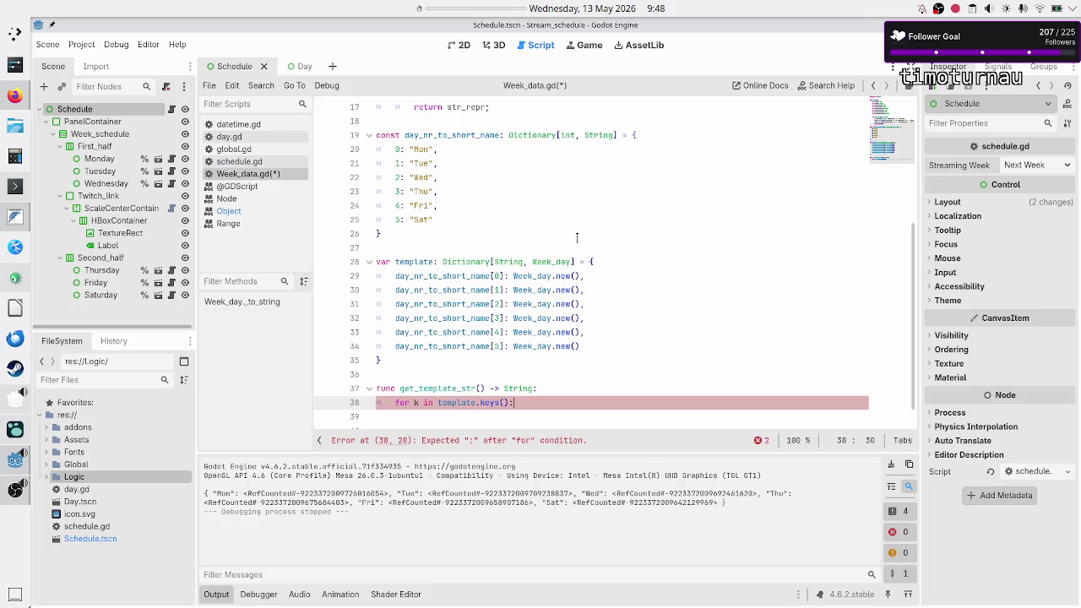
pyautogui.press('Return')
pyautogui.hotkey('alt', 'Up')
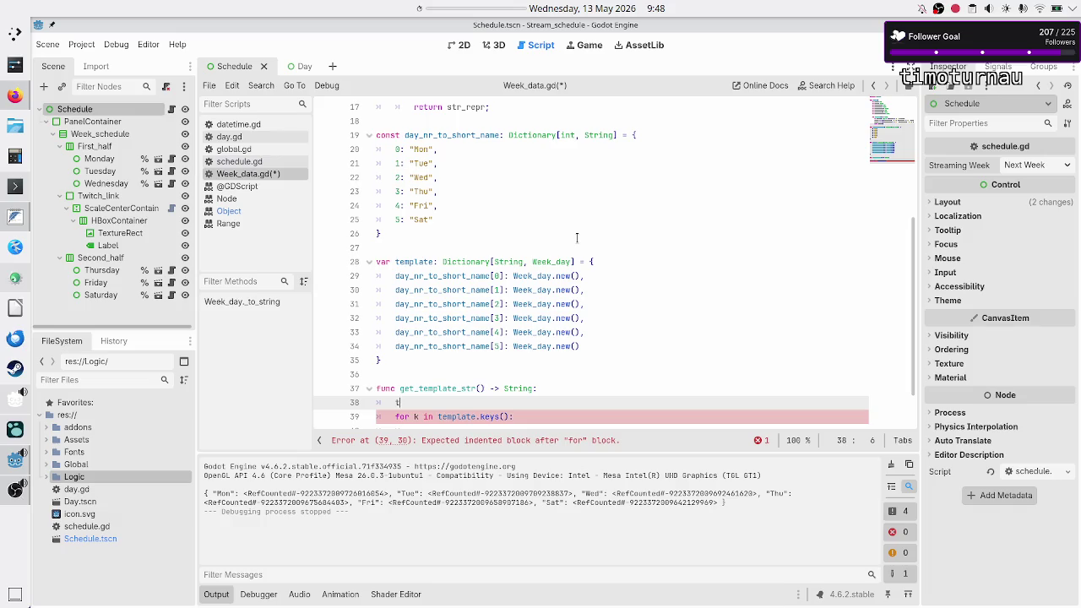
# Step: Declare 'var template_str: String = "{"' before the loop
pyautogui.write('var ')
pyautogui.write('template_str:')
pyautogui.write(' String = "')
pyautogui.write('[')
pyautogui.press('BackSpace')
pyautogui.write('{')
pyautogui.press('Delete')
pyautogui.press('Right')
pyautogui.press('Right')
pyautogui.press('End')
pyautogui.press('Return')
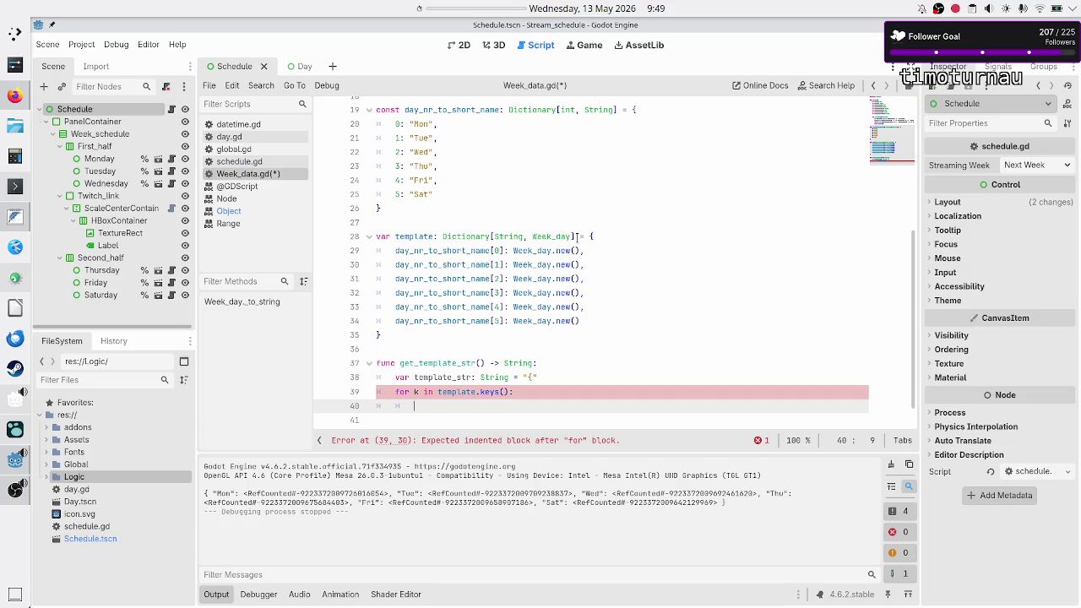
# Step: Inside the loop, append template[k].to_string() + ", " to template_str
pyautogui.write('template_')
pyautogui.write('str ')
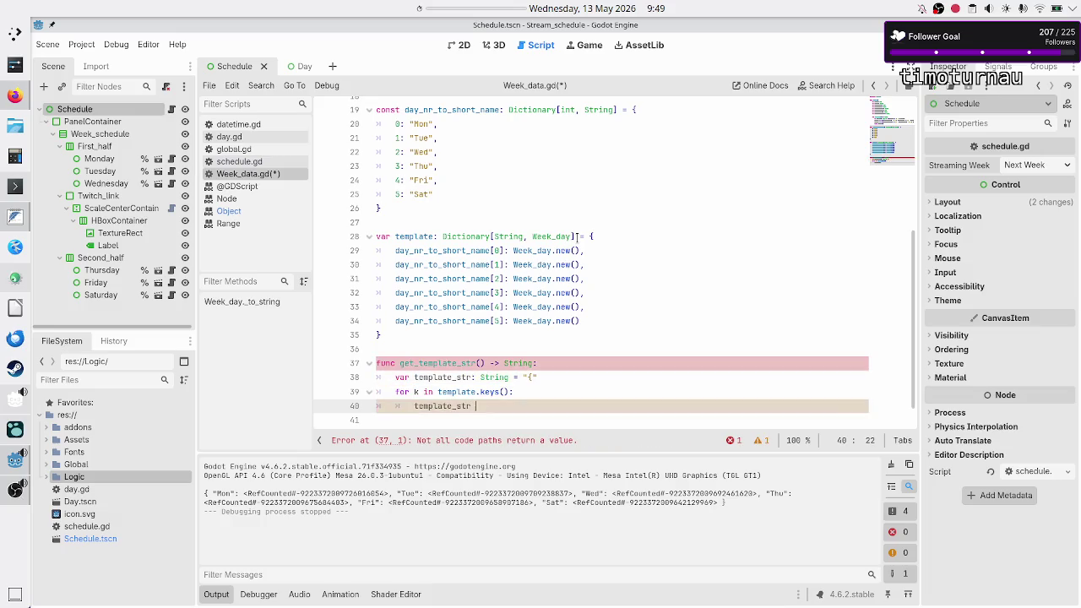
pyautogui.write('+= tem')
pyautogui.press('Return')
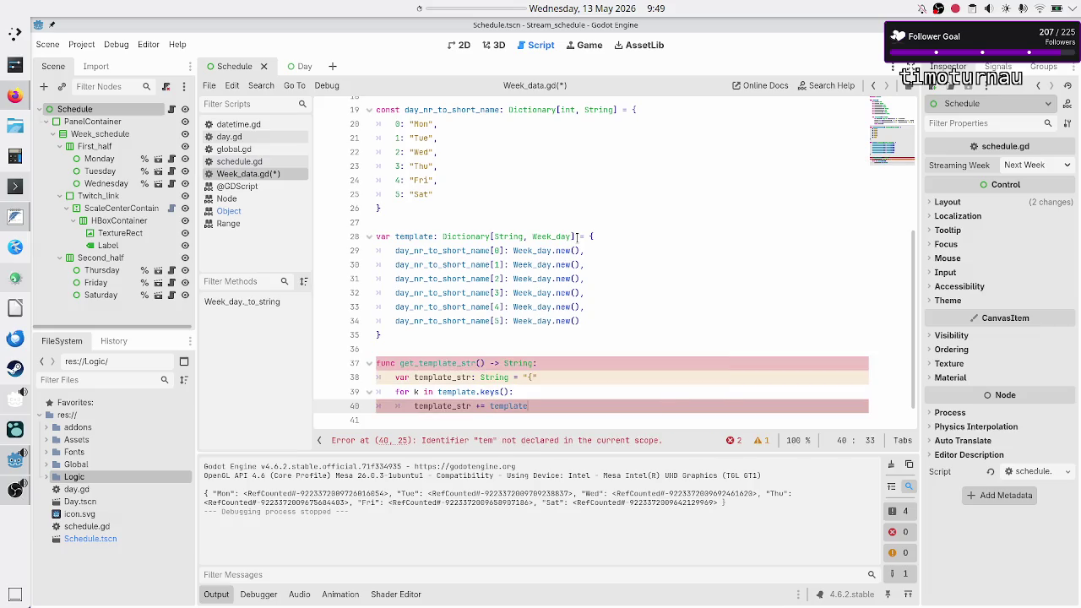
pyautogui.write('[]')
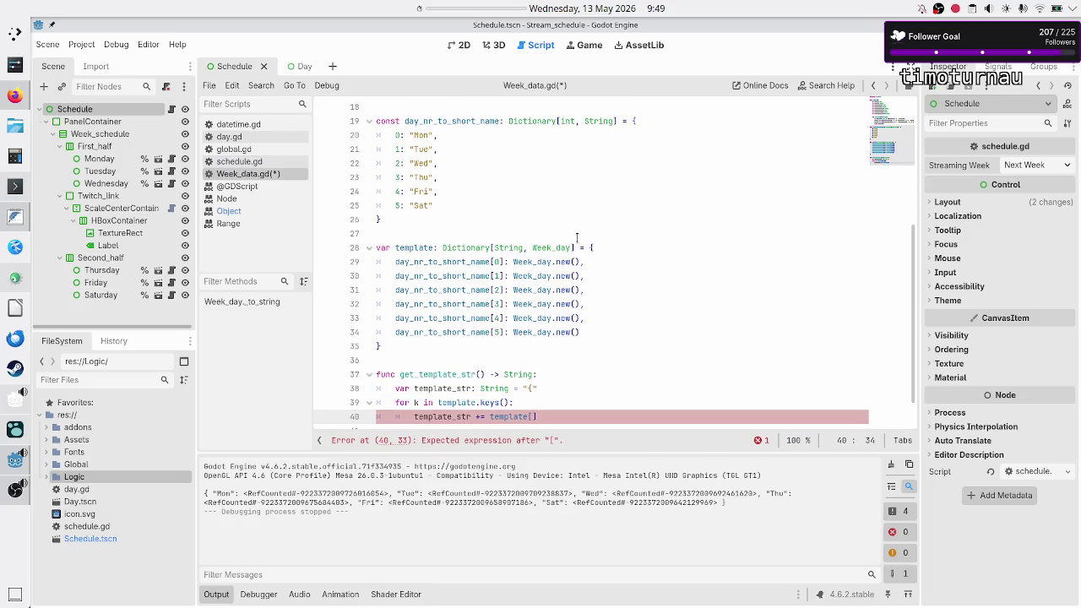
pyautogui.write('k]')
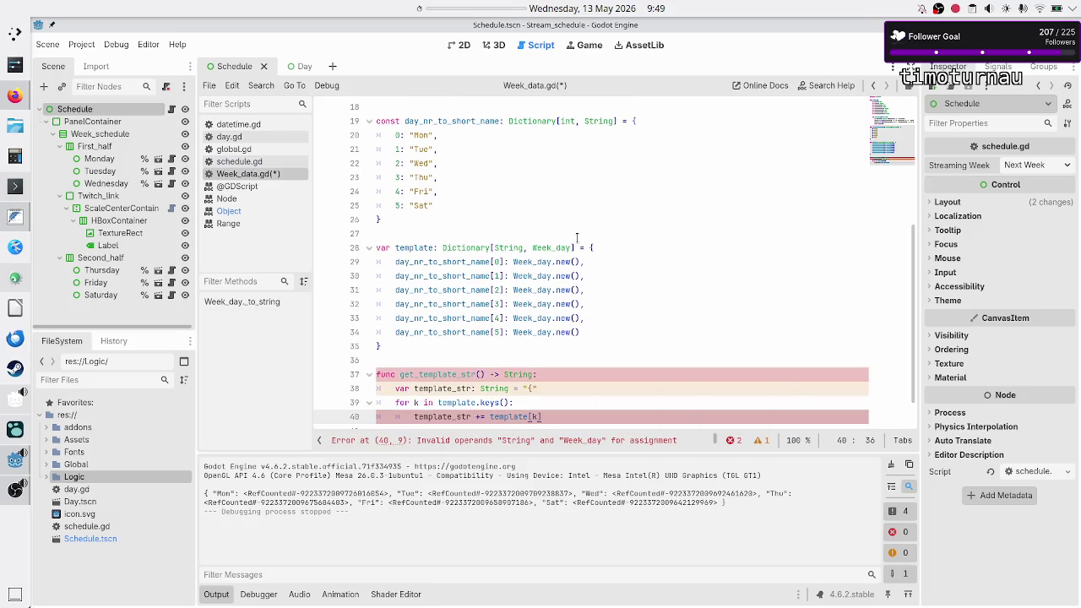
pyautogui.write('.')
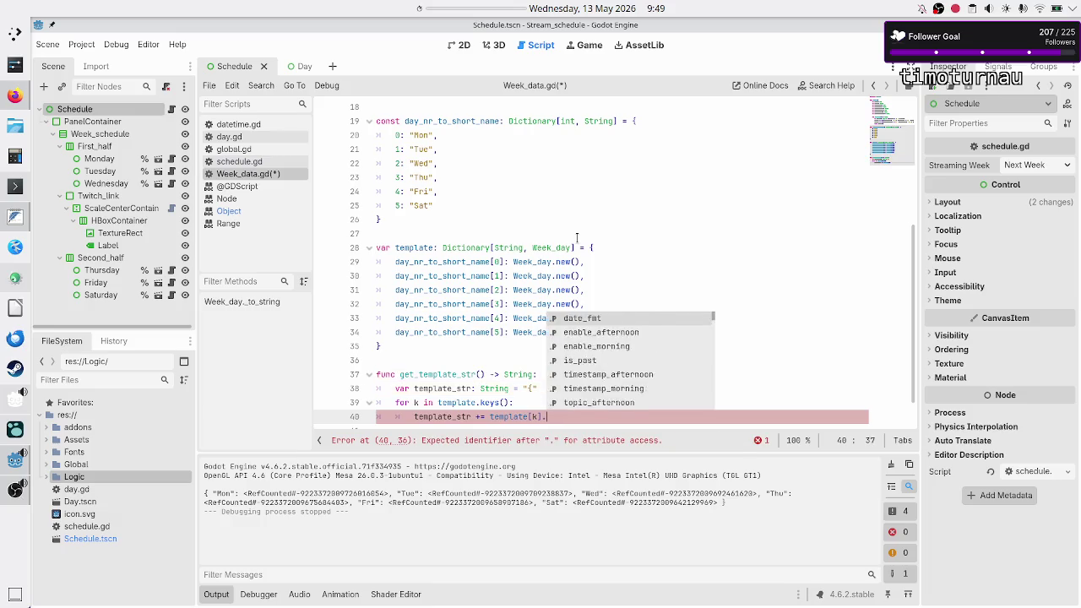
pyautogui.write('to_str')
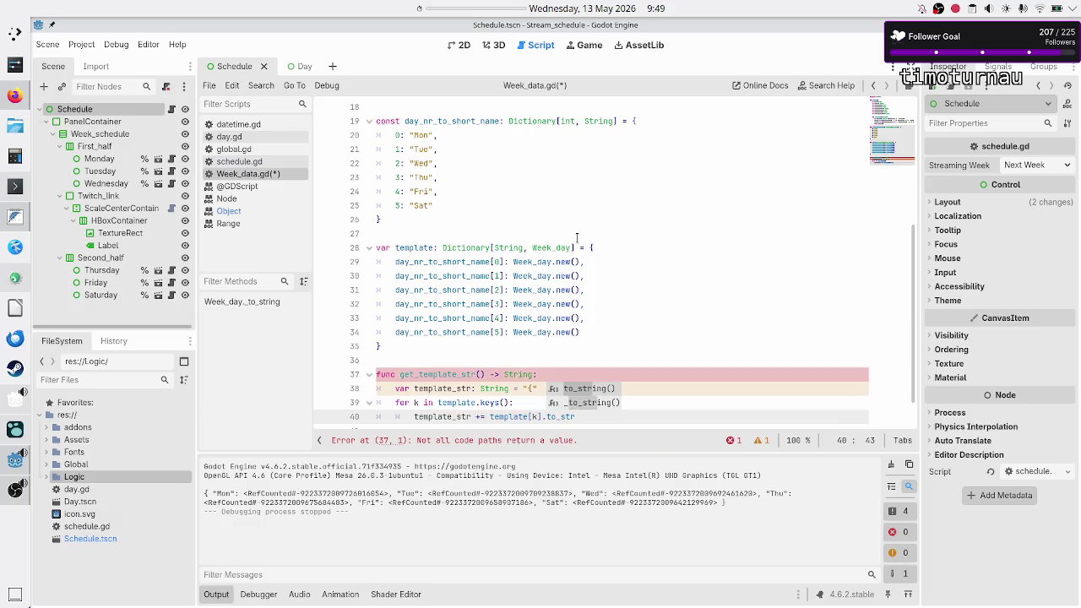
pyautogui.press('Return')
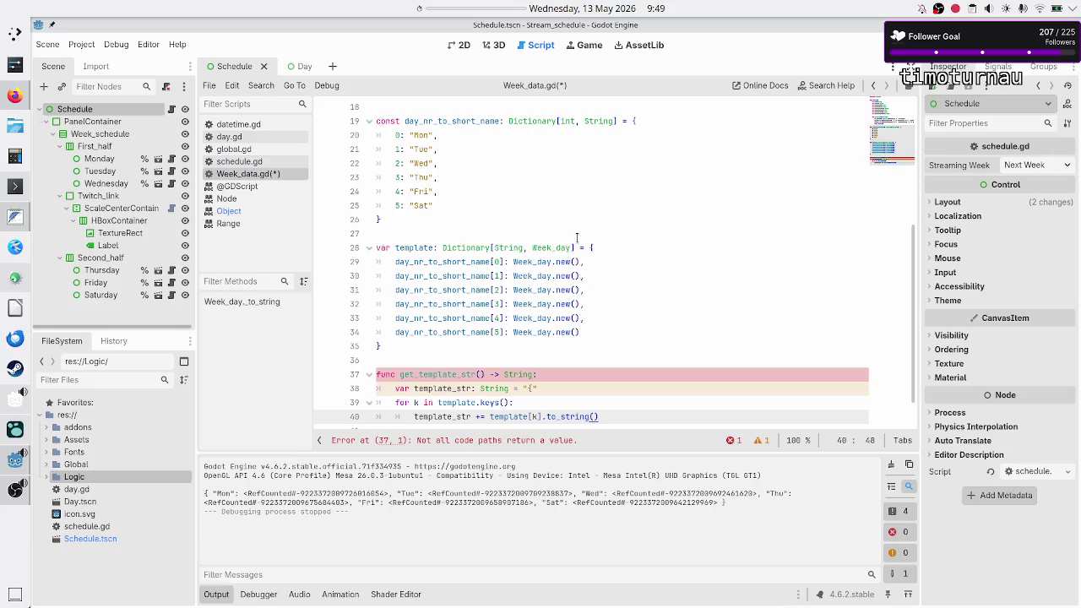
pyautogui.write(' +')
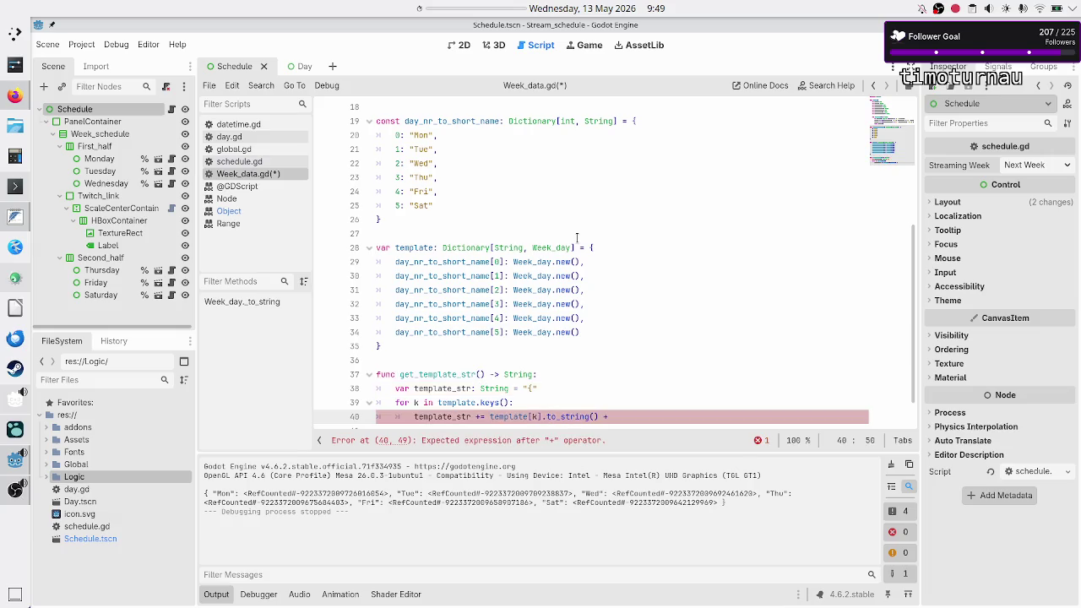
pyautogui.write(' ""')
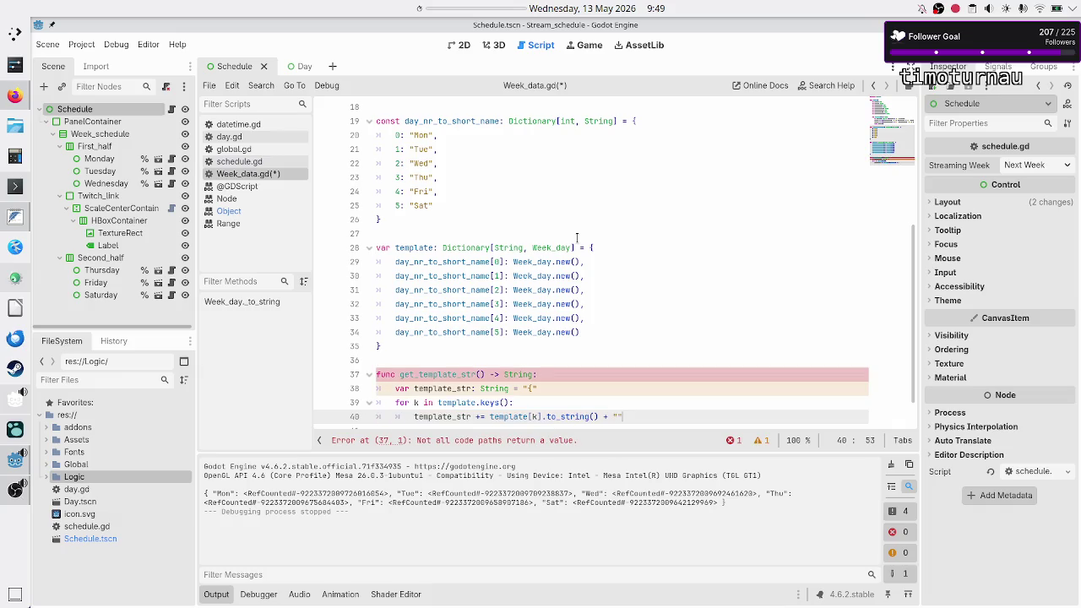
pyautogui.write(',')
pyautogui.press('Return')
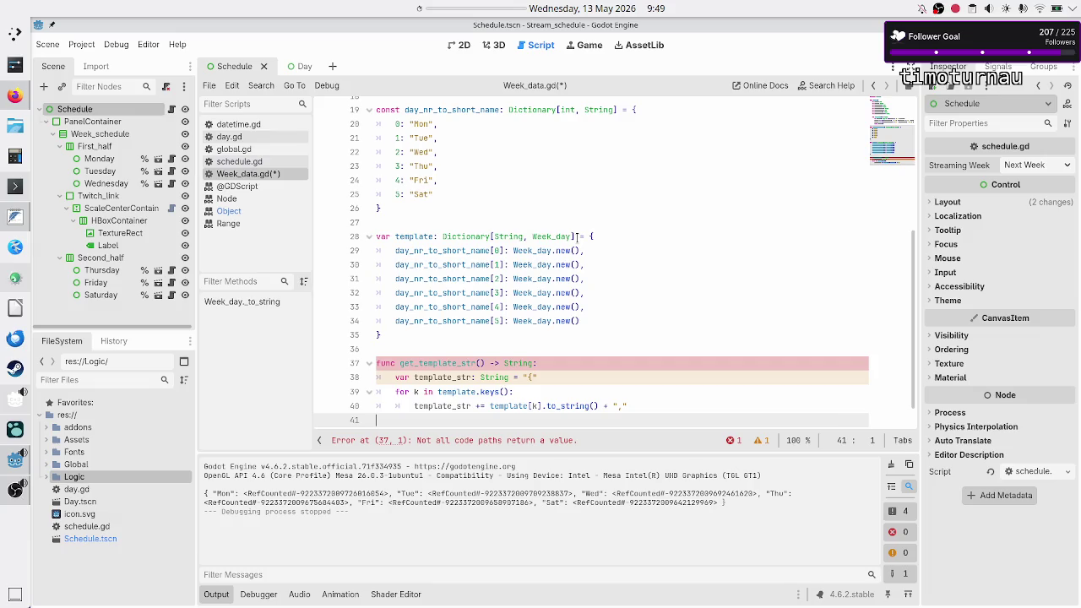
pyautogui.press('BackSpace')
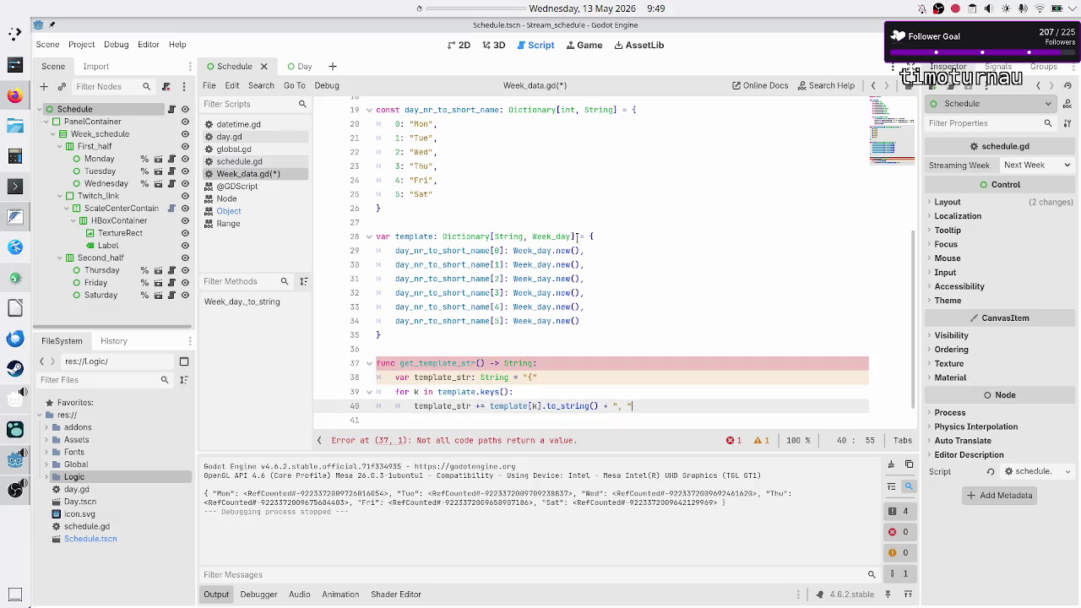
pyautogui.press('Return')
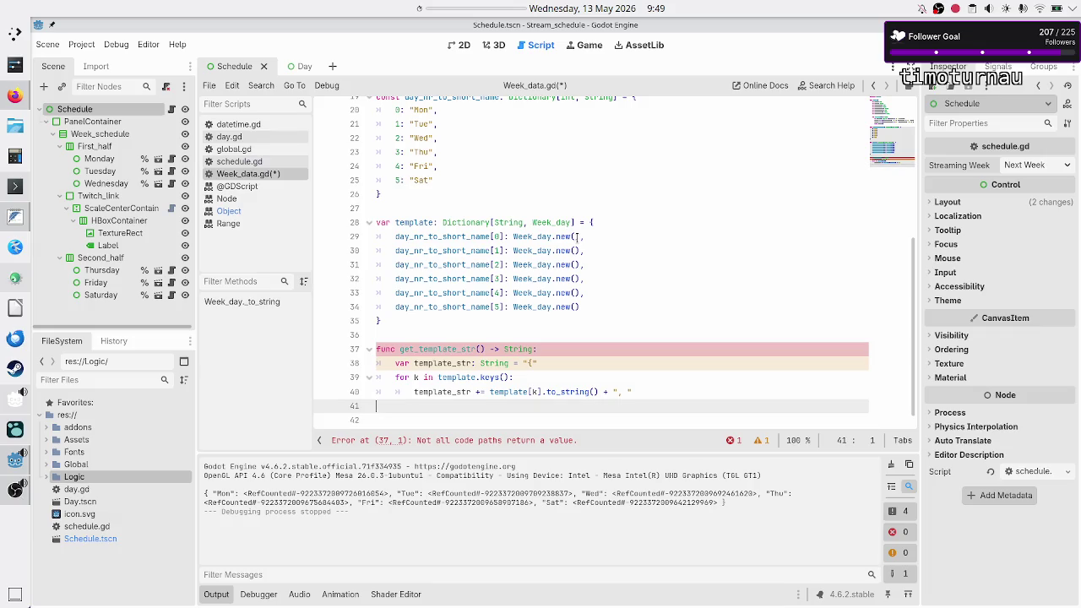
pyautogui.press('Tab')
# Step: After the loop, append "}", return template_str, and save Week_data.gd
pyautogui.write('templa')
pyautogui.press('Down')
pyautogui.press('Return')
pyautogui.write('+= "')
pyautogui.write('}')
pyautogui.press('End')
pyautogui.press('Return')
pyautogui.write('return tem')
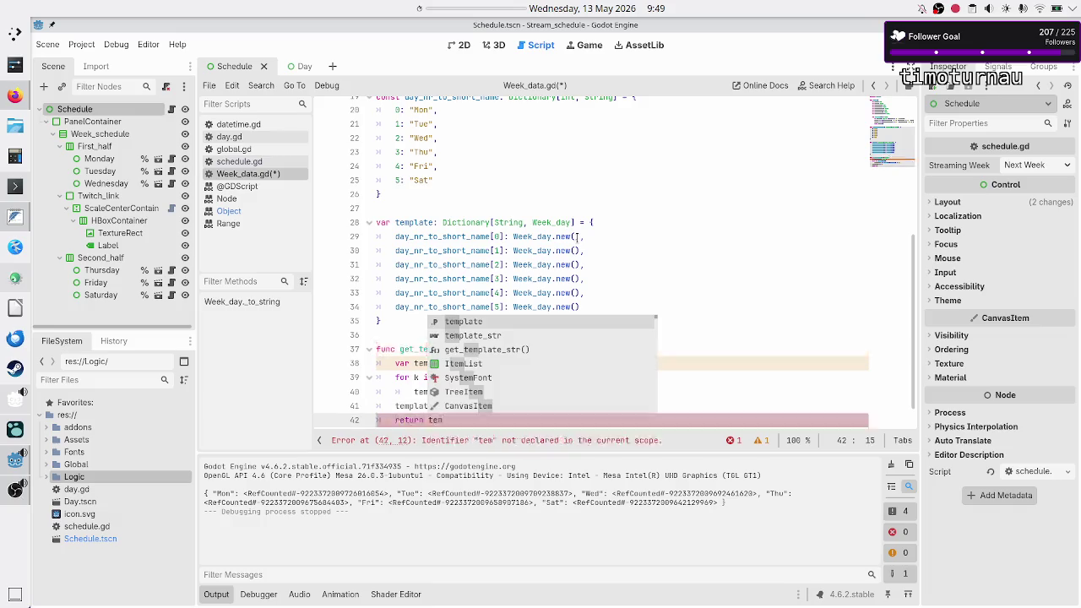
pyautogui.press('Up')
pyautogui.press('Up')
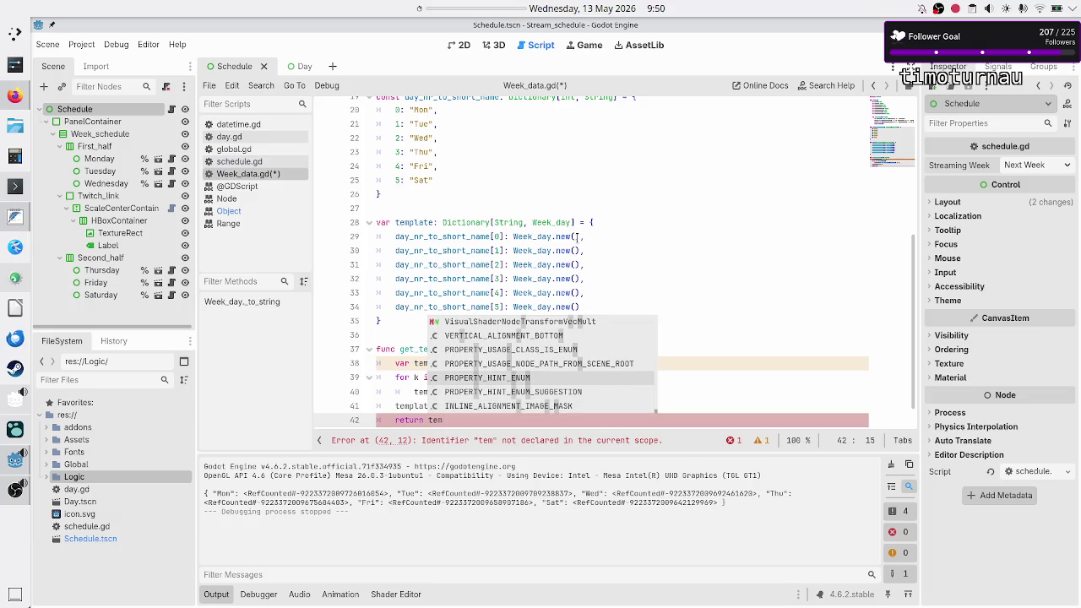
pyautogui.write('p')
pyautogui.press('Return')
pyautogui.press('Return')
pyautogui.hotkey('ctrl', 's')
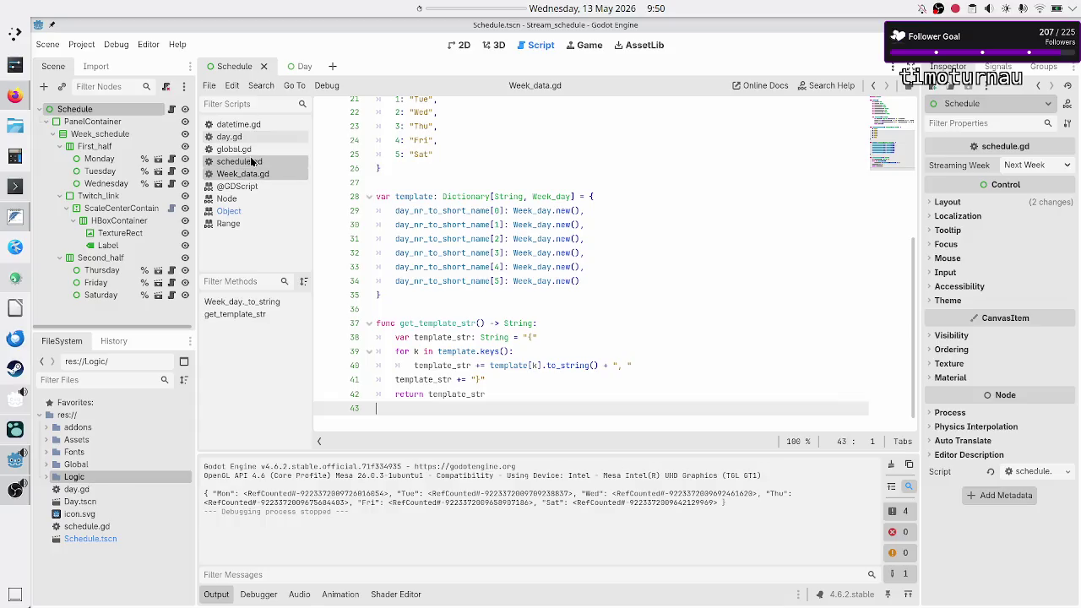
pyautogui.click(251, 160)
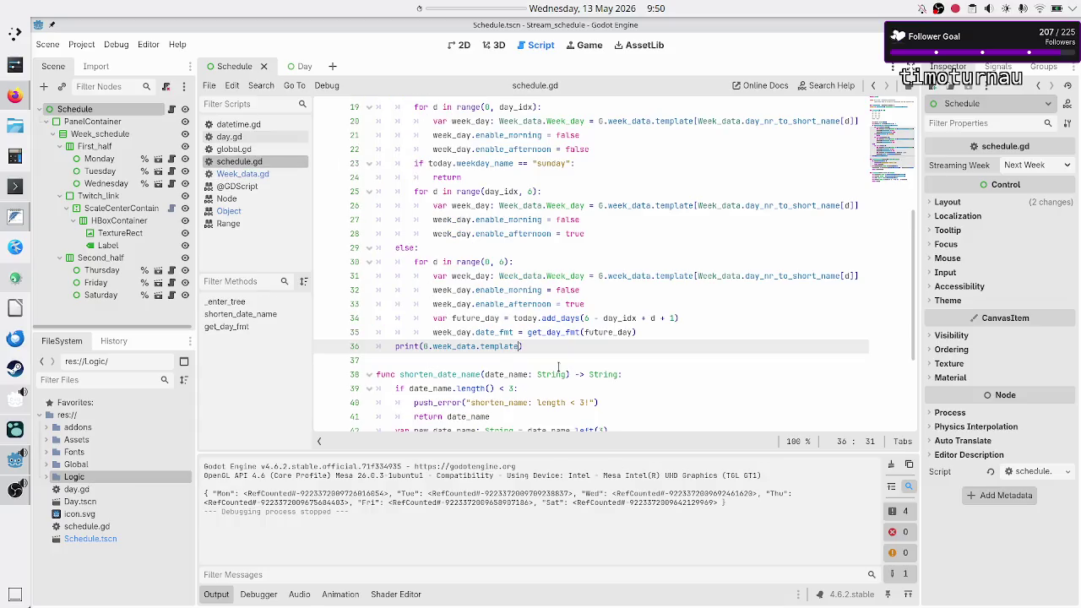
# Step: Change schedule.gd's print to output G.week_data.get_template_str()
pyautogui.click(560, 354)
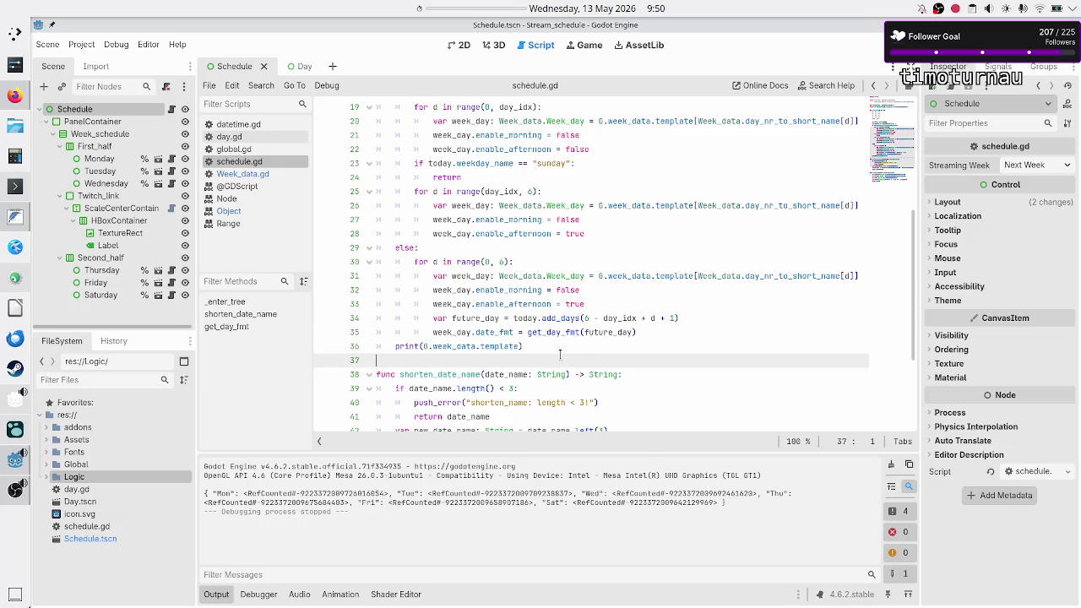
pyautogui.click(560, 353)
pyautogui.press('Left')
pyautogui.press('BackSpace')
pyautogui.press('BackSpace')
pyautogui.press('BackSpace')
pyautogui.write('empl')
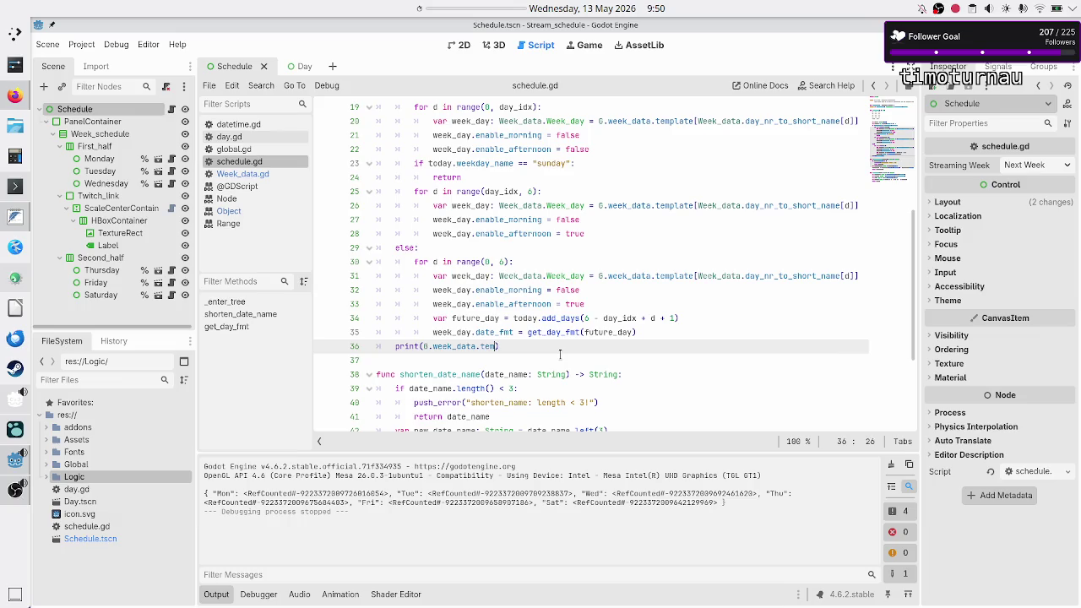
pyautogui.press('Return')
pyautogui.press('Down')
# Step: Save schedule.gd and run the project to view each day's data
pyautogui.hotkey('ctrl', 's')
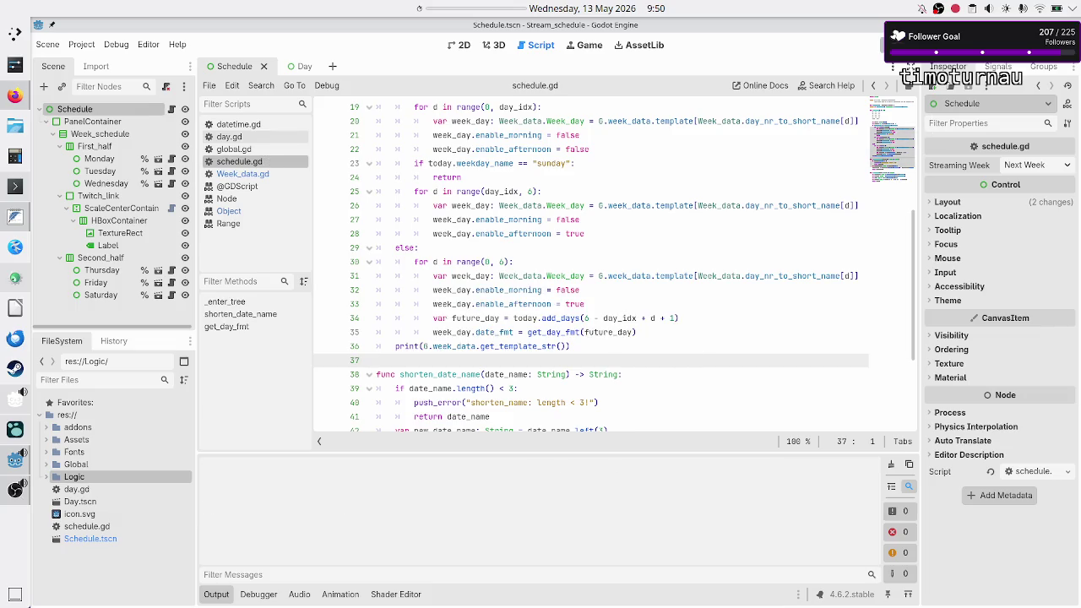
pyautogui.press('F5')
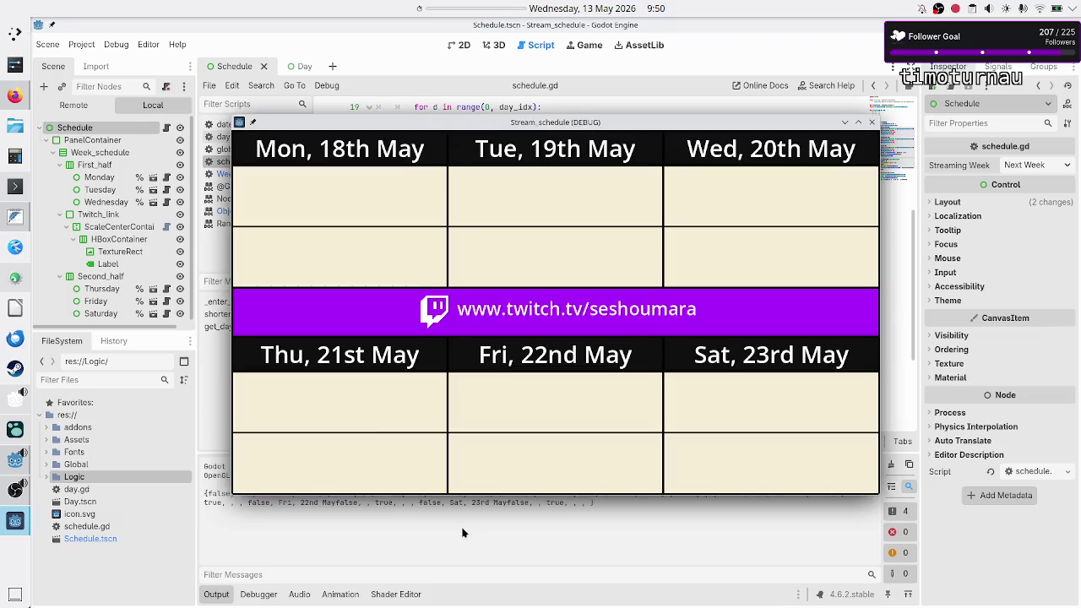
pyautogui.moveTo(561, 126); pyautogui.dragTo(645, 83)
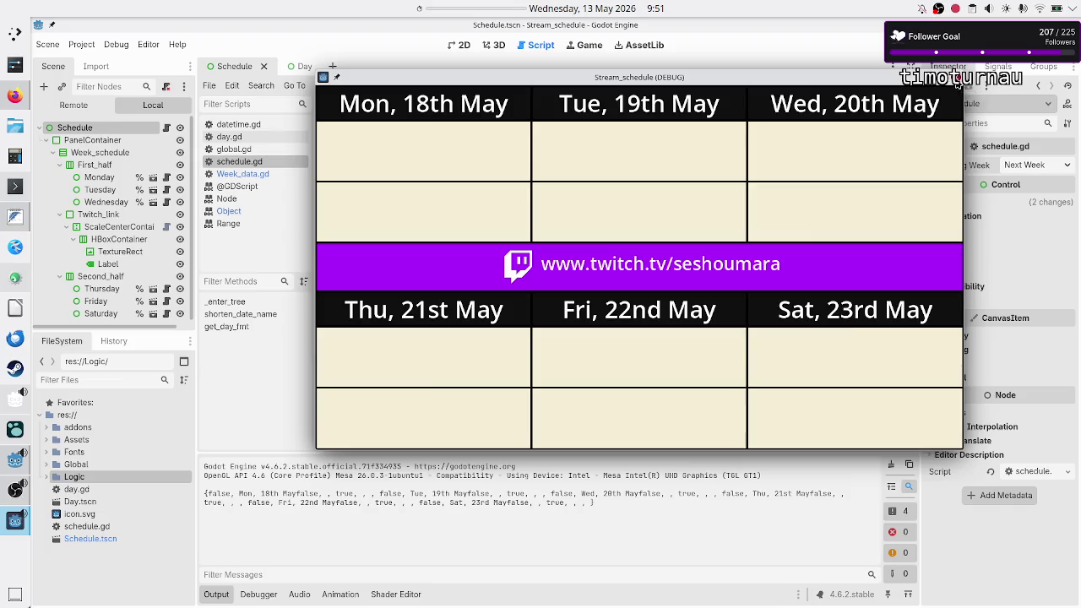
# Step: Close the schedule preview and append ", " after date_fmt in Week_data.gd's _to_string
pyautogui.click(958, 82)
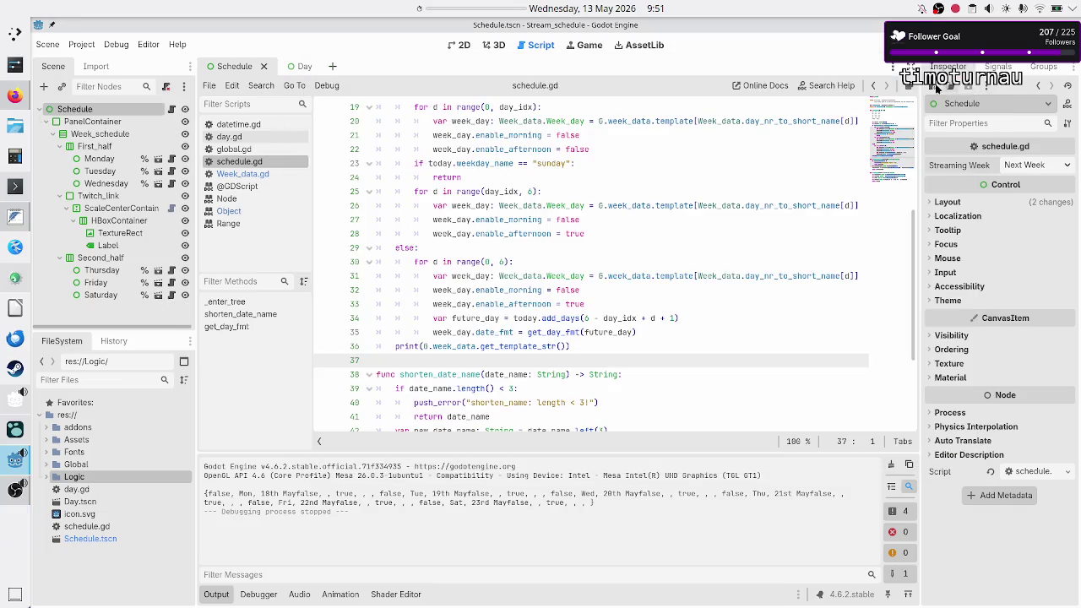
pyautogui.click(252, 177)
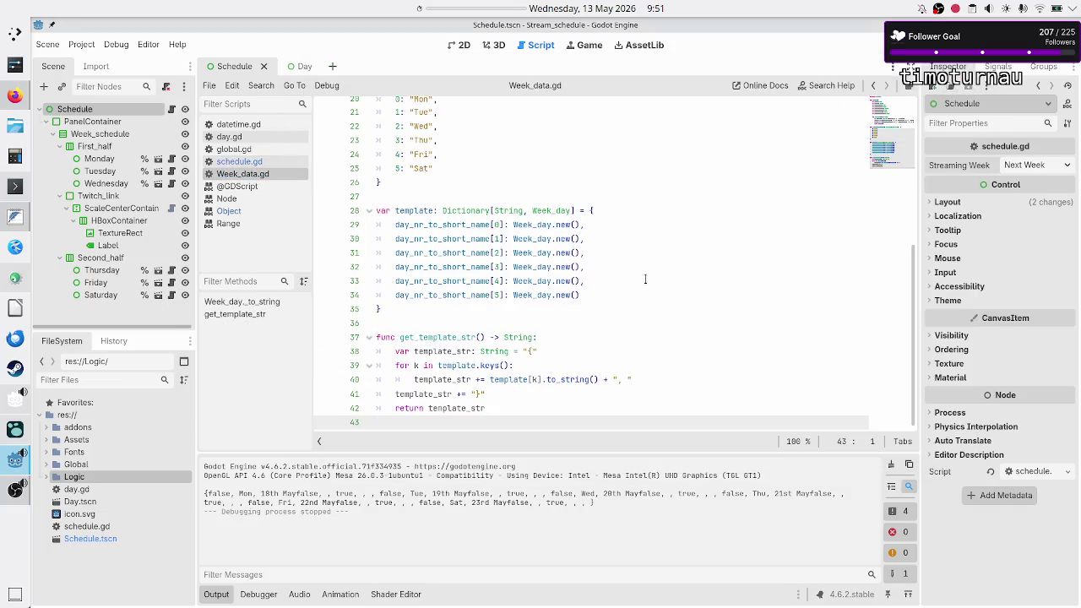
pyautogui.scroll(6, 620, 335)
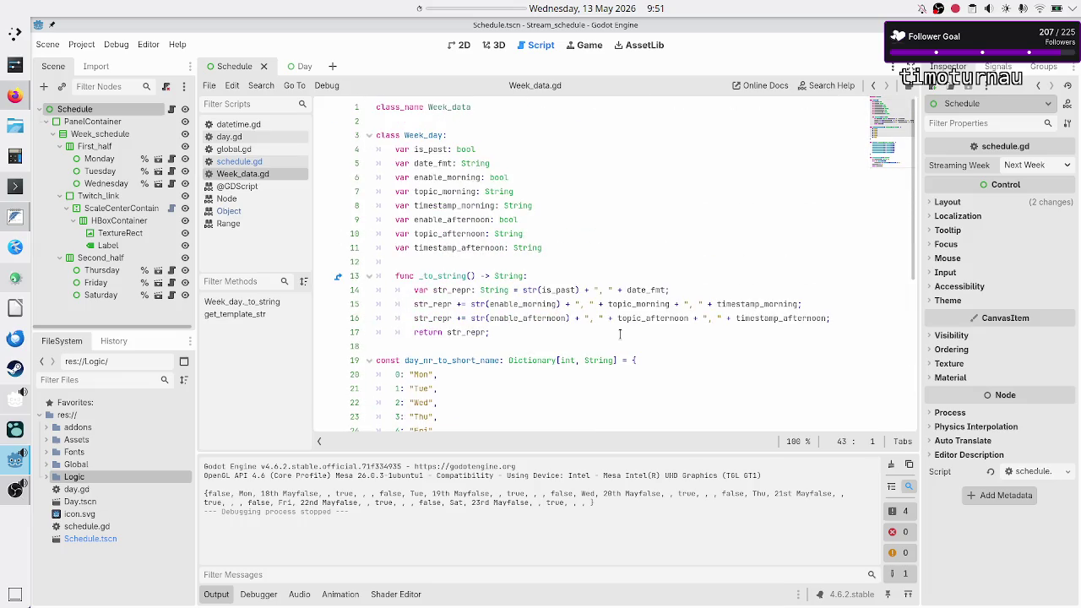
pyautogui.click(676, 290)
pyautogui.write('+ "')
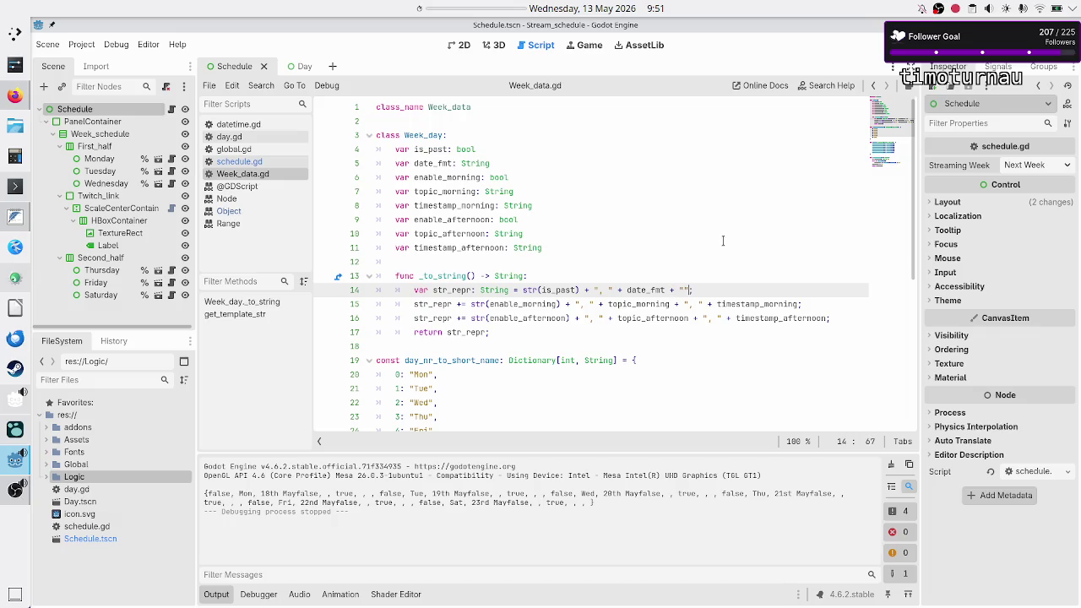
pyautogui.write(',')
# Step: Change the day separator in get_template_str from a comma to "; "
pyautogui.press('Down')
pyautogui.press('Down')
pyautogui.press('Down')
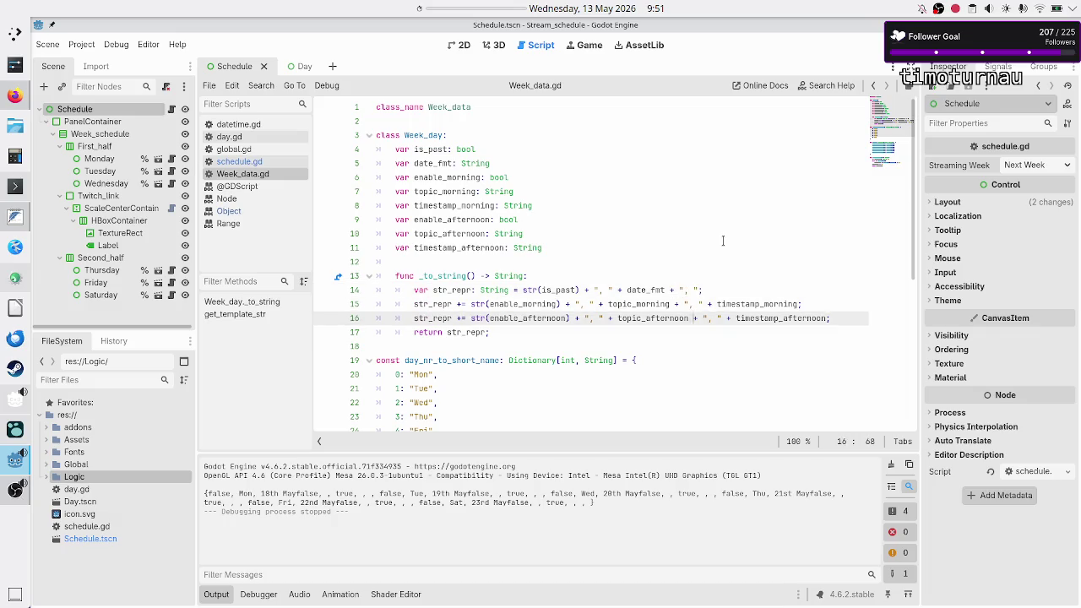
pyautogui.press('Down')
pyautogui.press('Down')
pyautogui.press('Down')
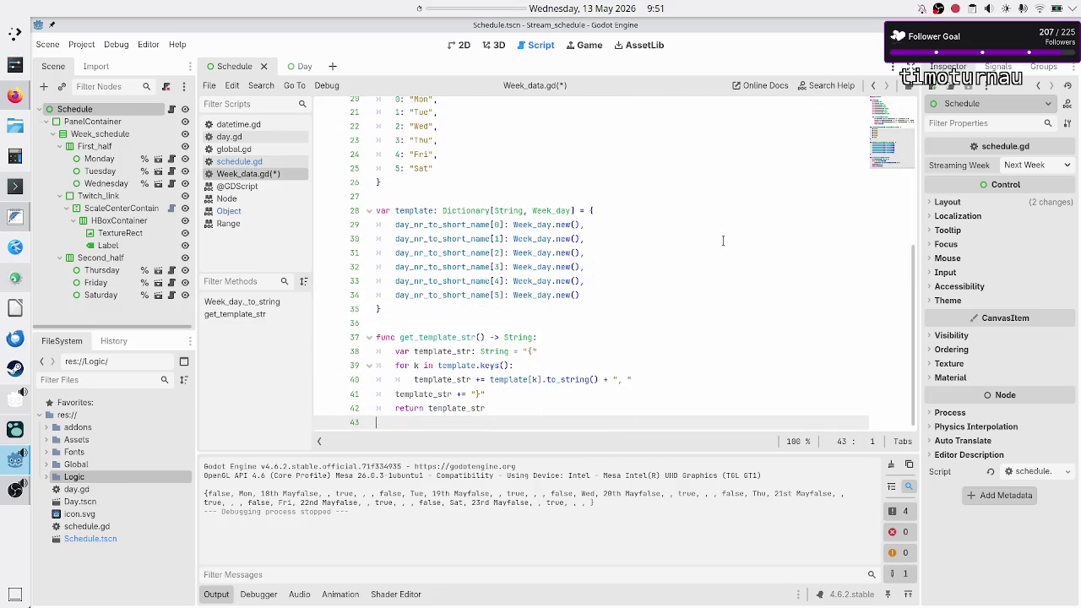
pyautogui.press('Up')
pyautogui.press('Up')
pyautogui.press('Up')
pyautogui.press('Left')
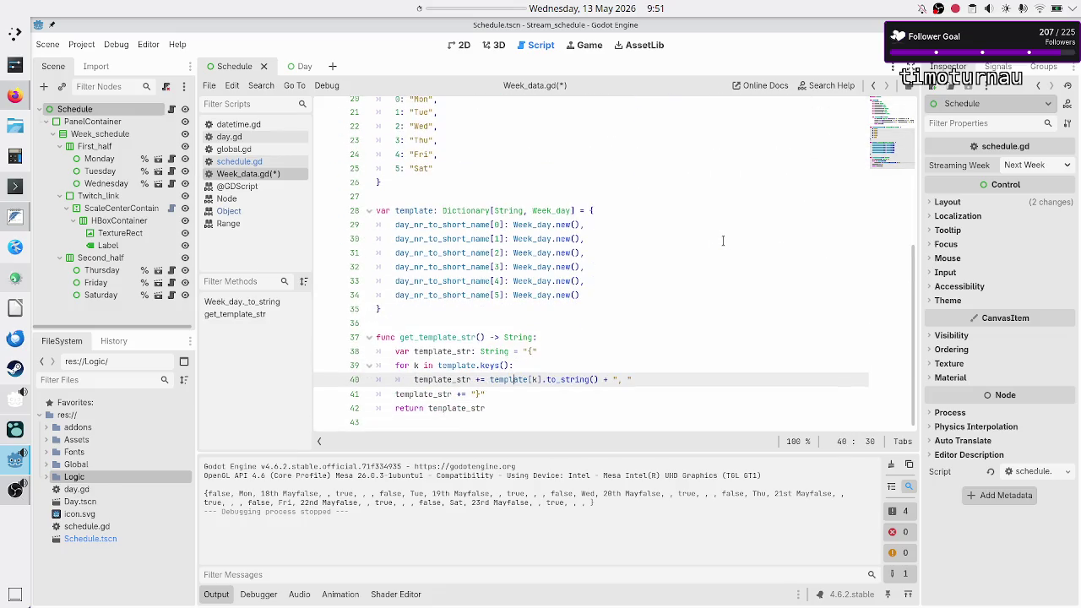
pyautogui.press('Down')
pyautogui.press('End')
pyautogui.press('BackSpace')
pyautogui.write(';')
# Step: Save Week_data.gd, rerun with F5, and check the Mon 18th–Sat 23rd May printout
pyautogui.hotkey('ctrl', 's')
pyautogui.press('F5')
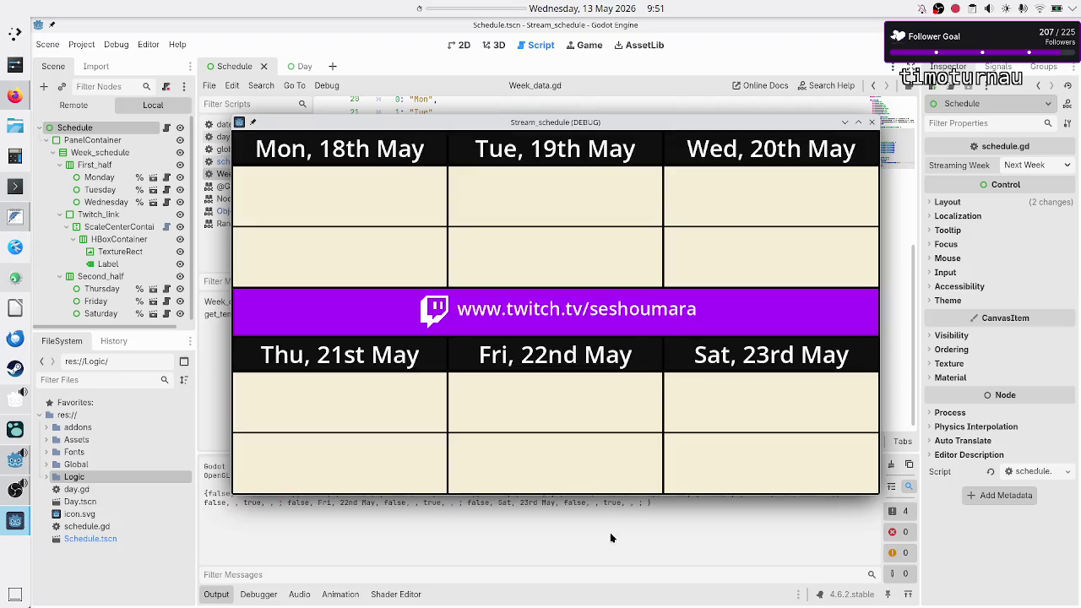
pyautogui.click(611, 538)
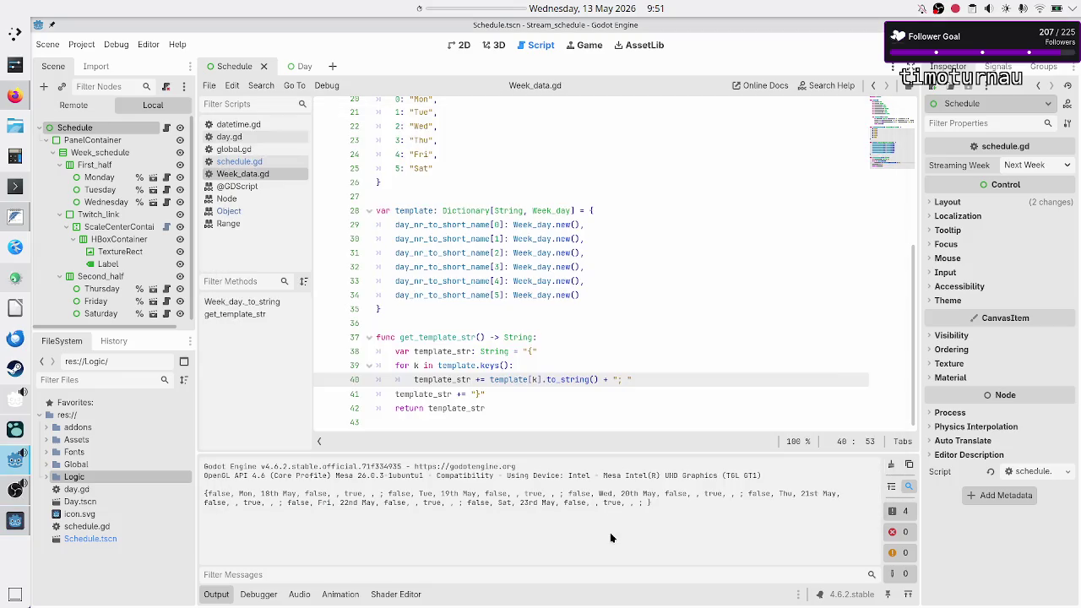
pyautogui.doubleClick(316, 496)
pyautogui.scroll(6, 540, 338)
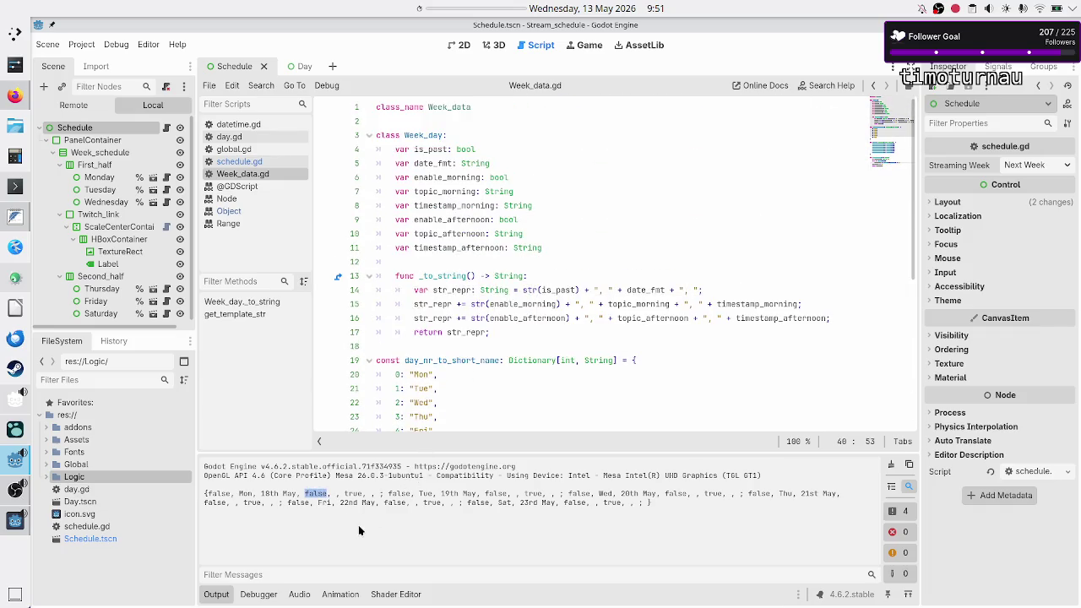
pyautogui.click(212, 498)
# Step: Stop the running Stream_schedule game with F8
pyautogui.press('F8')
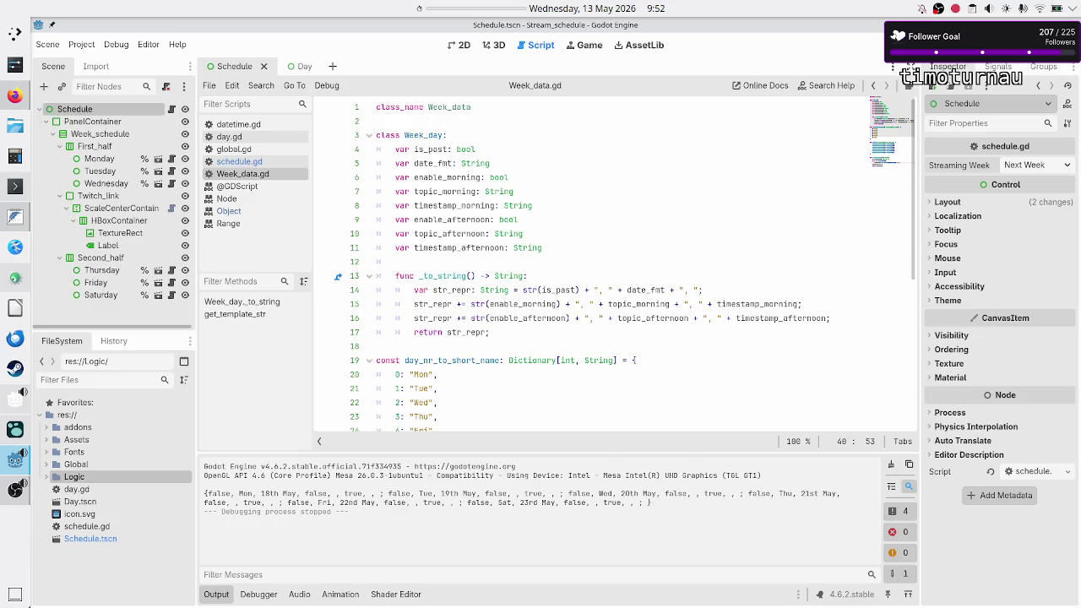
# Step: Select the Tuesday cell and check its 07:00 EEST and 13:00 EEST timestamps in the Inspector
pyautogui.click(461, 47)
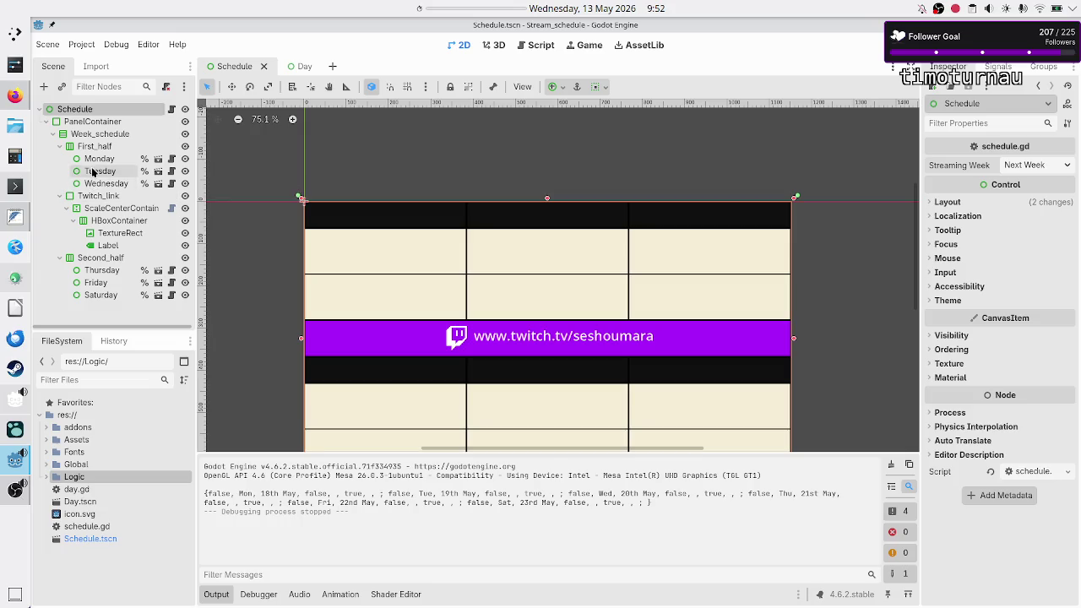
pyautogui.click(94, 172)
pyautogui.click(1062, 200)
pyautogui.tripleClick(1062, 199)
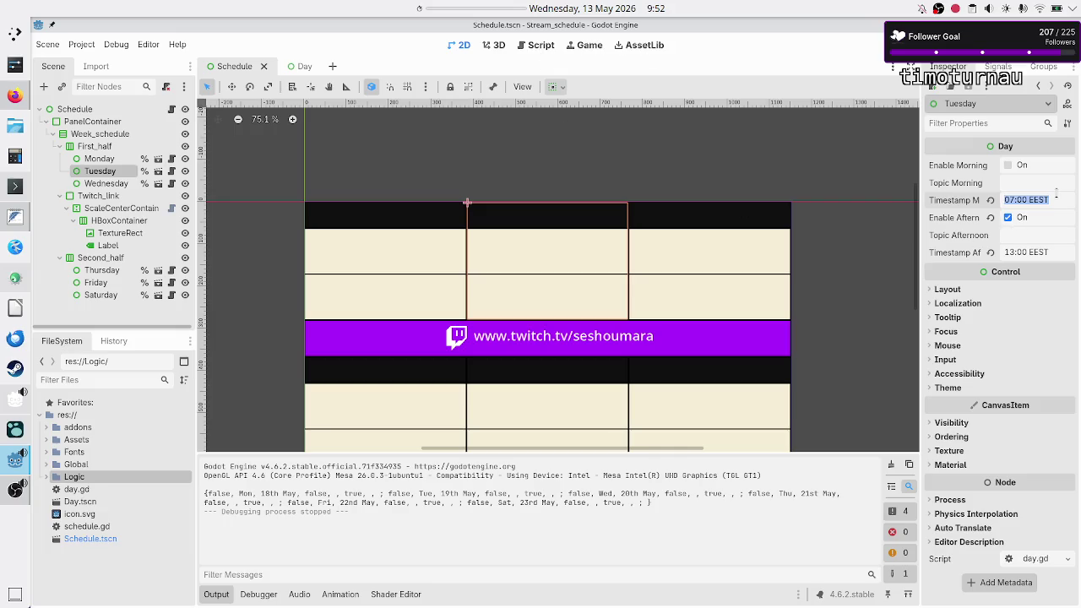
pyautogui.click(1054, 252)
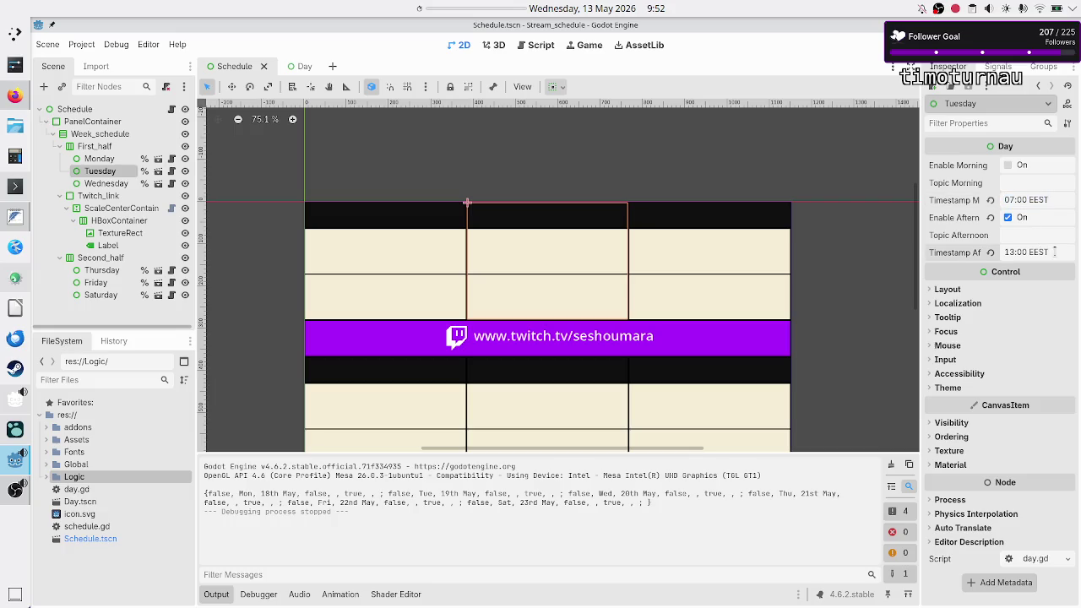
pyautogui.click(1048, 197)
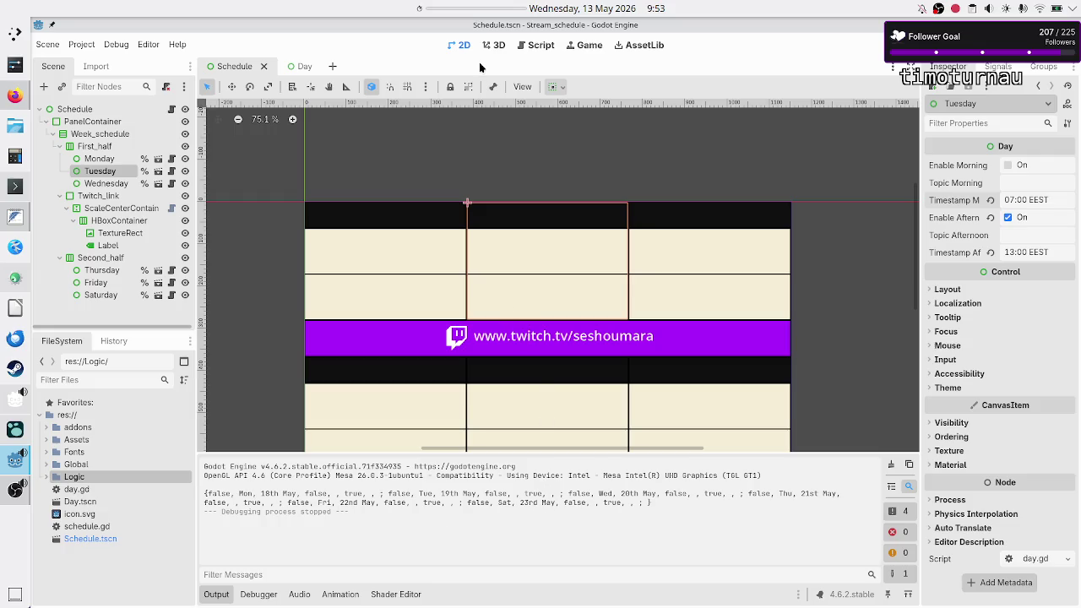
pyautogui.click(171, 109)
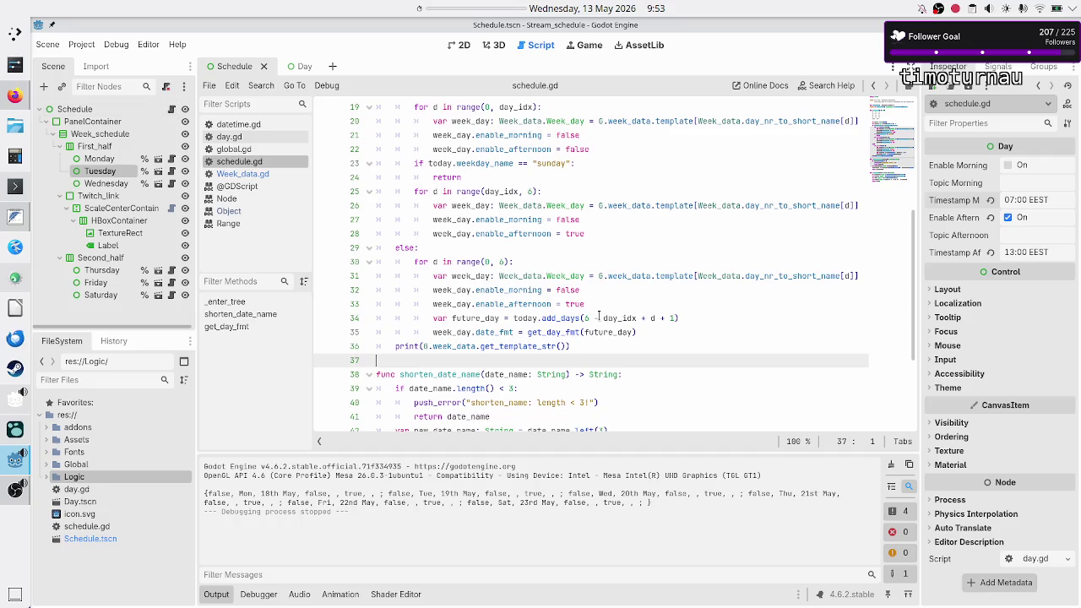
# Step: Examine schedule.gd's enable_morning = false, enable_afternoon = true, and the future_day and date_fmt uses
pyautogui.scroll(5, 598, 316)
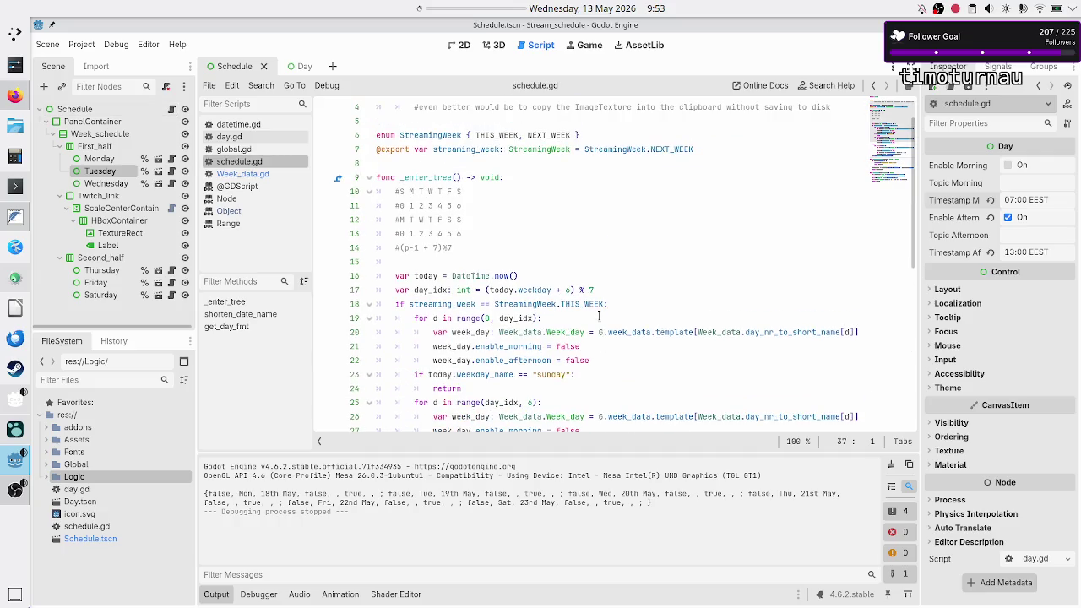
pyautogui.scroll(-6, 598, 315)
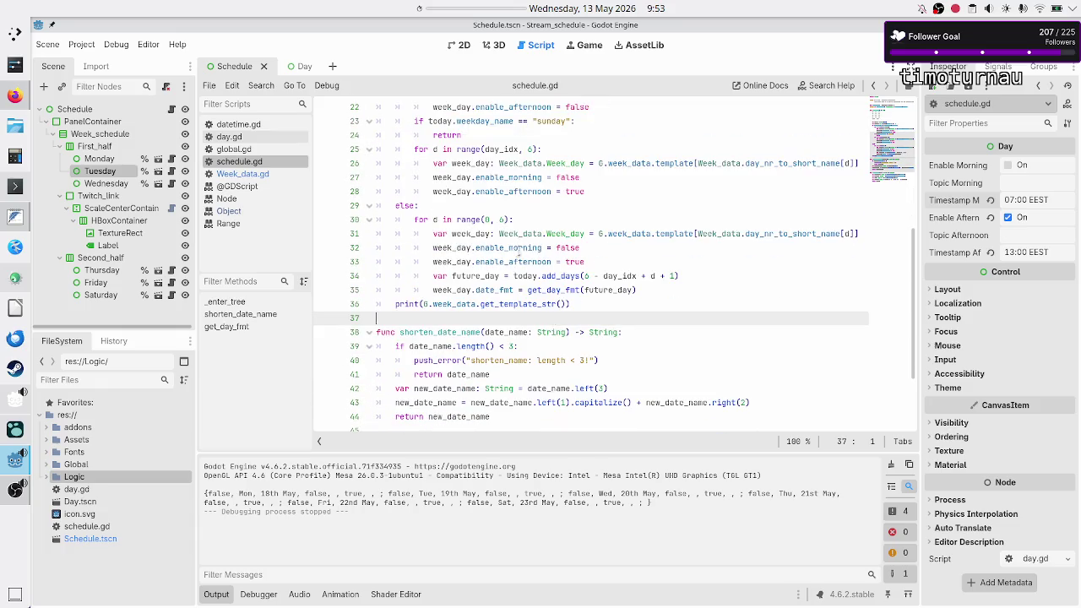
pyautogui.moveTo(518, 249); pyautogui.dragTo(594, 245)
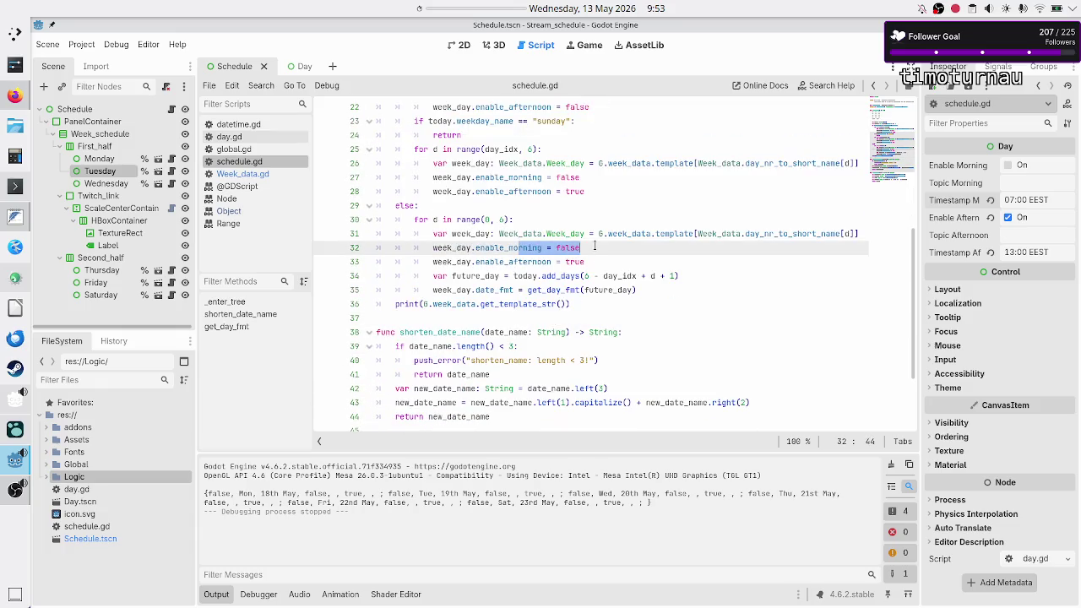
pyautogui.moveTo(528, 261); pyautogui.dragTo(610, 263)
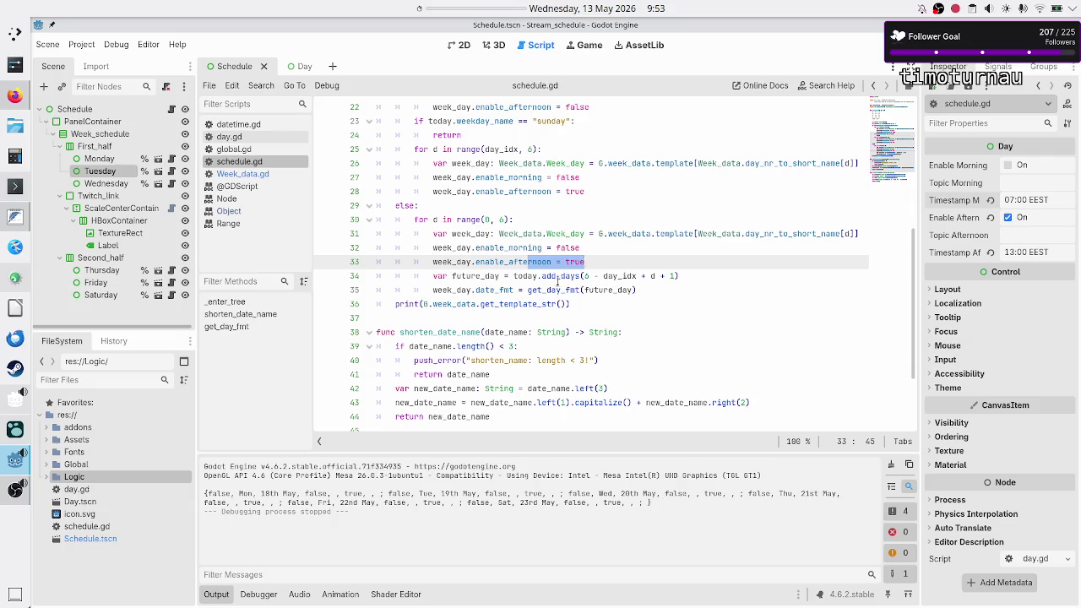
pyautogui.click(607, 258)
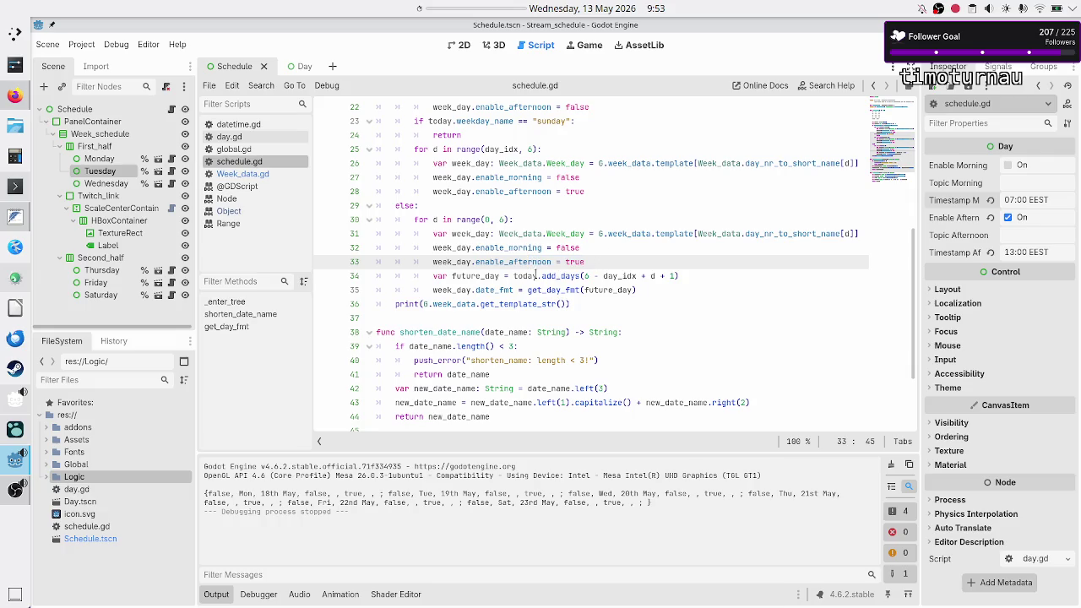
pyautogui.doubleClick(476, 277)
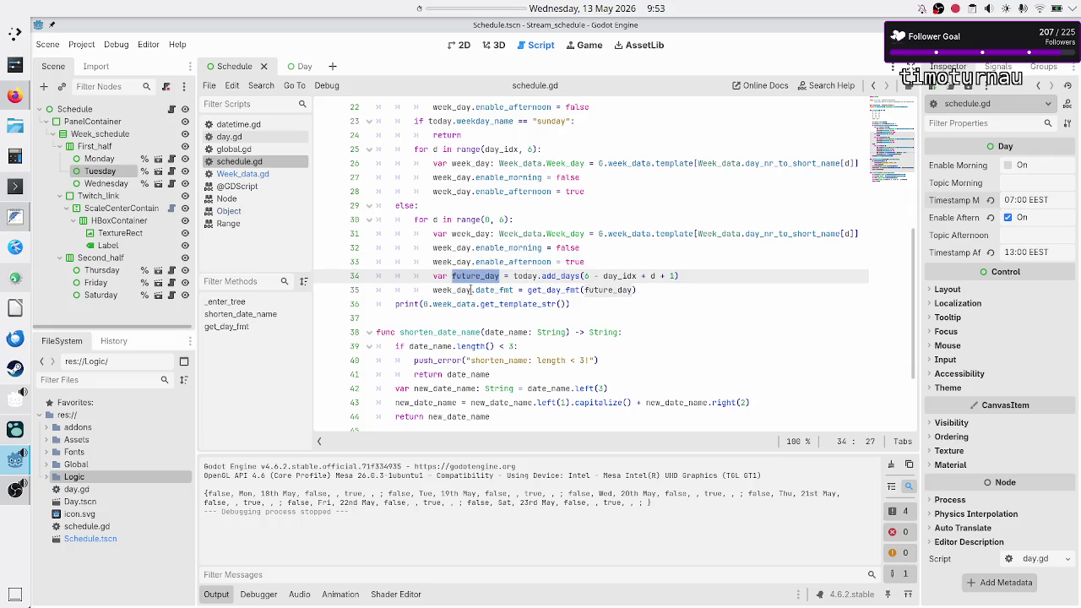
pyautogui.doubleClick(489, 290)
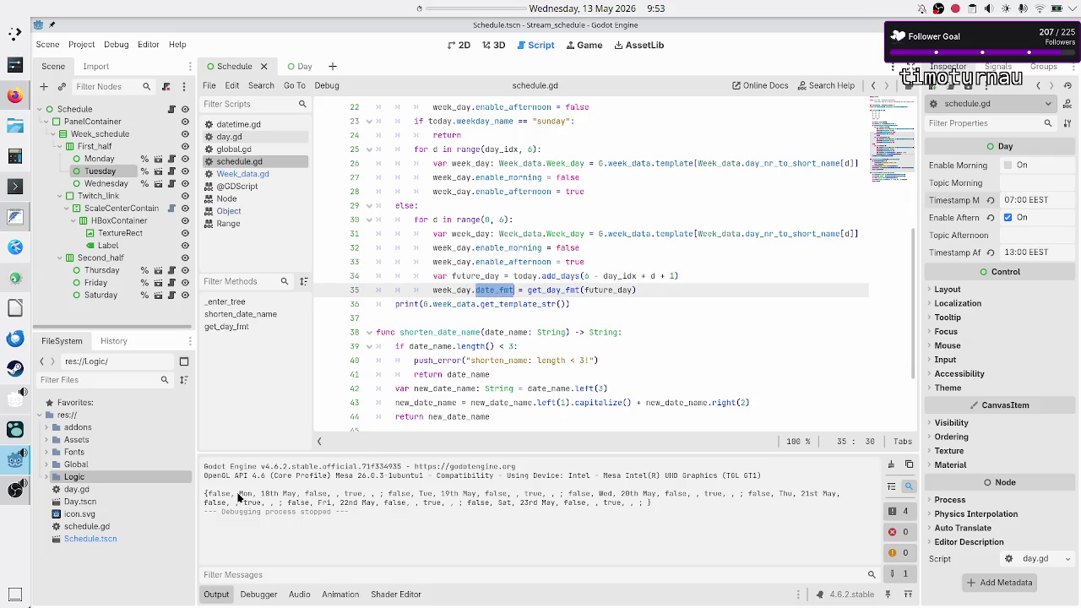
# Step: Compare the Mon, 18th May printout against line 35's date_fmt and the print line
pyautogui.moveTo(239, 495); pyautogui.dragTo(295, 494)
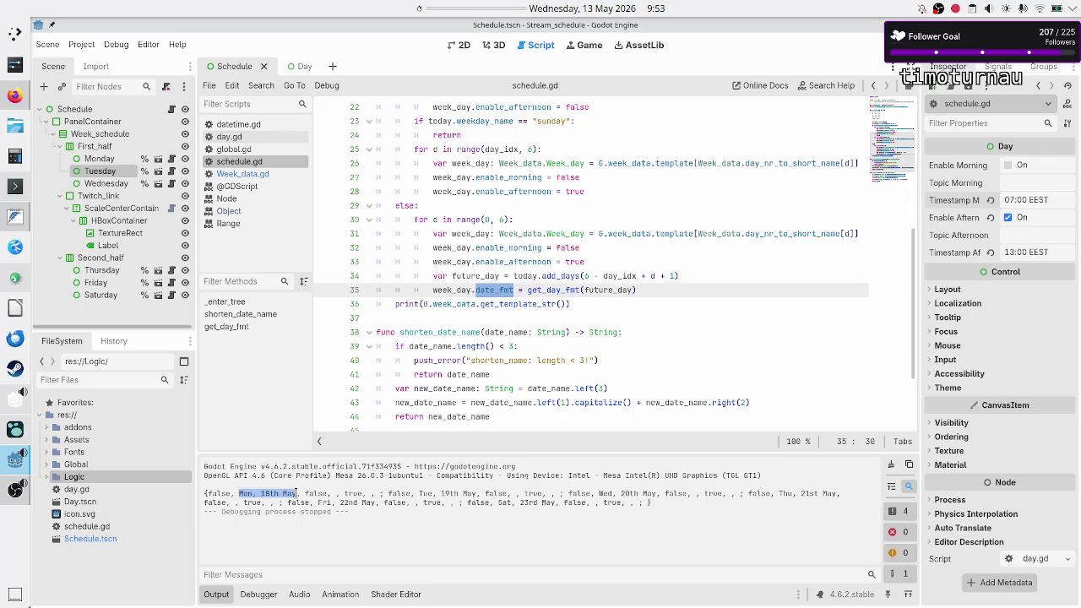
pyautogui.click(662, 289)
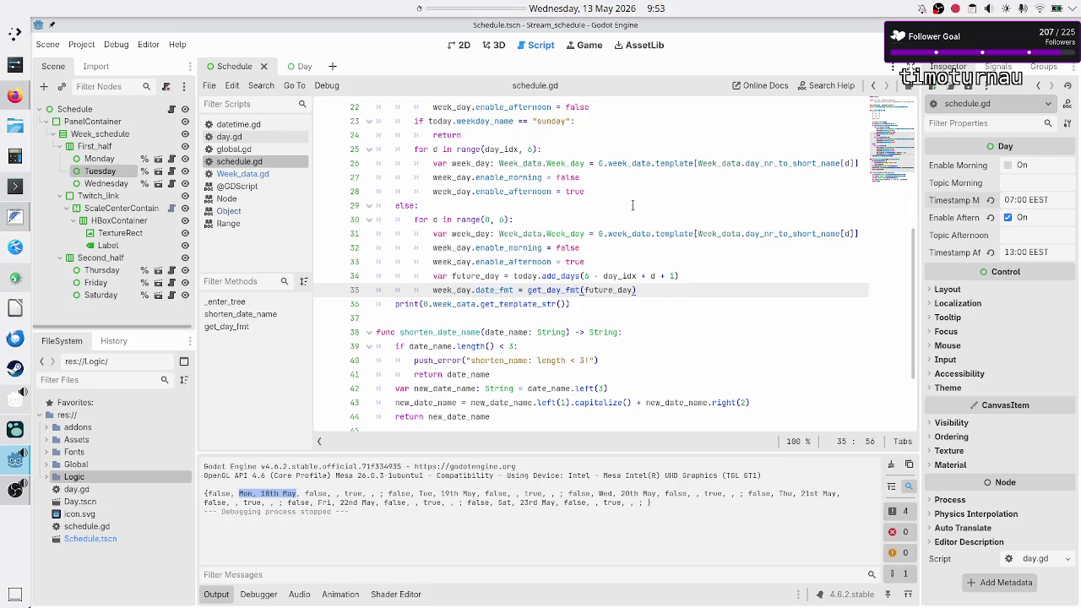
pyautogui.scroll(3, 550, 250)
pyautogui.scroll(-5, 550, 250)
pyautogui.scroll(3, 550, 250)
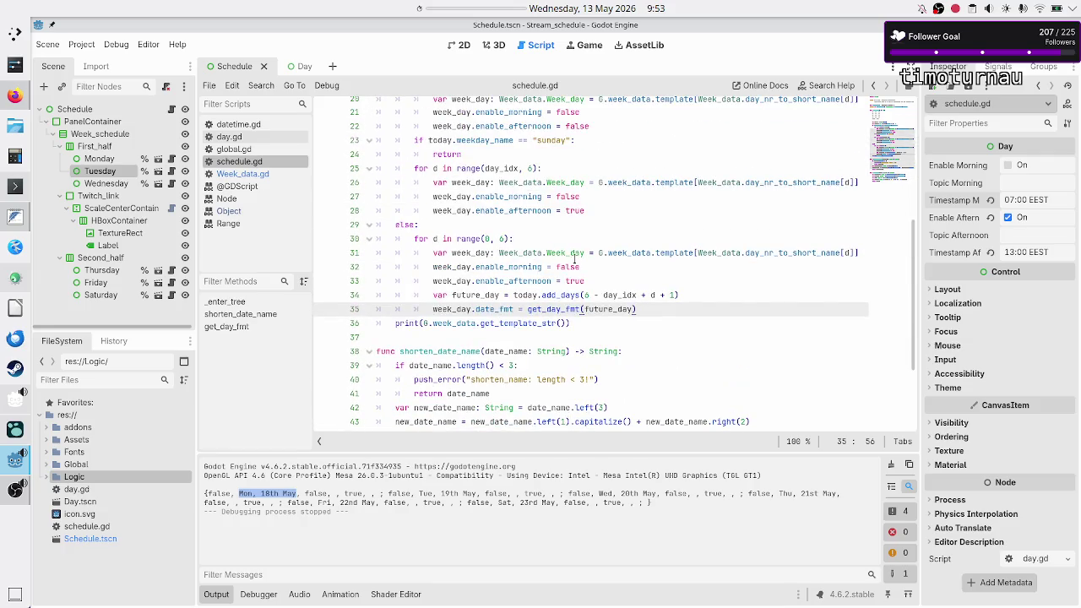
pyautogui.press('Down')
pyautogui.press('Home')
pyautogui.press('Home')
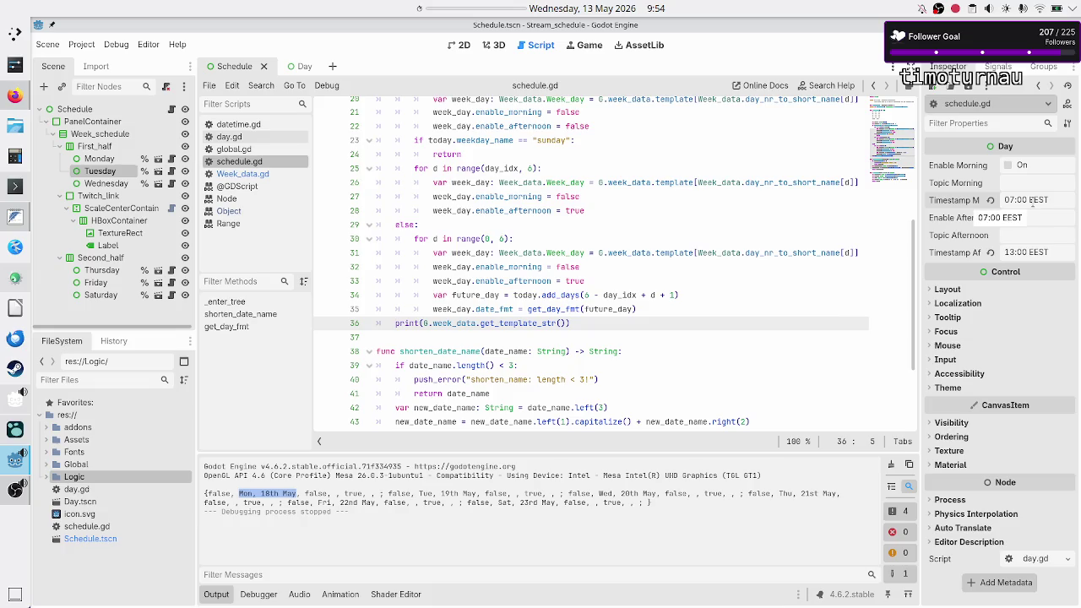
pyautogui.click(600, 323)
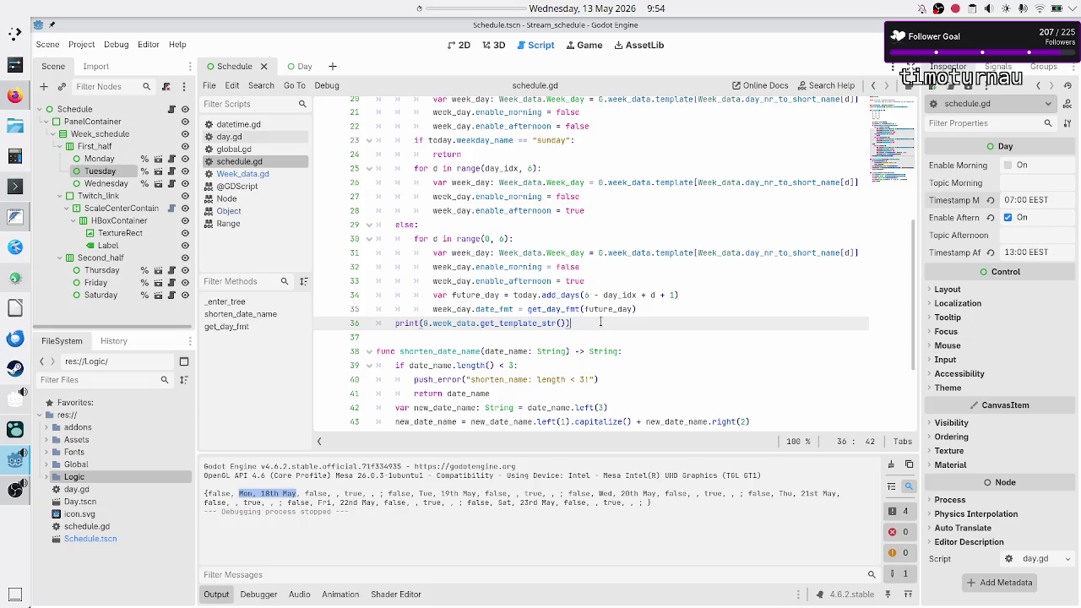
# Step: Open day.gd and inspect its _enter_tree function and what name_key holds
pyautogui.click(252, 135)
pyautogui.doubleClick(430, 276)
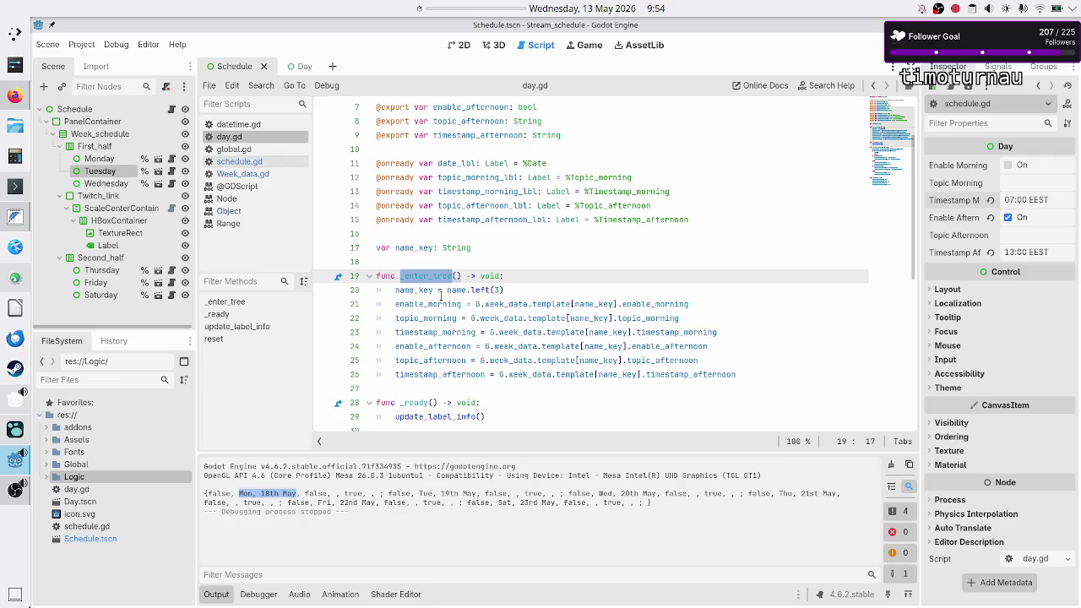
pyautogui.click(432, 290)
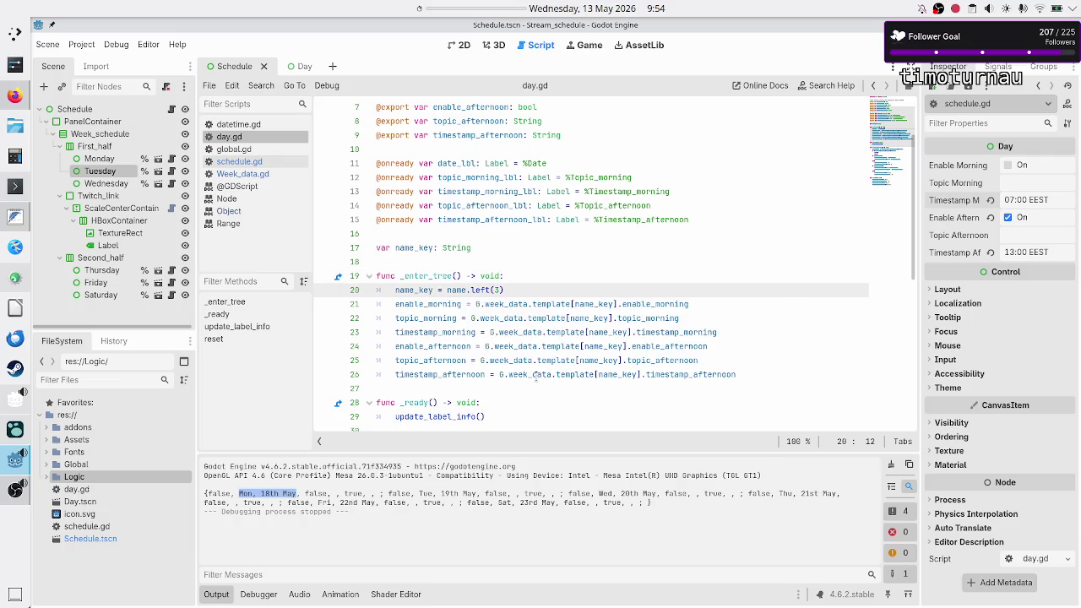
pyautogui.click(745, 372)
pyautogui.click(754, 377)
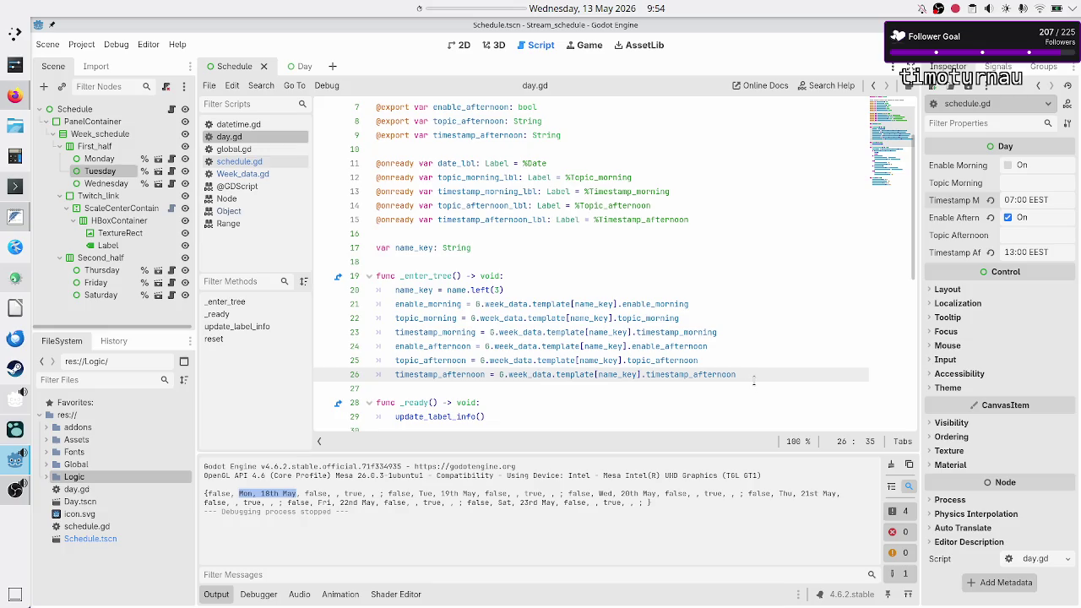
# Step: Trace the uses of enable_morning, topic_morning and timestamp_morning through day.gd
pyautogui.scroll(-2, 496, 380)
pyautogui.scroll(-1, 496, 380)
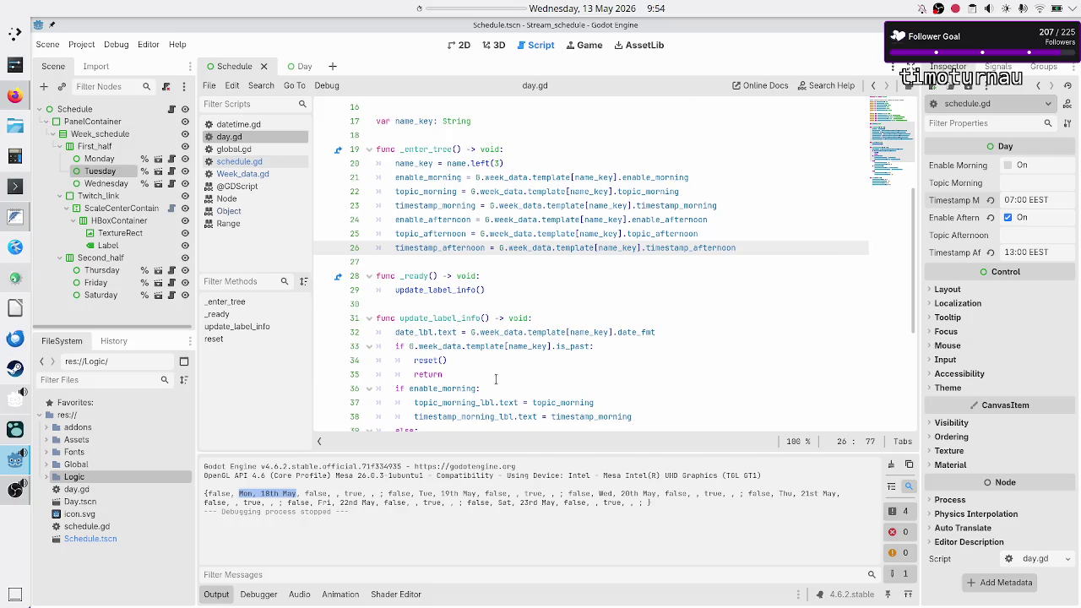
pyautogui.scroll(5, 496, 380)
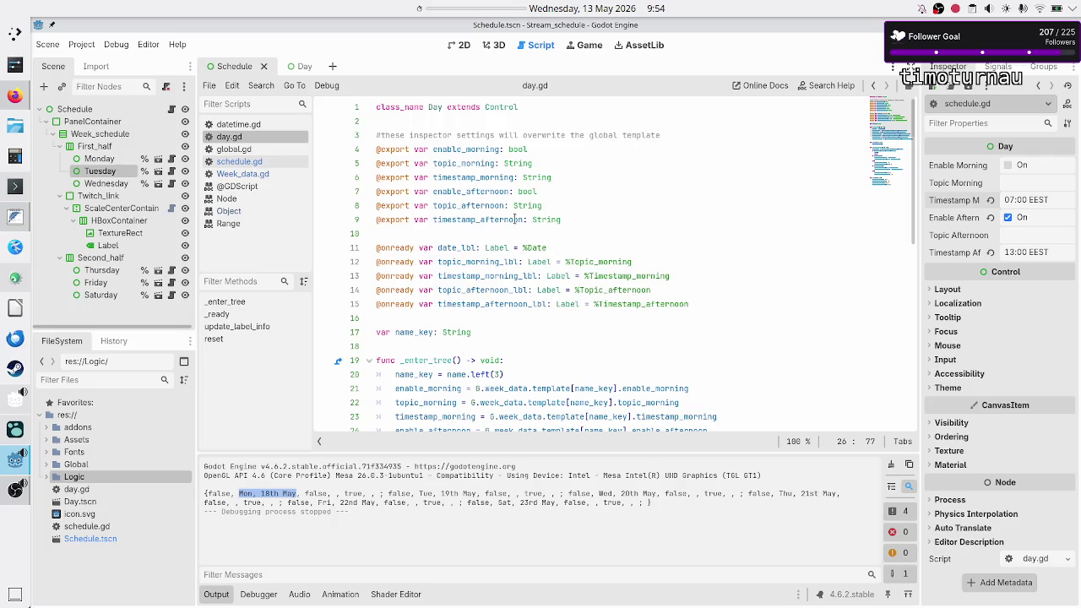
pyautogui.scroll(-5, 563, 265)
pyautogui.scroll(5, 491, 274)
pyautogui.scroll(-3, 459, 196)
pyautogui.scroll(2, 460, 196)
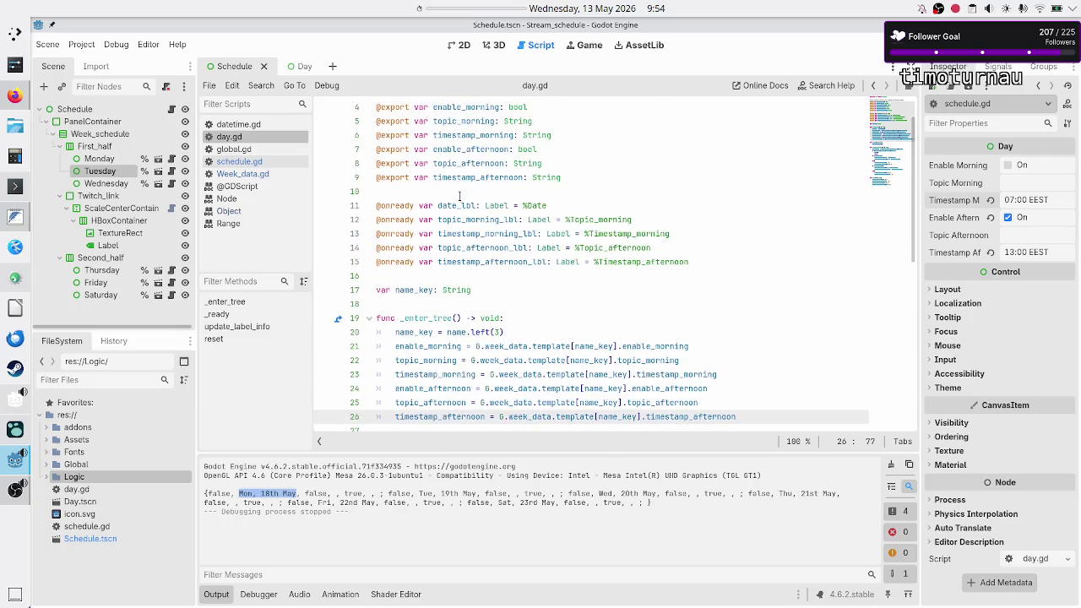
pyautogui.scroll(-7, 460, 196)
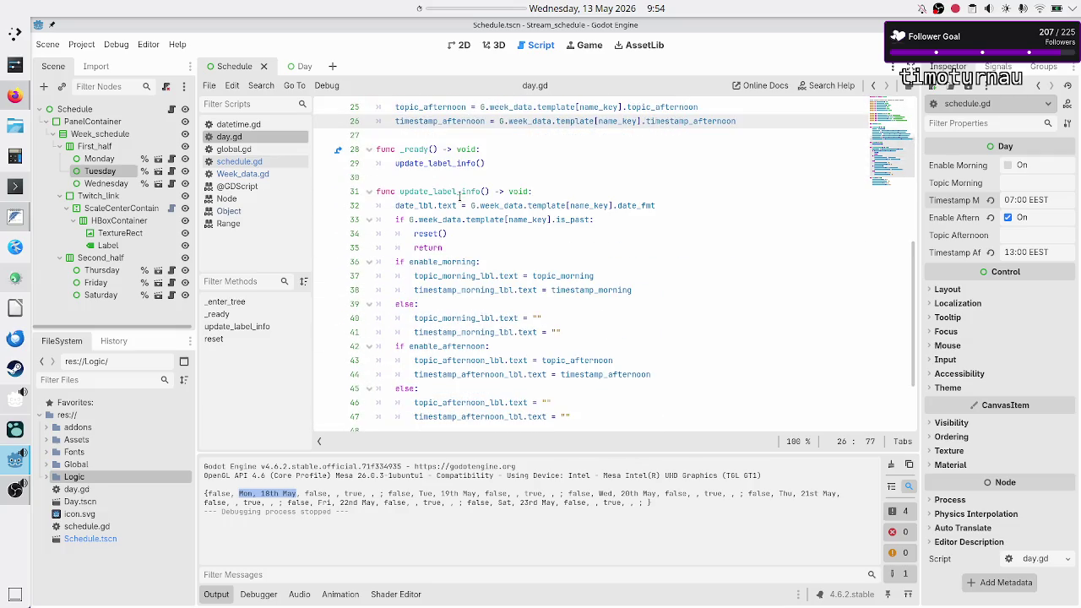
pyautogui.scroll(-2, 460, 196)
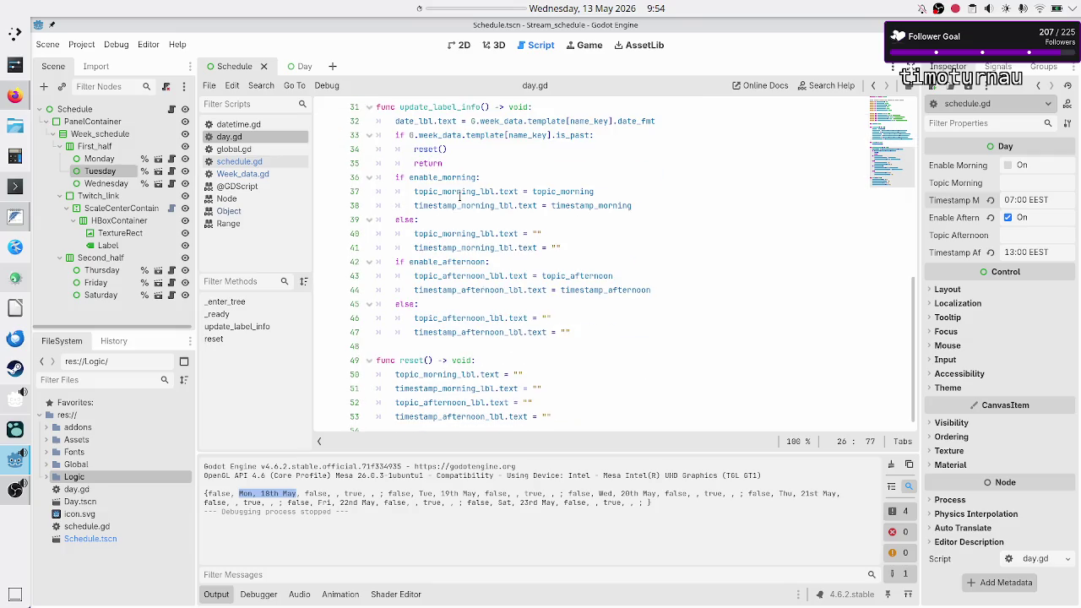
pyautogui.scroll(10, 459, 196)
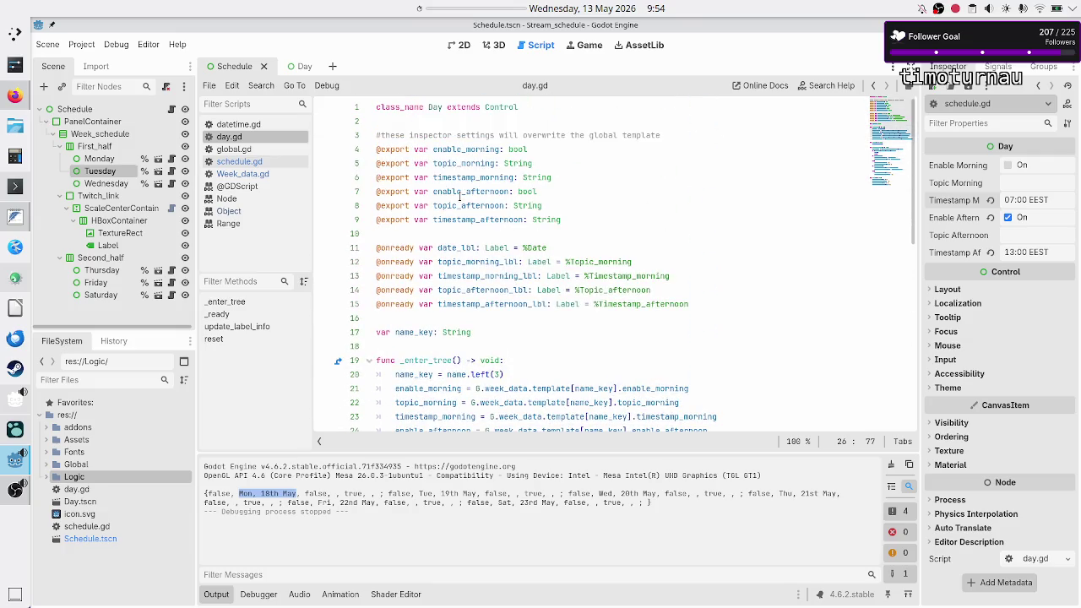
pyautogui.doubleClick(477, 148)
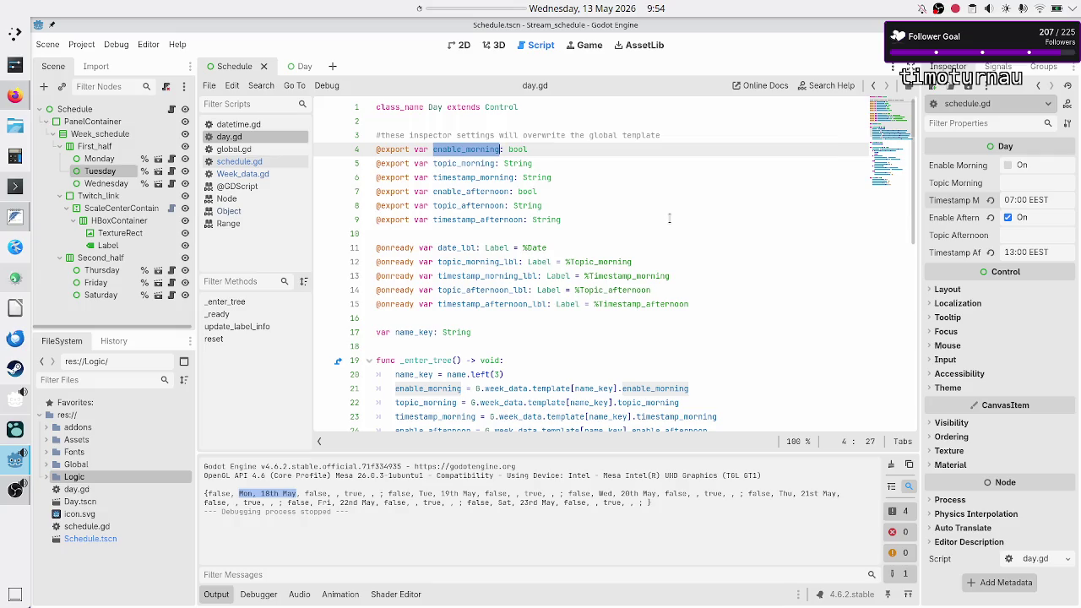
pyautogui.scroll(-5, 670, 218)
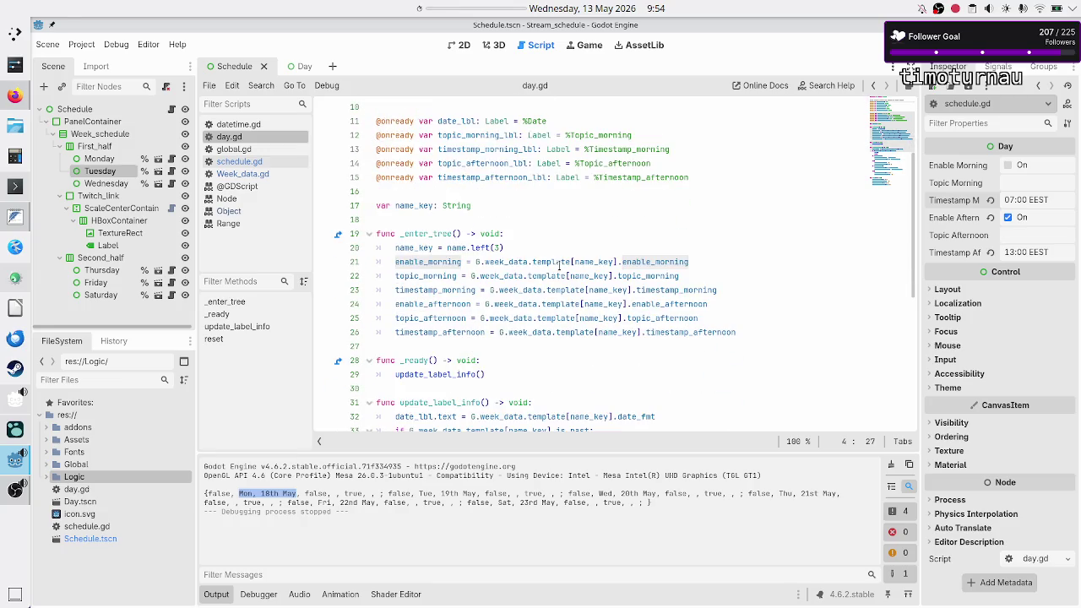
pyautogui.doubleClick(432, 261)
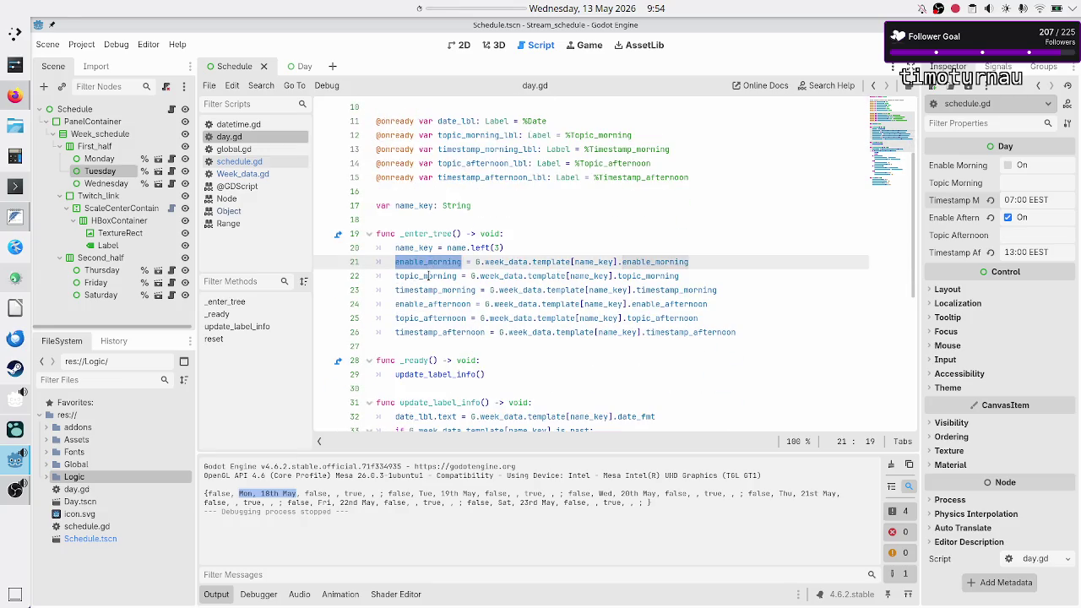
pyautogui.doubleClick(428, 275)
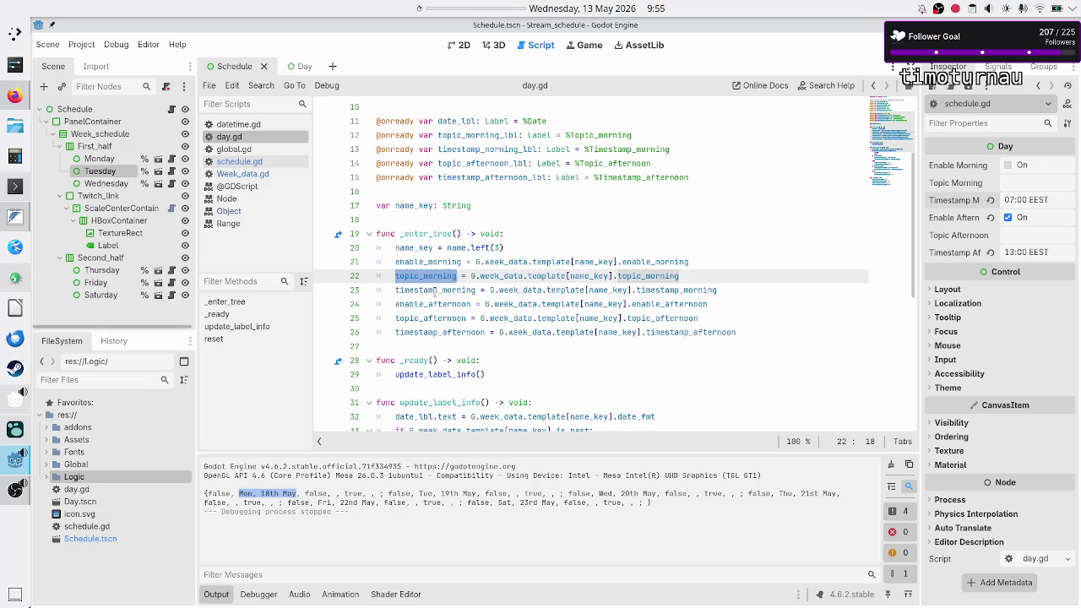
pyautogui.doubleClick(435, 292)
pyautogui.scroll(3, 482, 215)
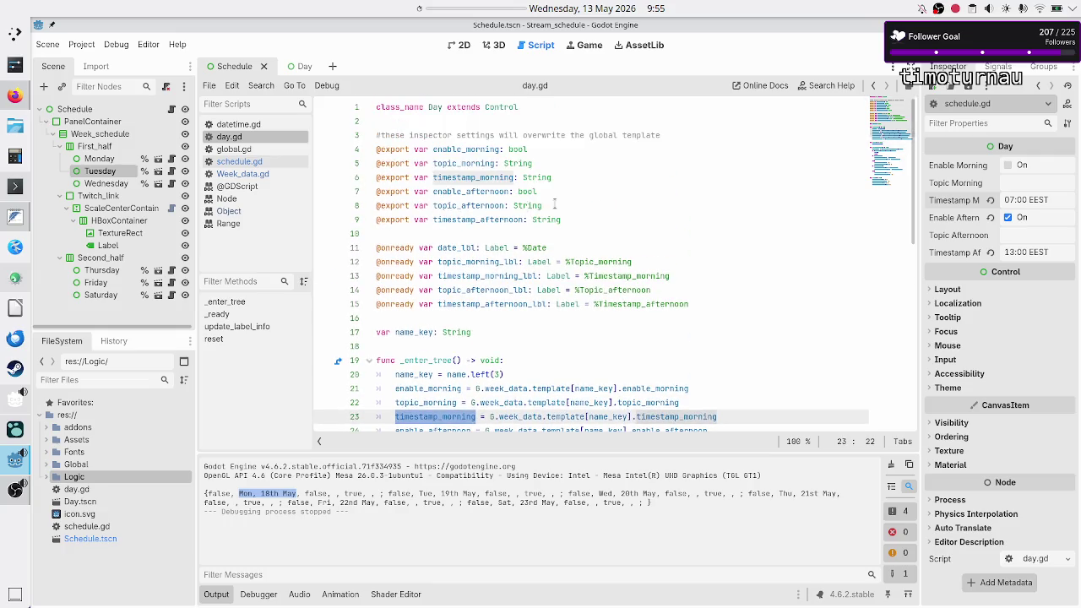
pyautogui.moveTo(569, 219); pyautogui.dragTo(355, 149)
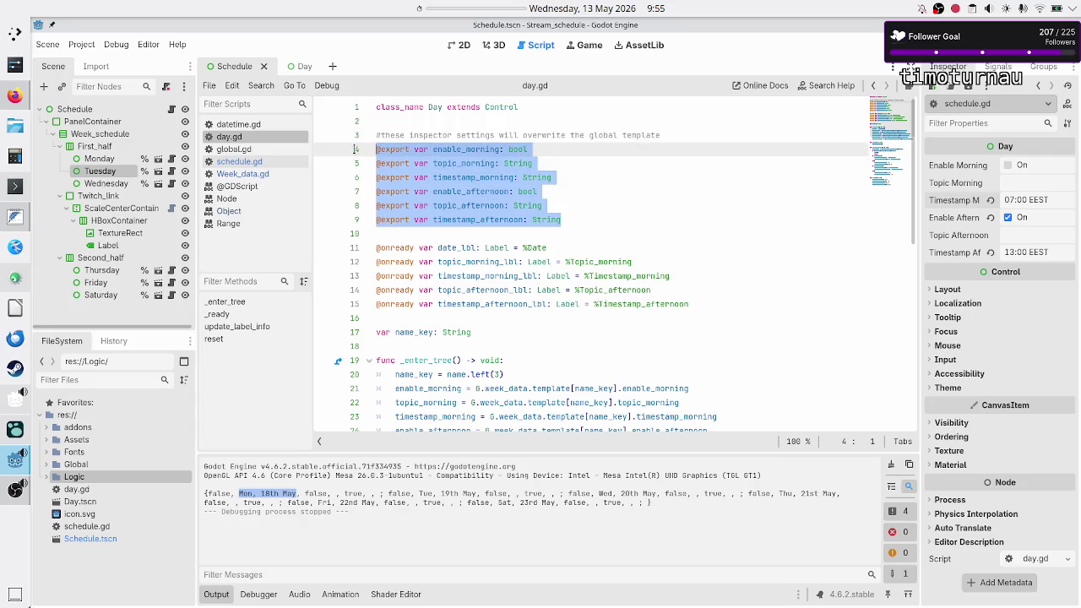
pyautogui.doubleClick(423, 361)
pyautogui.write('i')
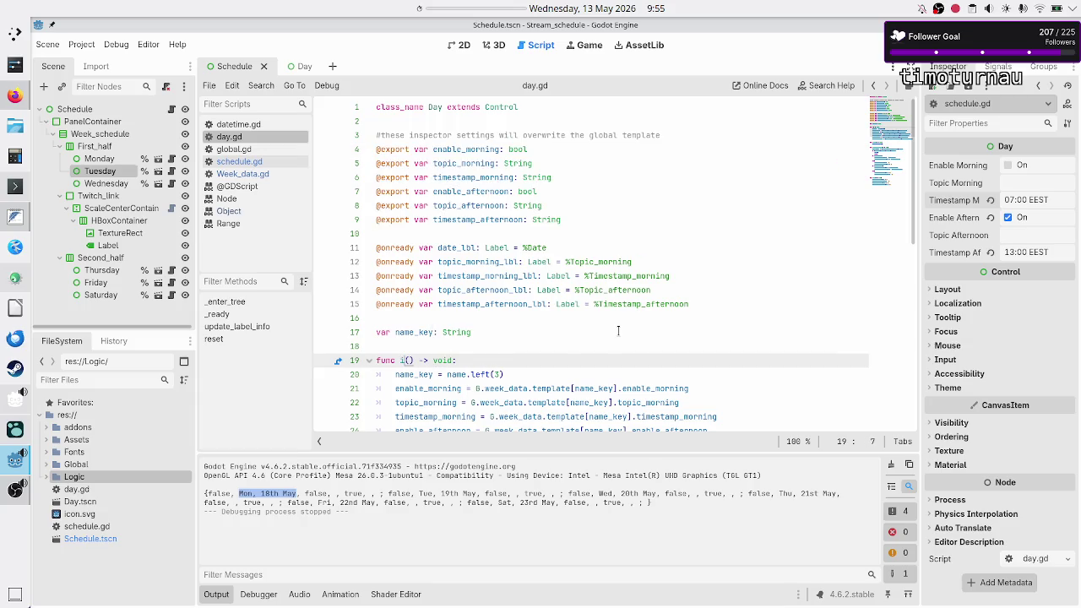
pyautogui.hotkey('alt', 'Tab')
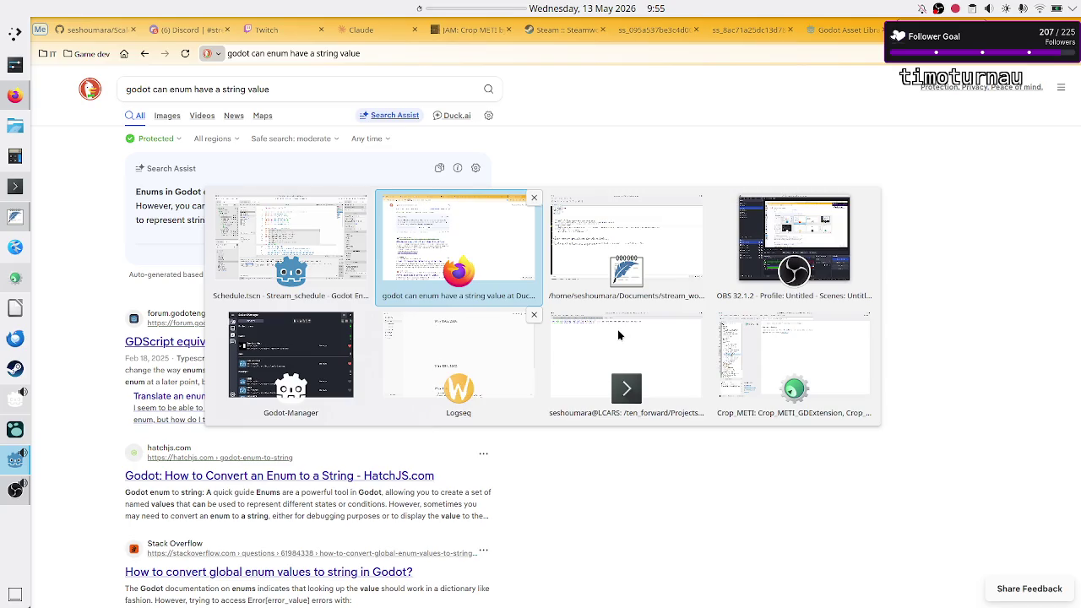
# Step: Read the Claude answer's Common Fixes on when exported values load, then return to Godot
pyautogui.click(363, 29)
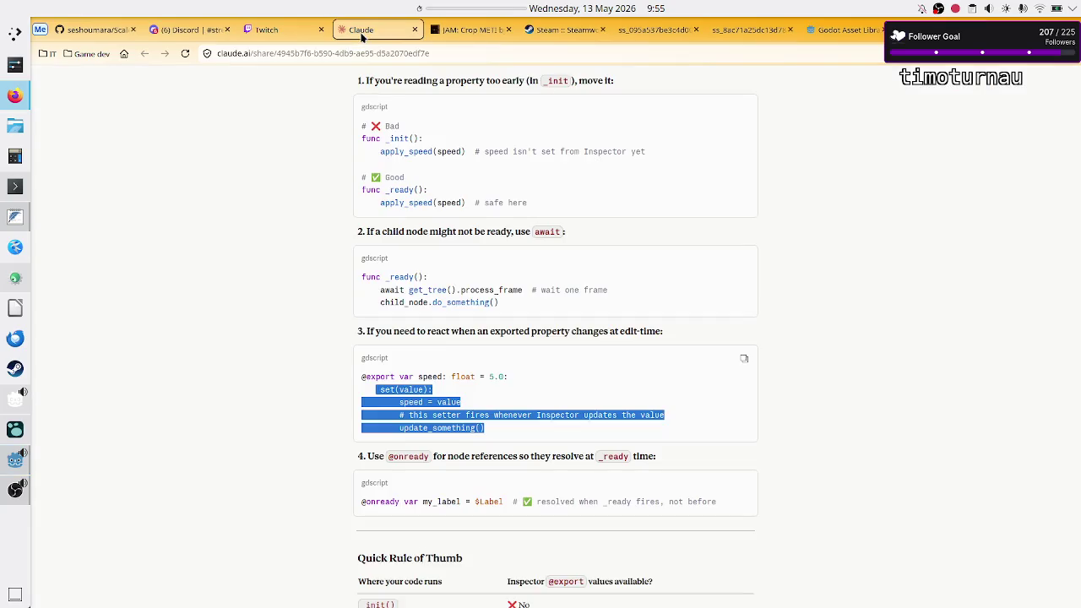
pyautogui.scroll(1, 490, 257)
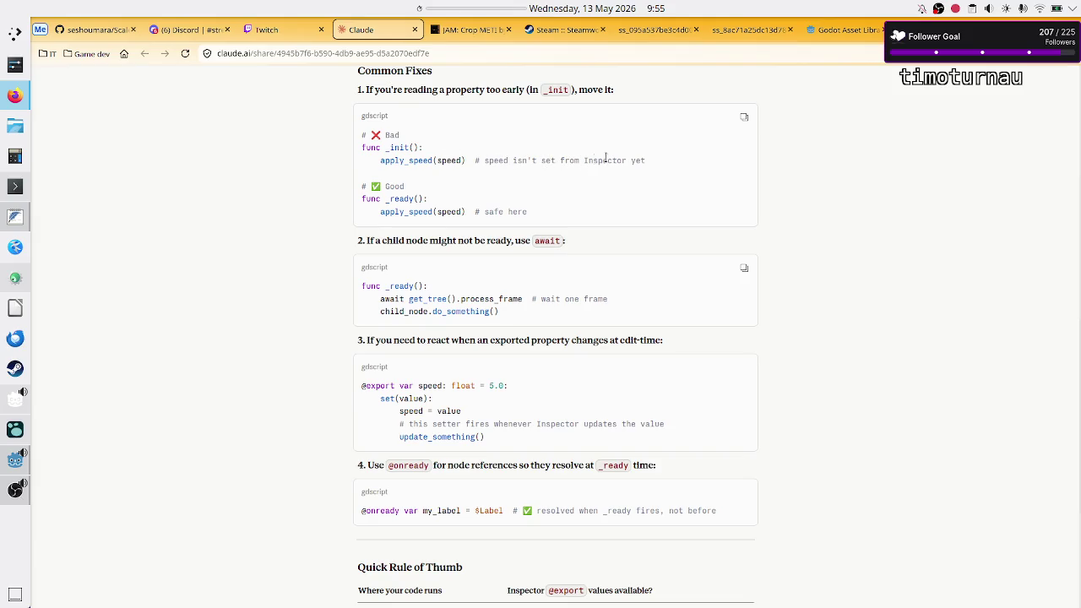
pyautogui.hotkey('alt', 'Tab')
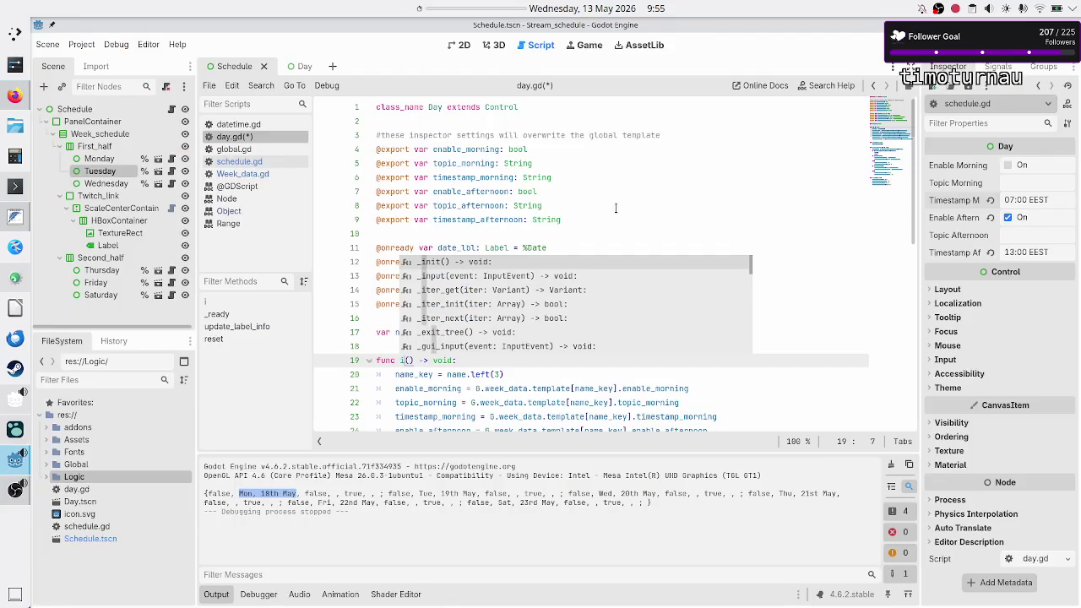
# Step: Finish renaming the function to _init(), fix its doubled parentheses, and view the line-21 invalid-access error
pyautogui.write('nit')
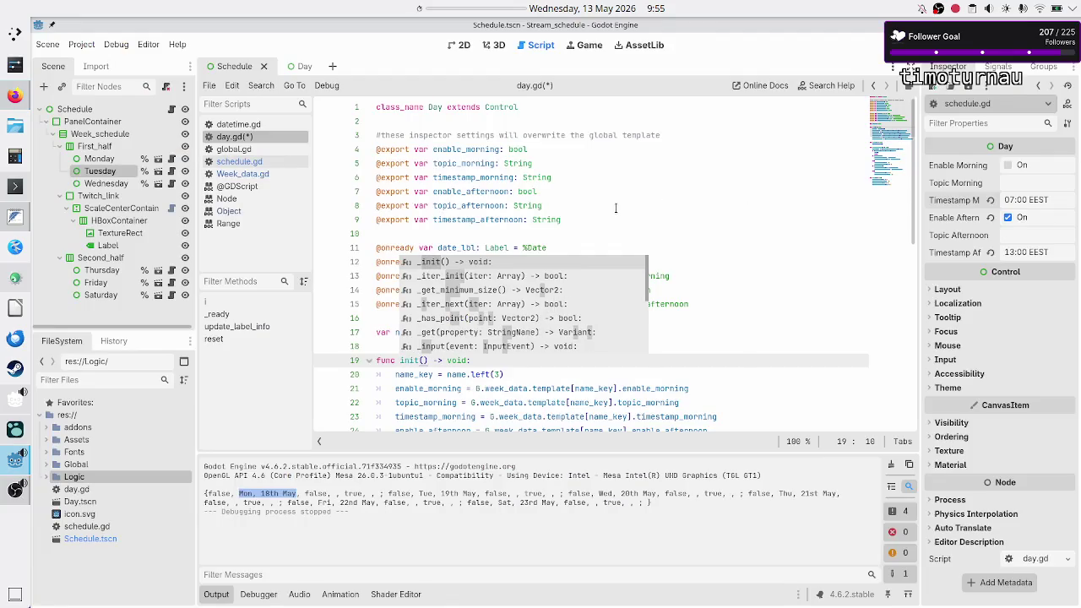
pyautogui.press('Return')
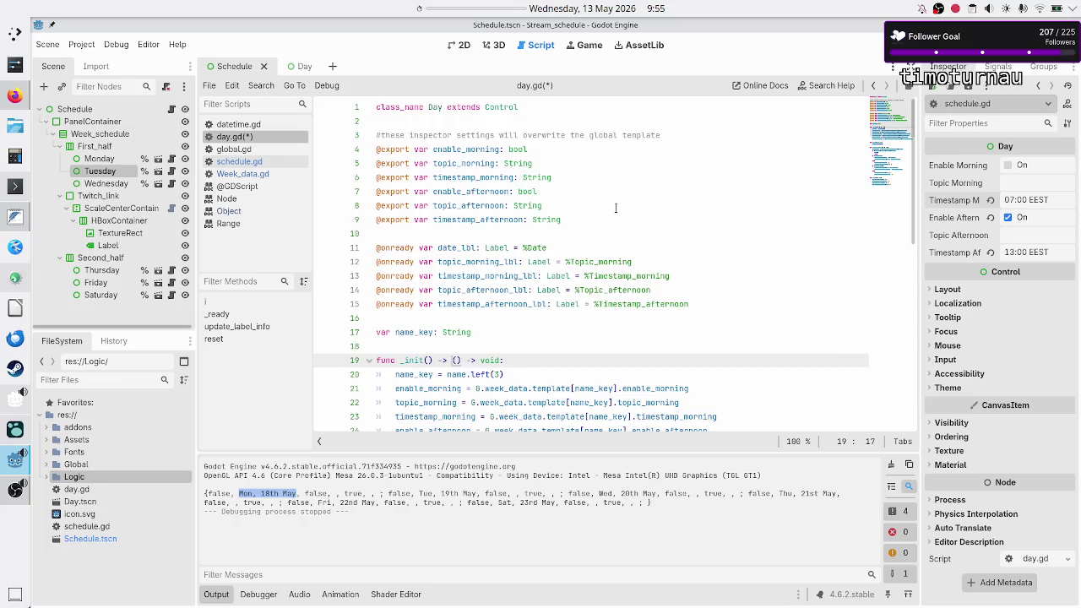
pyautogui.press('BackSpace')
pyautogui.press('BackSpace')
pyautogui.press('BackSpace')
pyautogui.press('Right')
pyautogui.press('F5')
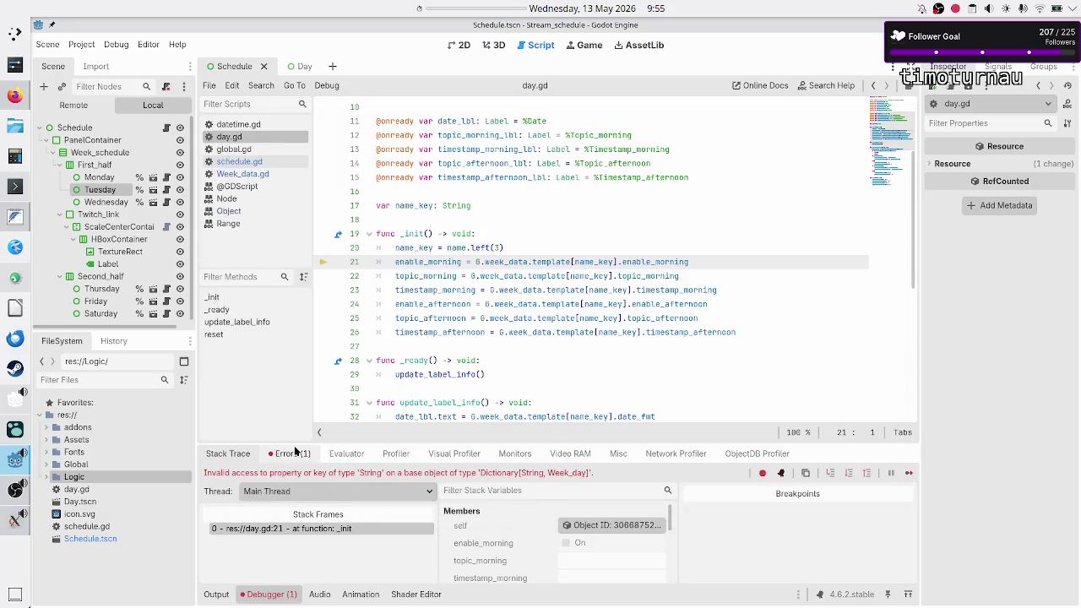
pyautogui.click(295, 452)
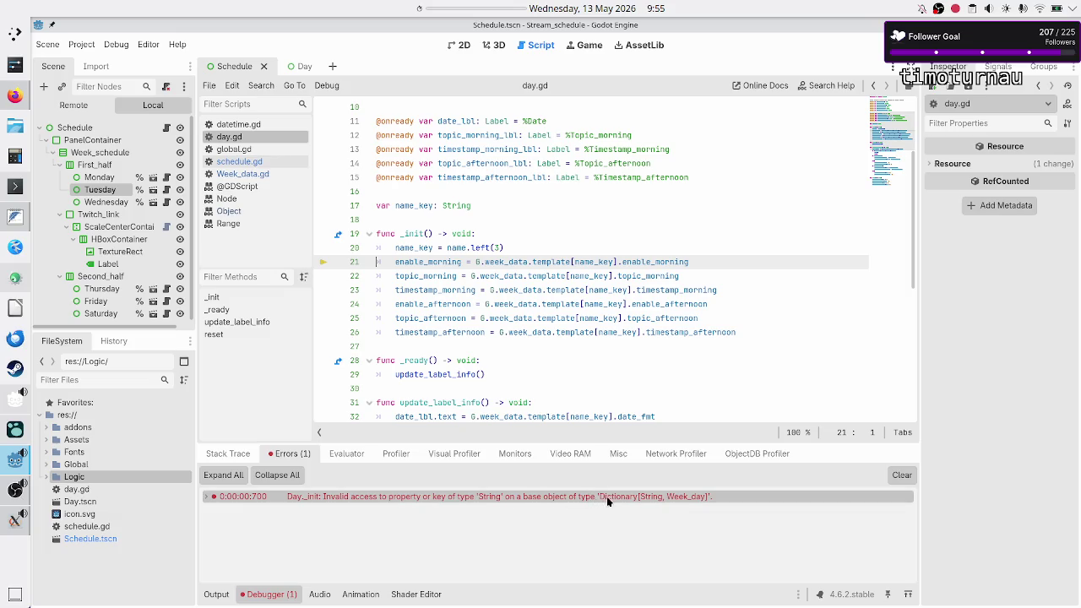
# Step: Insert print(name) as the first line of _init in day.gd
pyautogui.moveTo(625, 498)
pyautogui.doubleClick(457, 246)
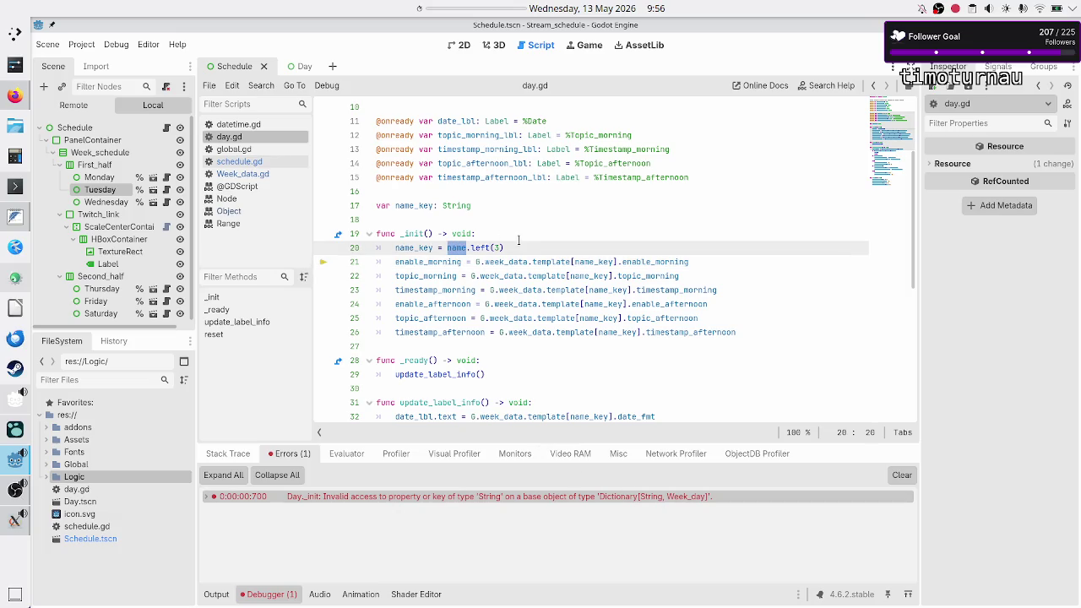
pyautogui.click(524, 240)
pyautogui.press('Return')
pyautogui.write('pri')
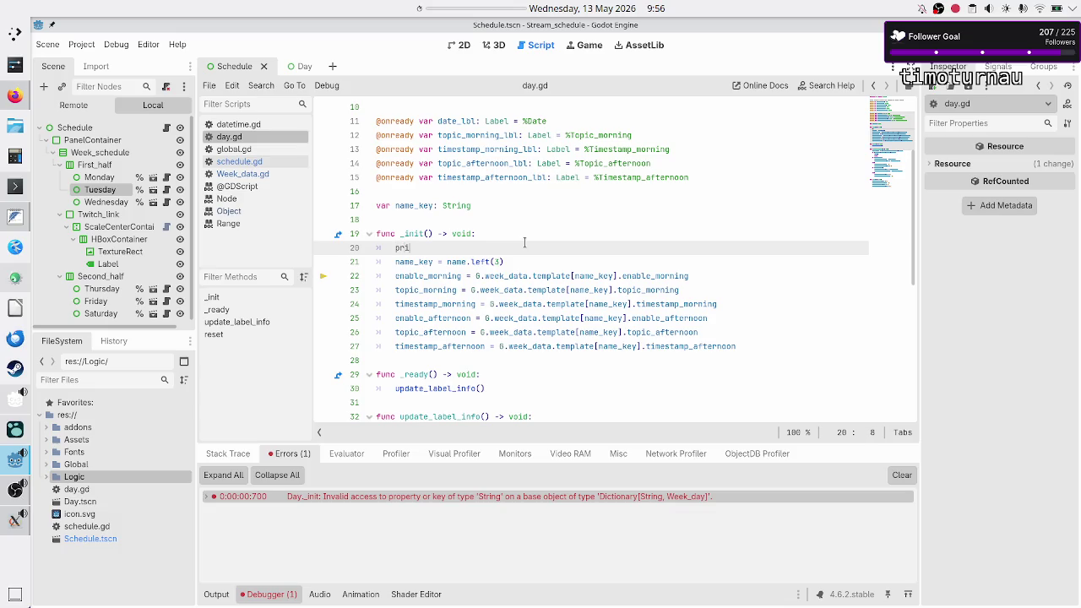
pyautogui.write('nt(name')
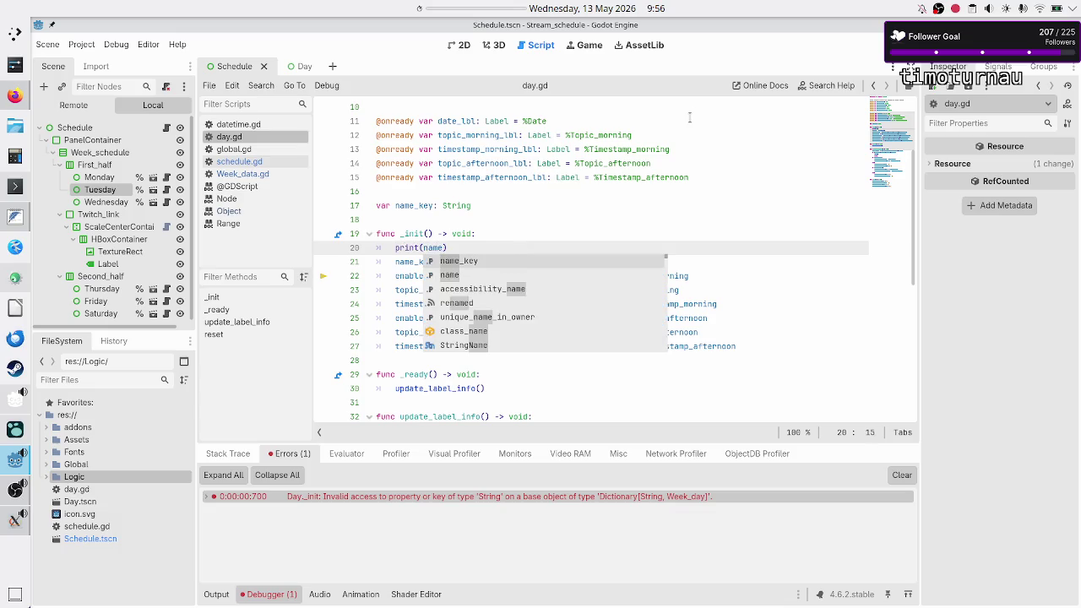
# Step: Rerun the project, then stop the debug session after it fails at line 22
pyautogui.press('F5')
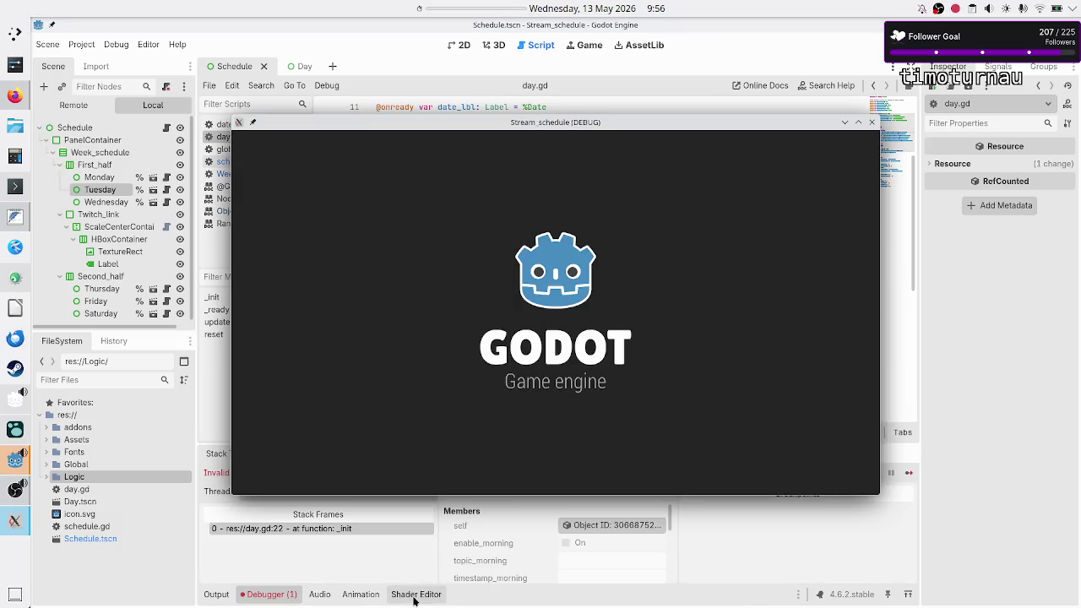
pyautogui.click(216, 594)
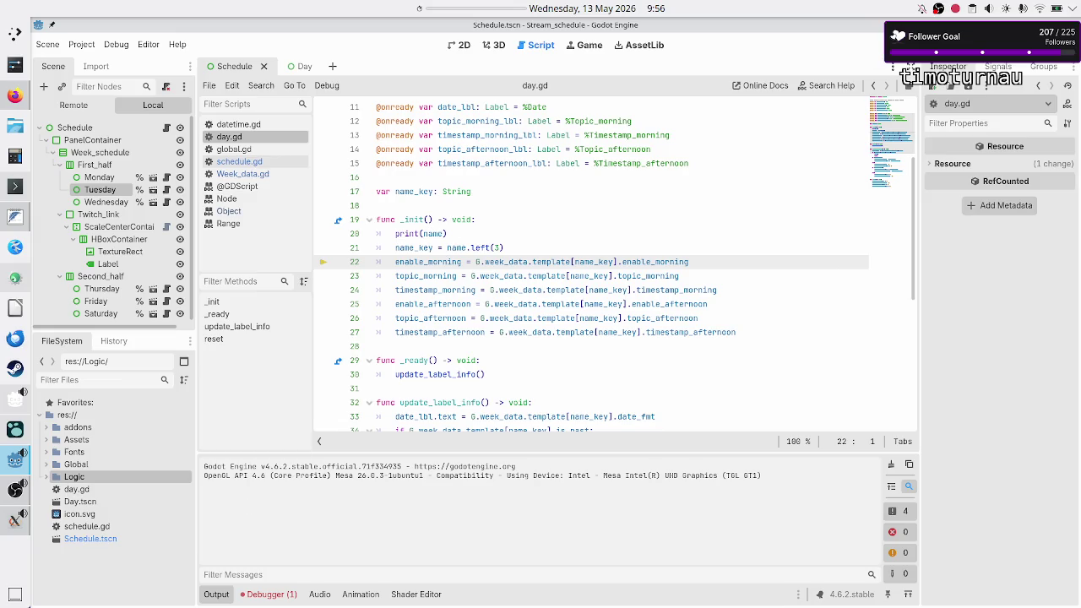
pyautogui.click(883, 45)
pyautogui.click(478, 219)
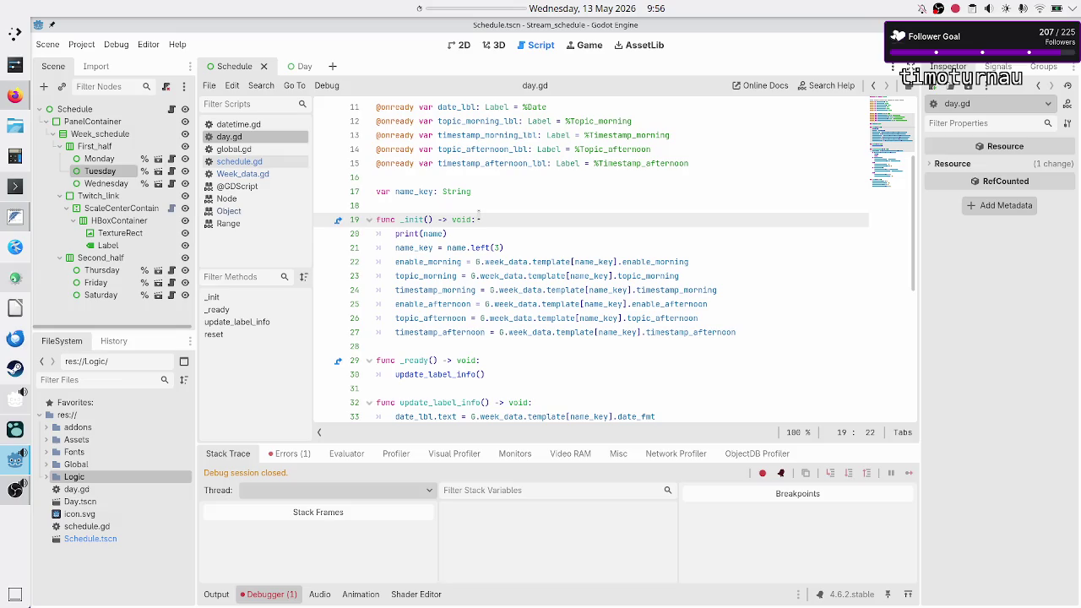
pyautogui.press('Right')
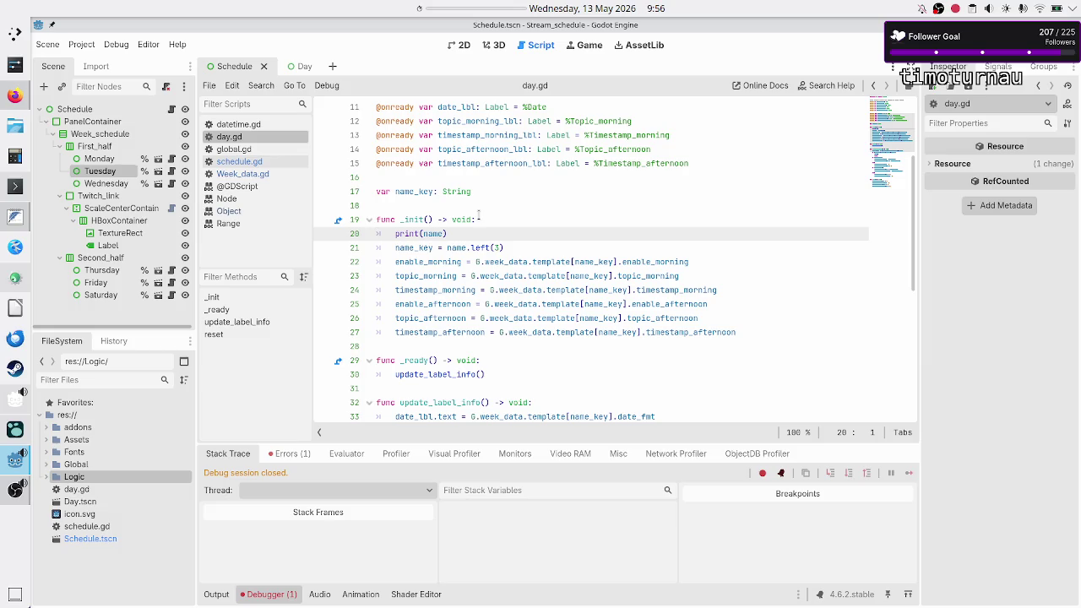
pyautogui.hotkey('alt', 'Tab')
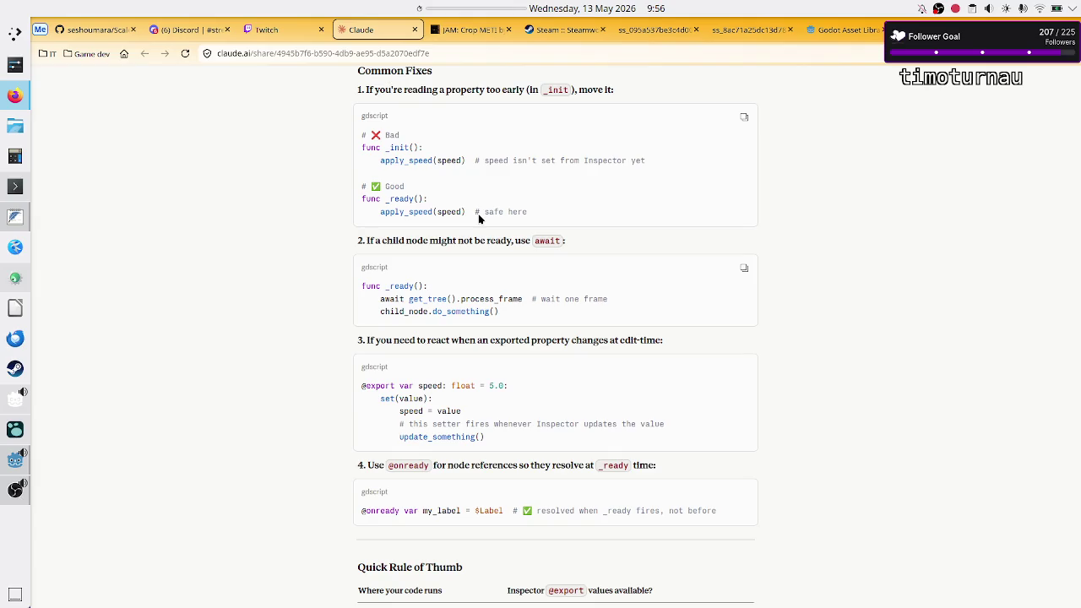
# Step: Leave the Claude Common Fixes advice and return to the Godot script editor
pyautogui.hotkey('alt', 'Tab')
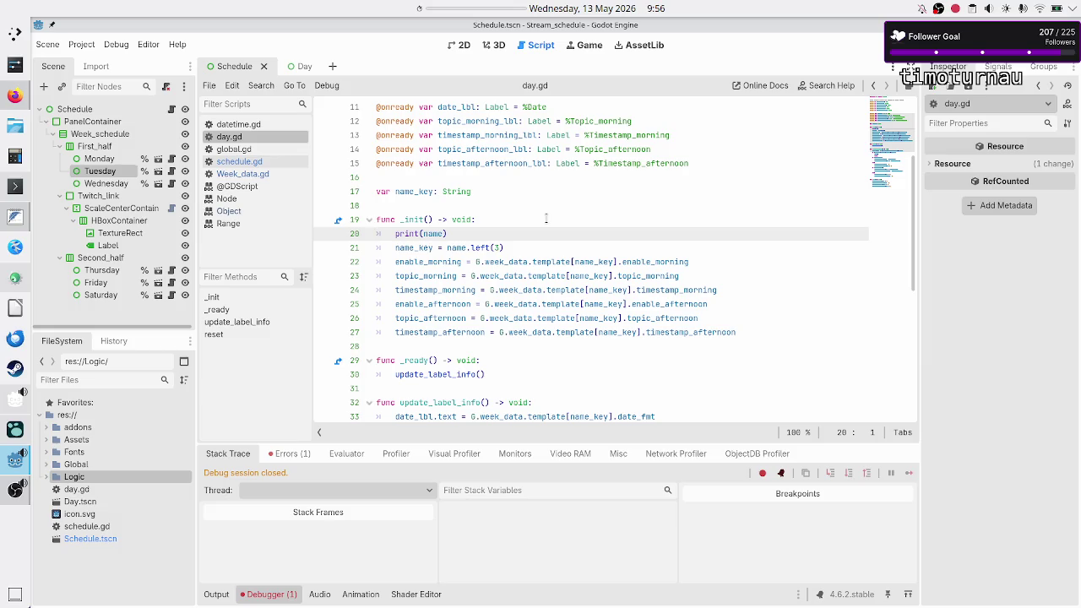
pyautogui.scroll(-5, 546, 218)
pyautogui.scroll(3, 546, 218)
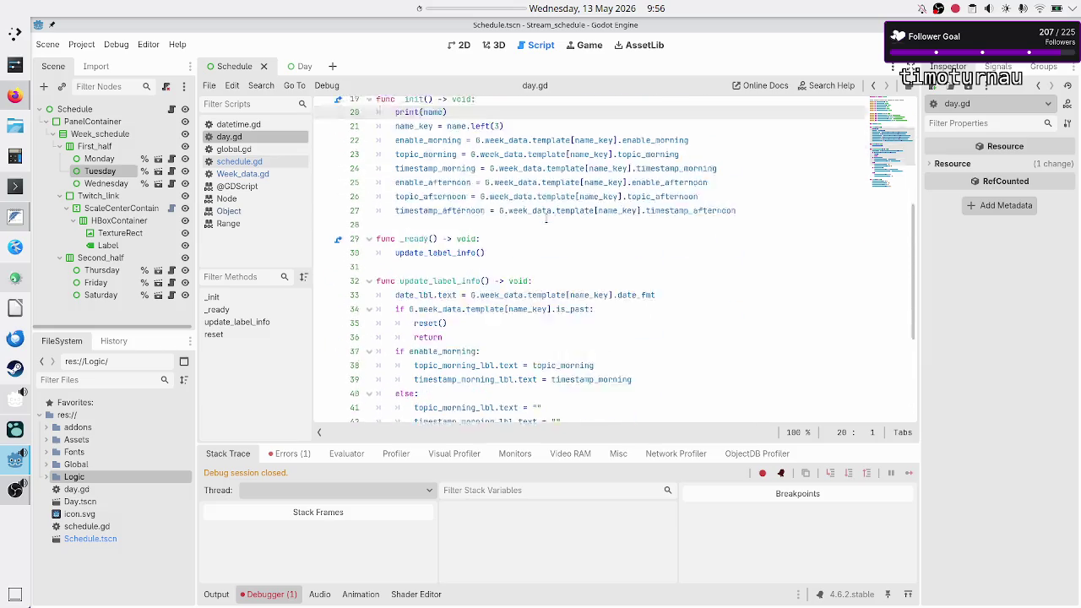
pyautogui.scroll(-2, 546, 217)
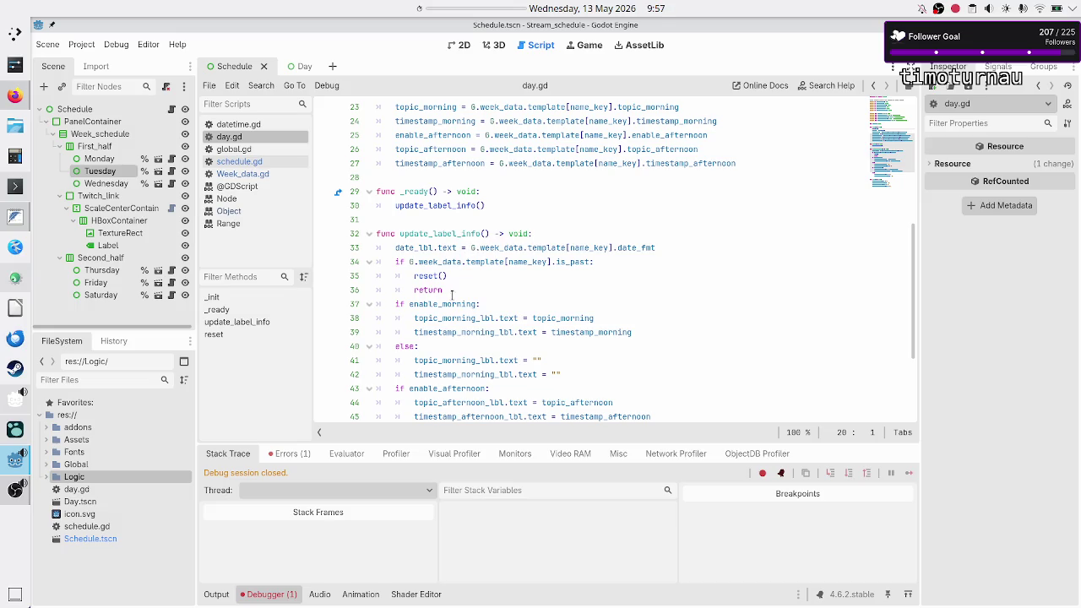
pyautogui.doubleClick(557, 318)
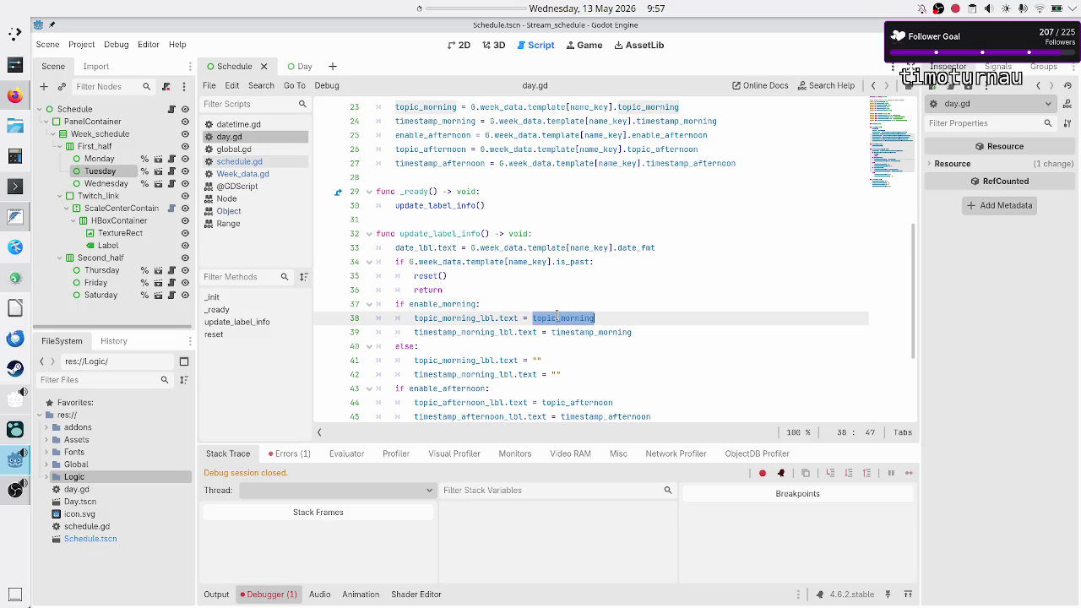
pyautogui.doubleClick(589, 332)
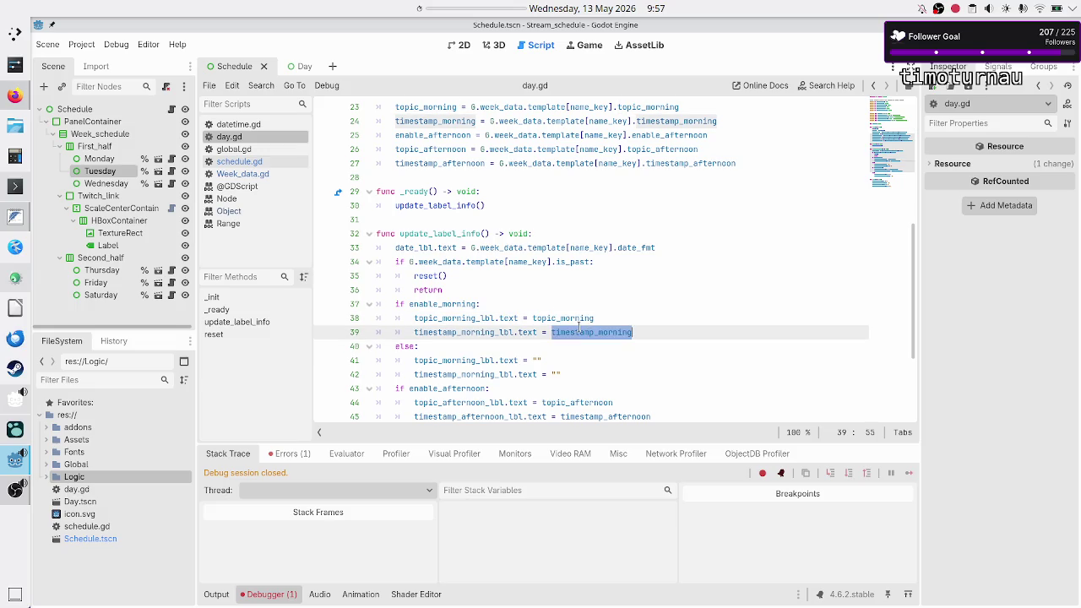
pyautogui.doubleClick(571, 318)
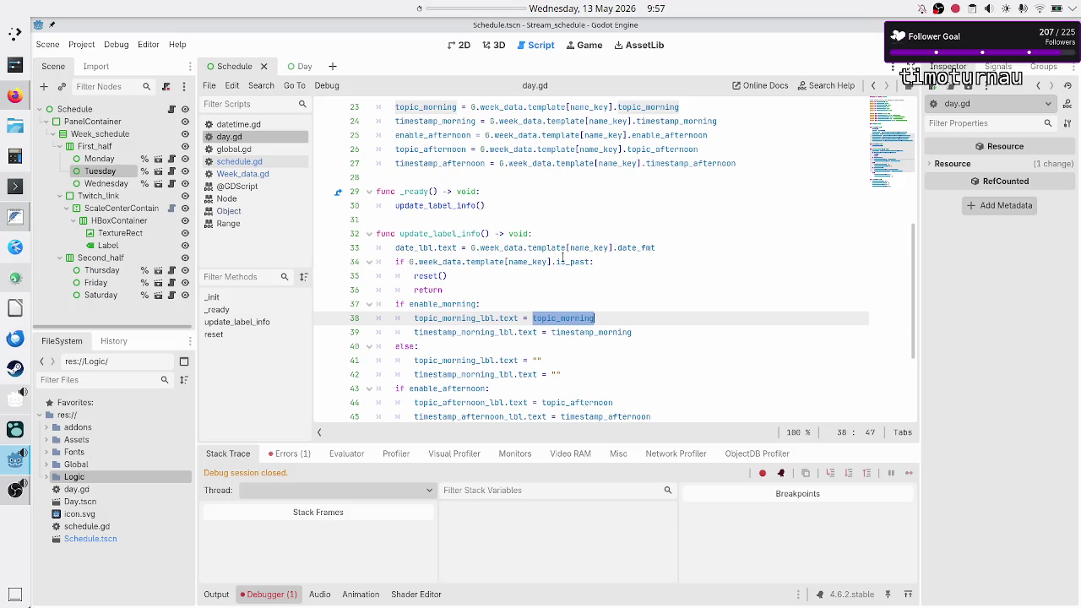
pyautogui.doubleClick(570, 261)
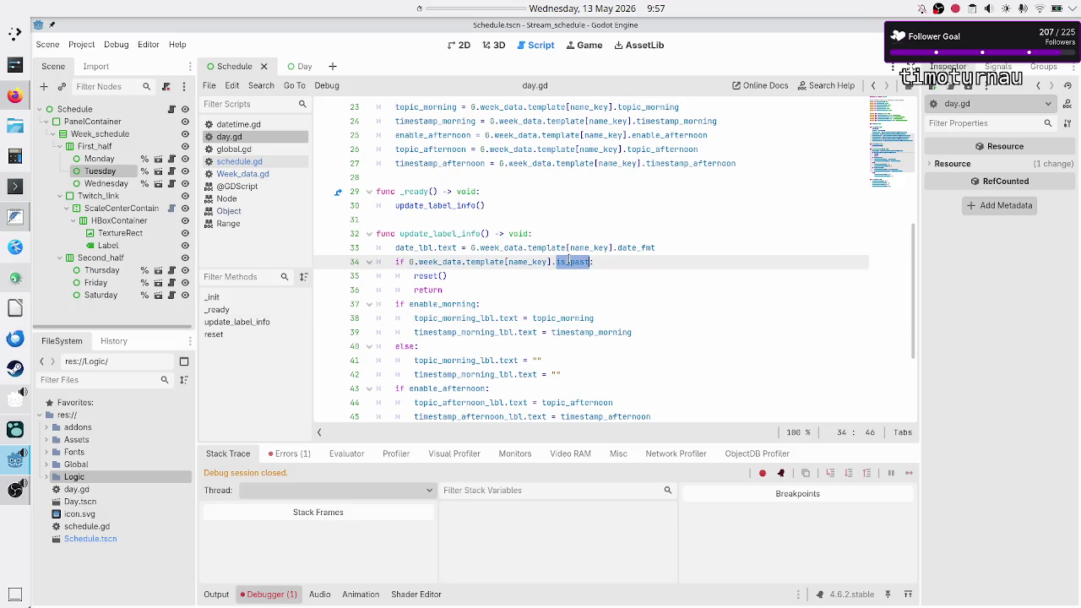
pyautogui.doubleClick(429, 275)
pyautogui.scroll(-3, 484, 268)
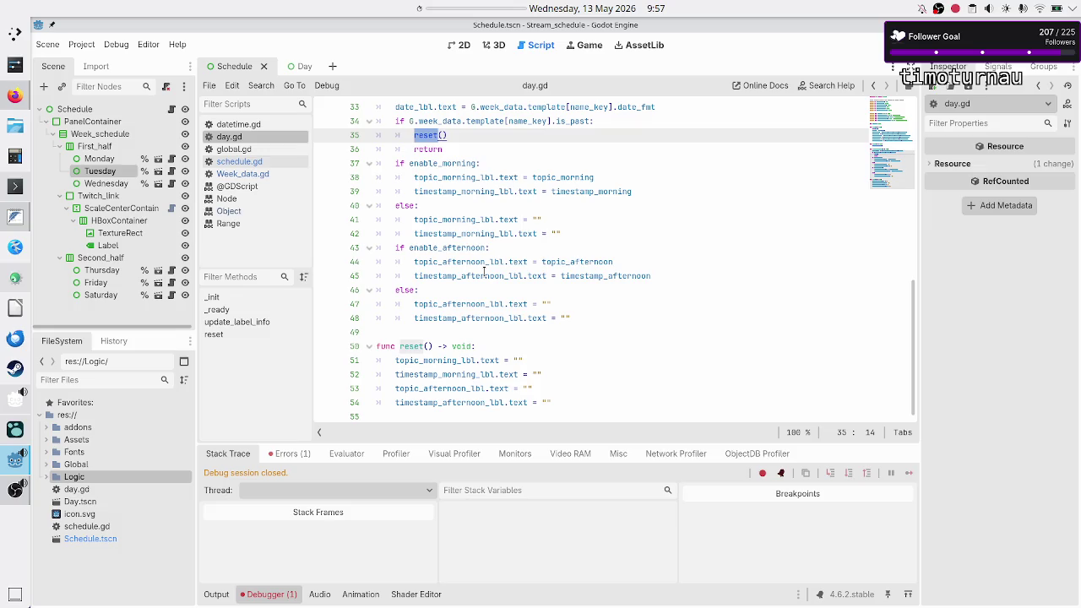
pyautogui.scroll(3, 484, 269)
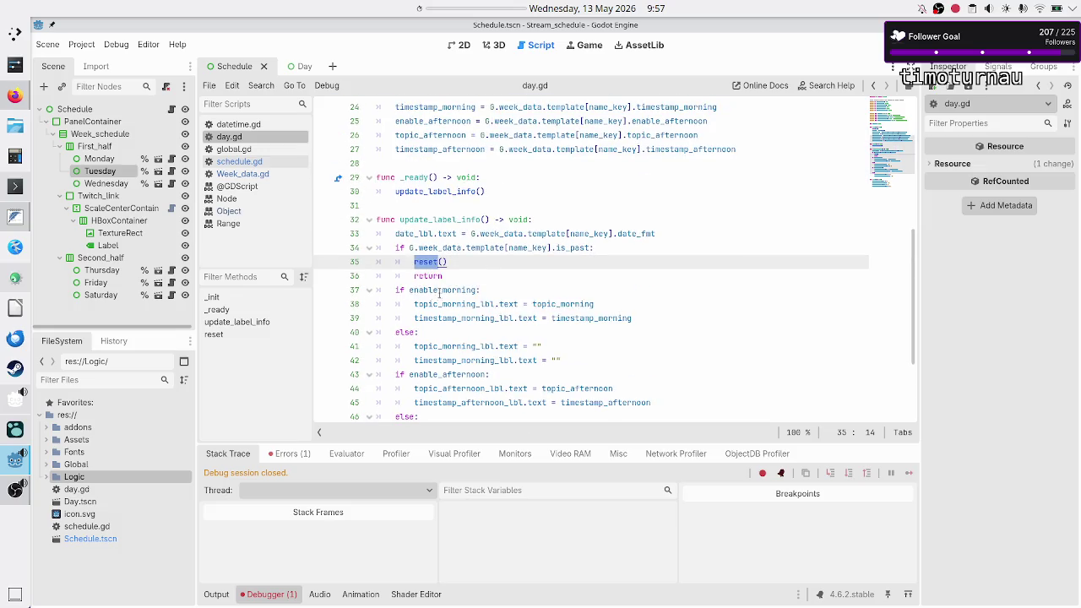
pyautogui.click(573, 234)
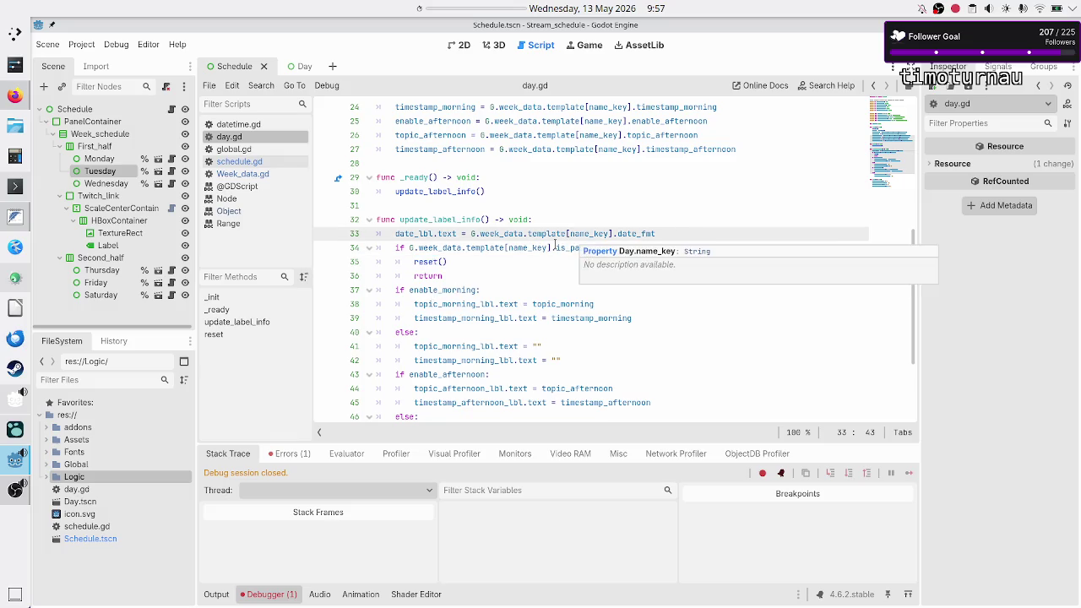
pyautogui.click(596, 247)
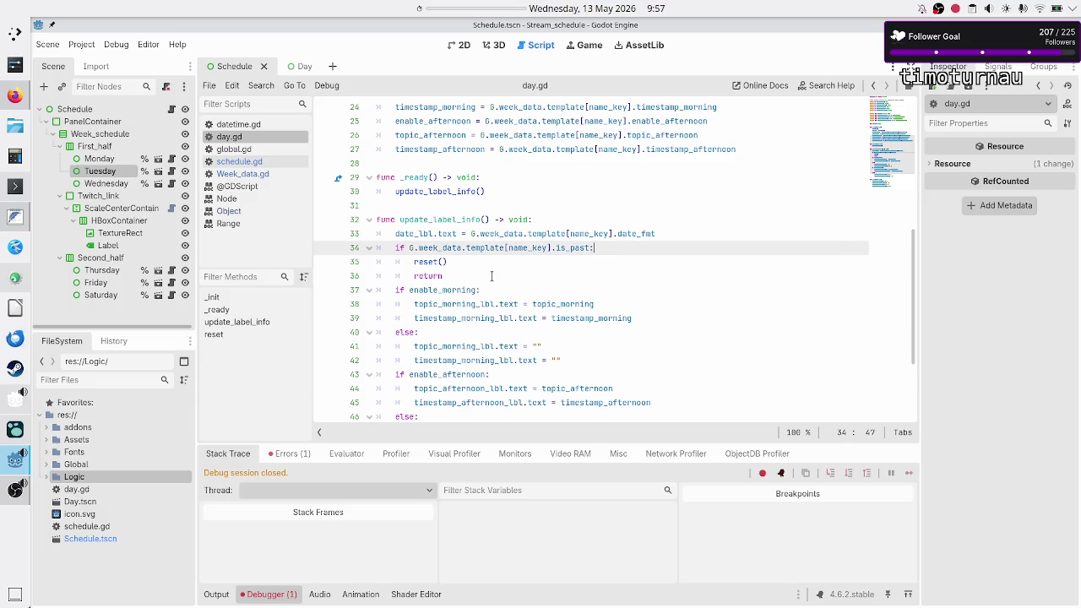
# Step: Add print("ok") on a new line after the early return on line 36
pyautogui.click(490, 277)
pyautogui.press('Return')
pyautogui.write('print(')
pyautogui.write('"ok')
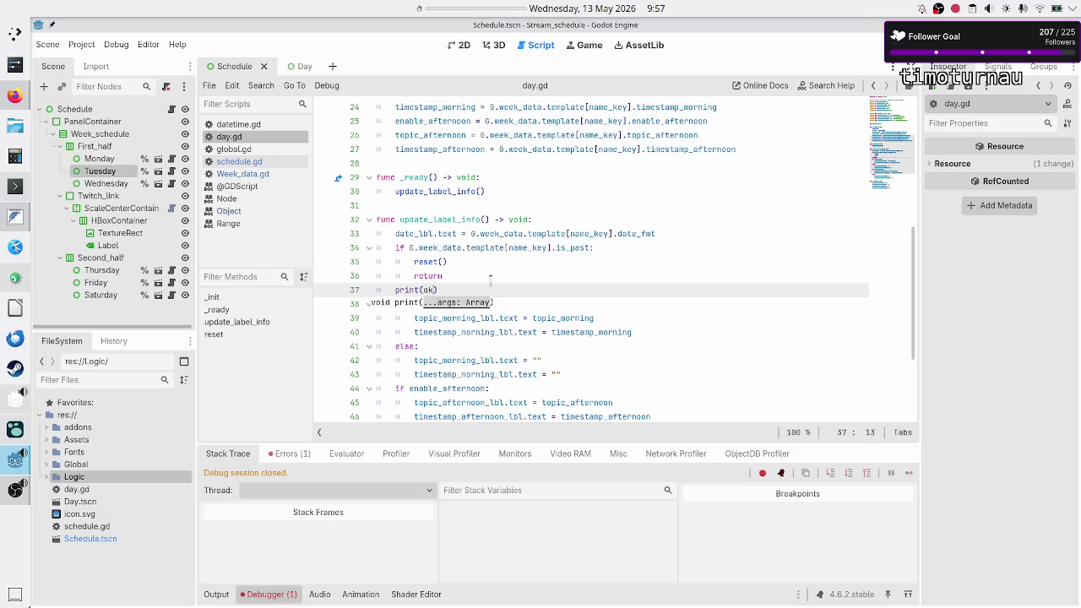
# Step: Rename _init to _enter_tree, save and run the scene, then close the game window
pyautogui.press('Up')
pyautogui.press('Up')
pyautogui.press('Up')
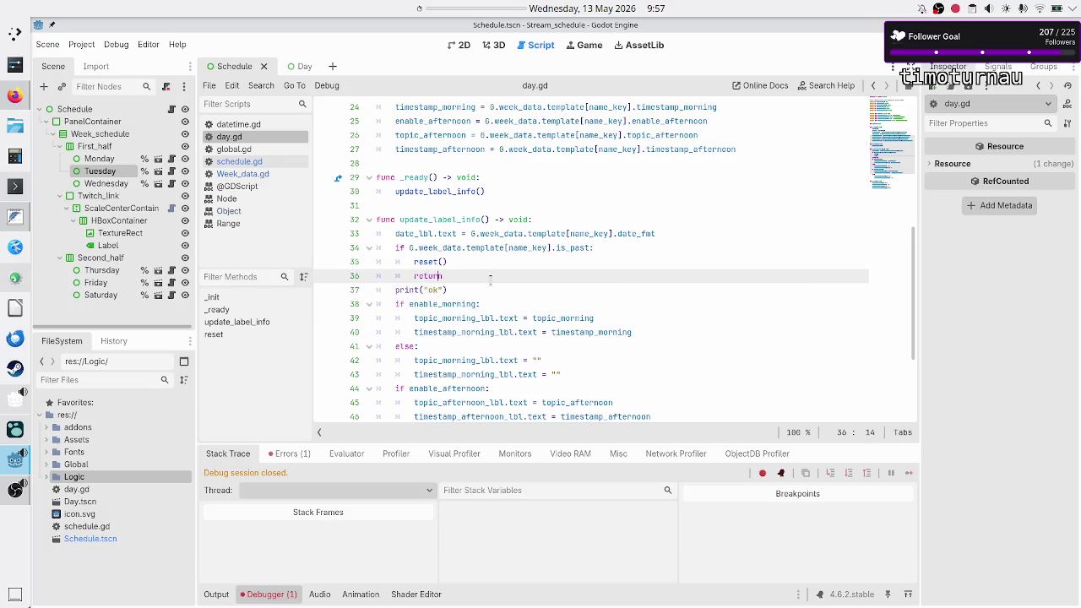
pyautogui.press('Left')
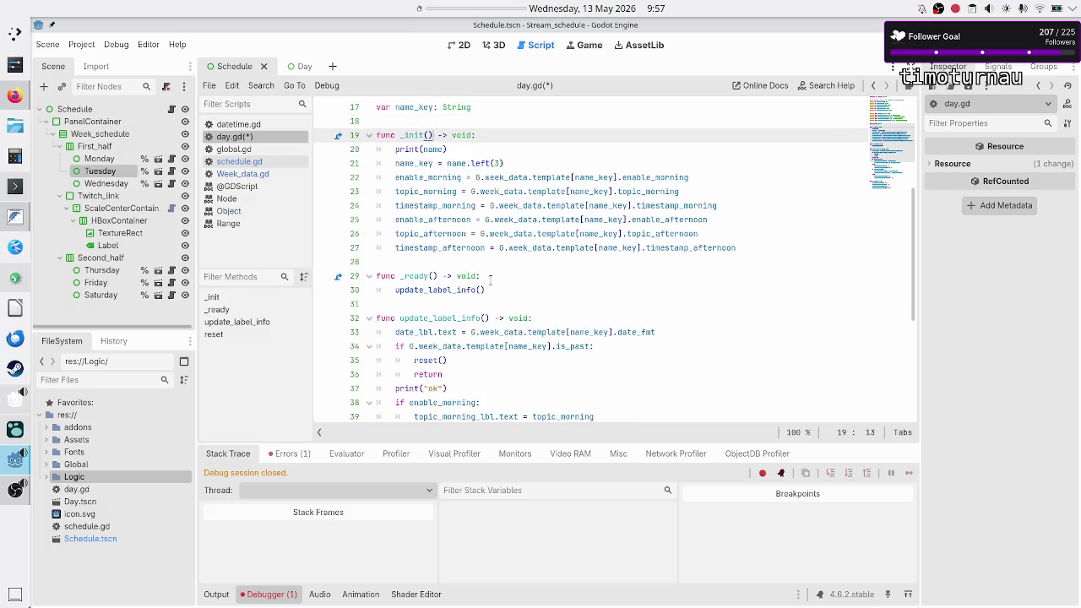
pyautogui.press('BackSpace')
pyautogui.press('BackSpace')
pyautogui.press('BackSpace')
pyautogui.write('enter_tr')
pyautogui.write('ee')
pyautogui.press('F5')
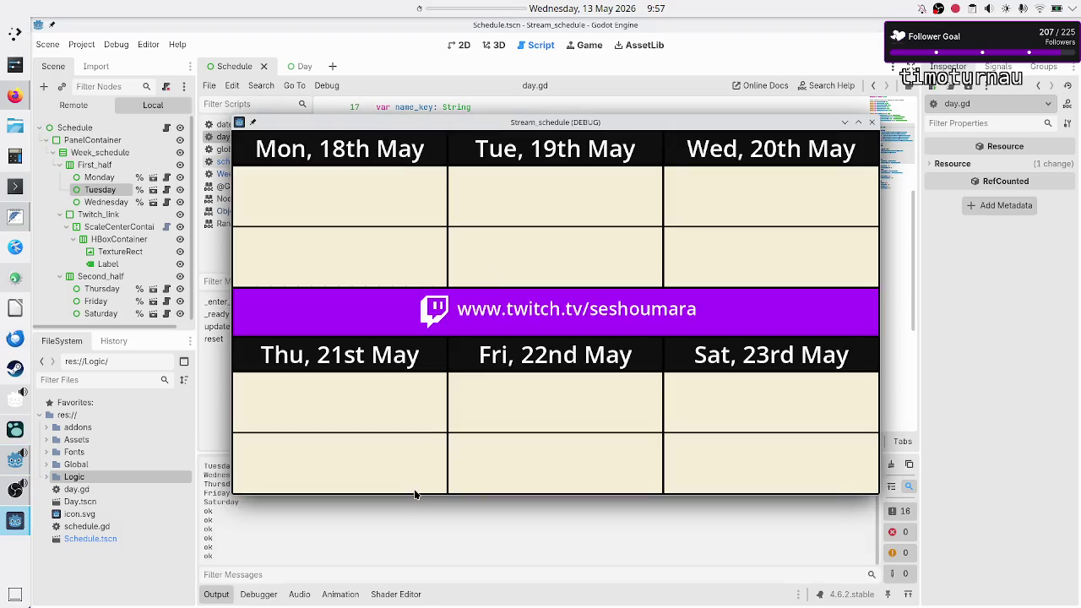
pyautogui.press('F8')
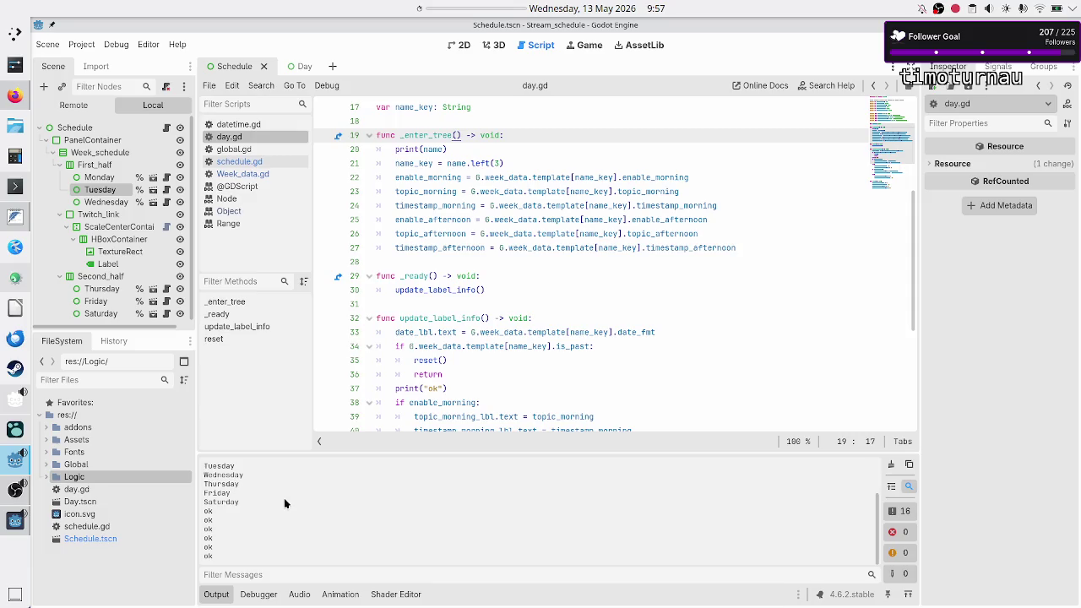
pyautogui.scroll(2, 285, 503)
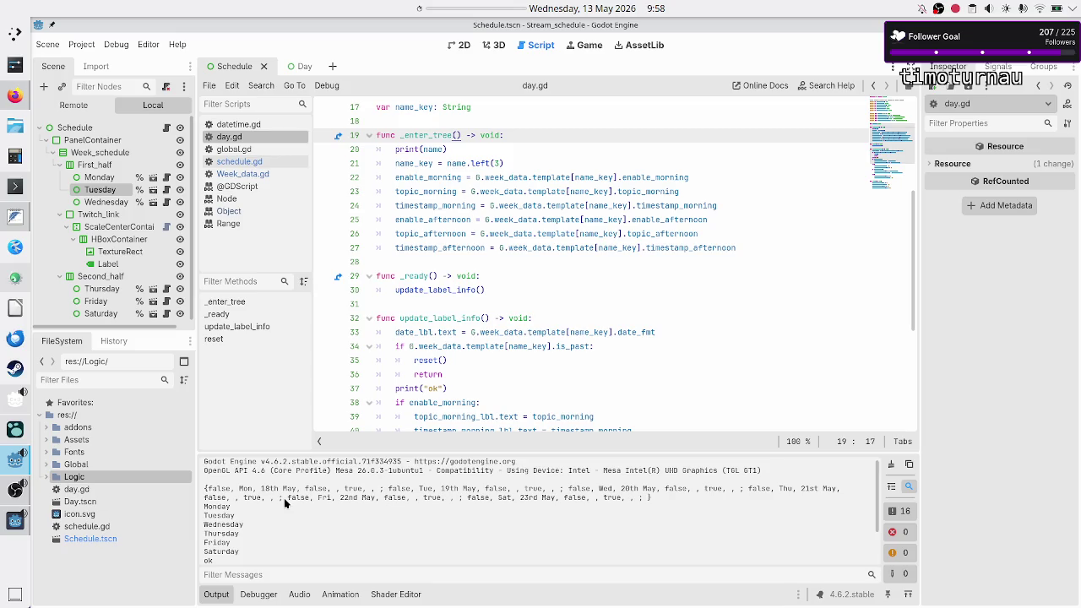
pyautogui.scroll(-2, 284, 504)
pyautogui.scroll(2, 284, 503)
pyautogui.scroll(-2, 284, 503)
pyautogui.scroll(2, 284, 503)
pyautogui.scroll(-2, 284, 503)
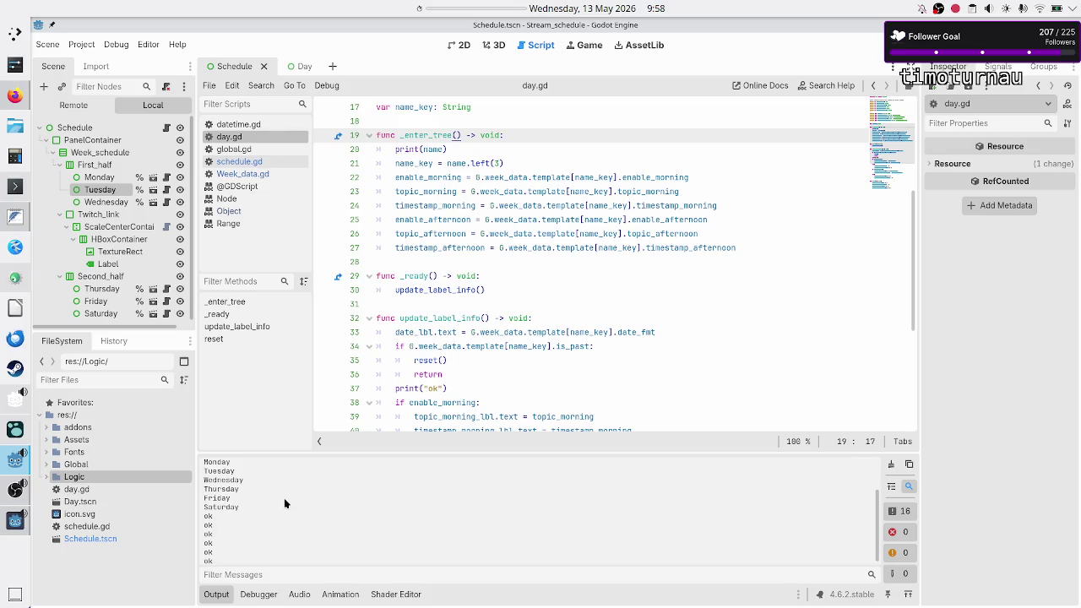
pyautogui.scroll(-1, 285, 503)
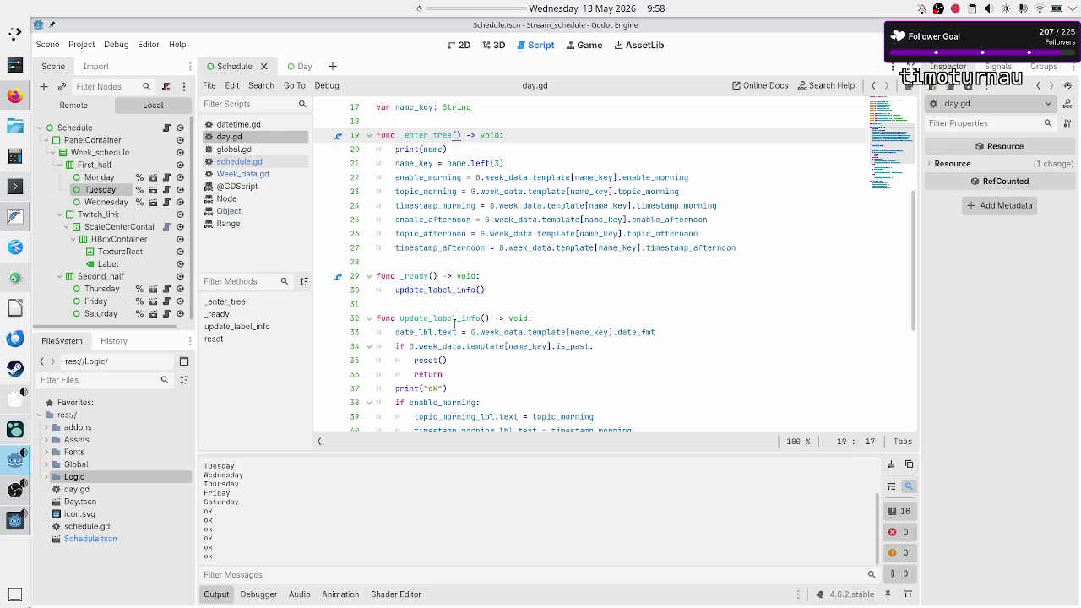
pyautogui.scroll(-4, 458, 321)
pyautogui.click(452, 221)
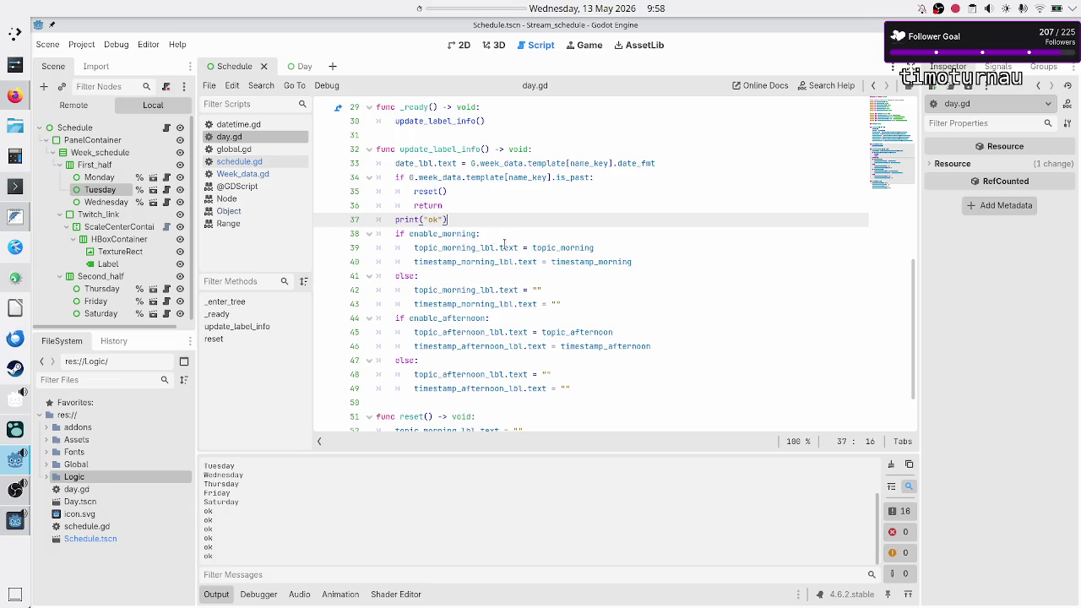
pyautogui.press('F5')
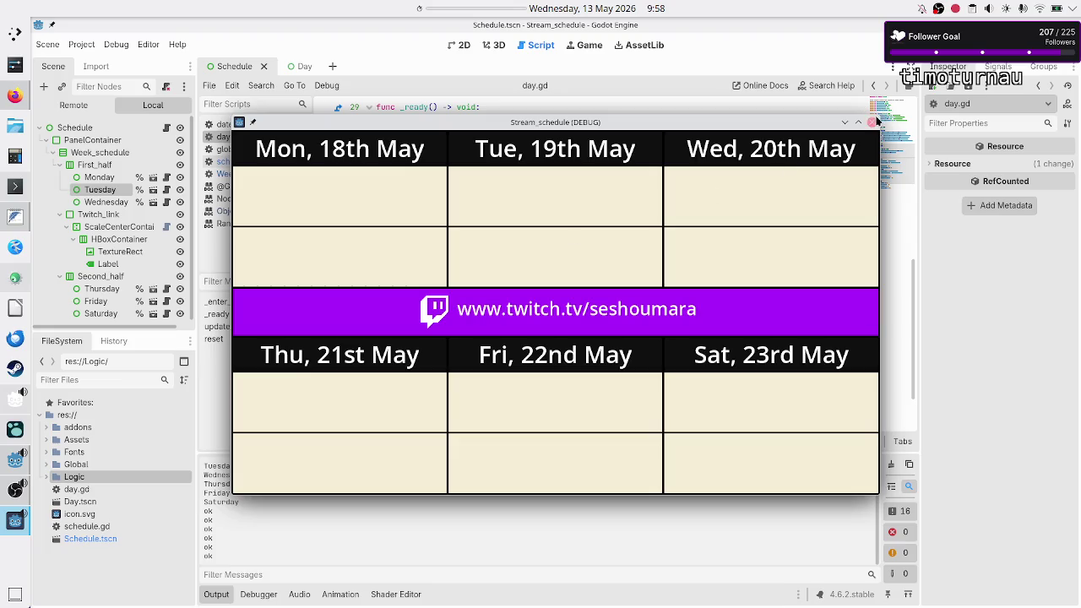
pyautogui.click(871, 121)
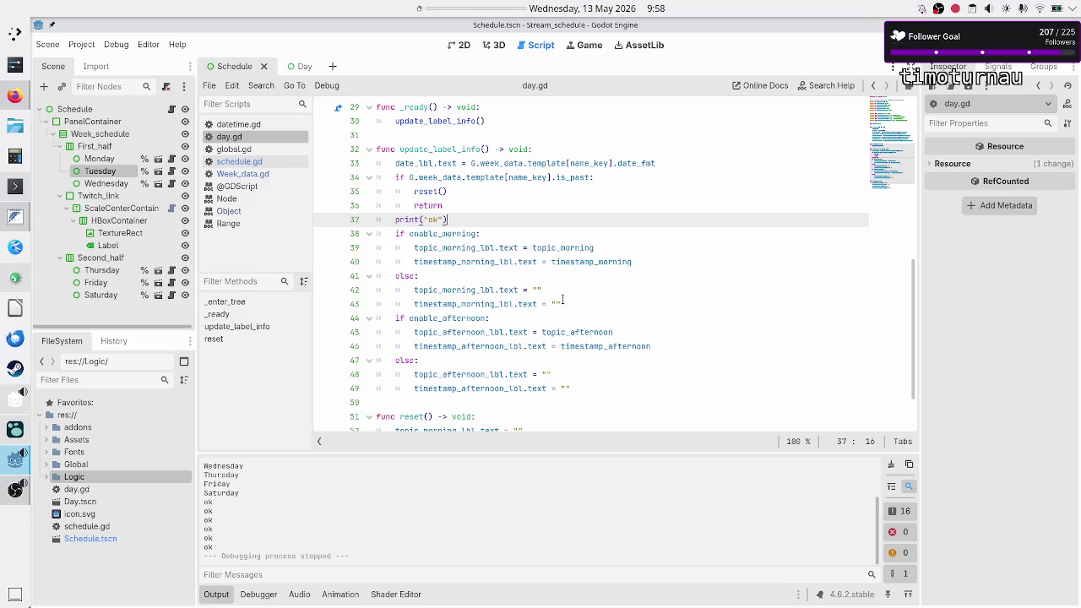
# Step: Select the Monday cell in the 2D view, rerun the schedule, then bring up schedule.gd
pyautogui.click(459, 45)
pyautogui.click(100, 159)
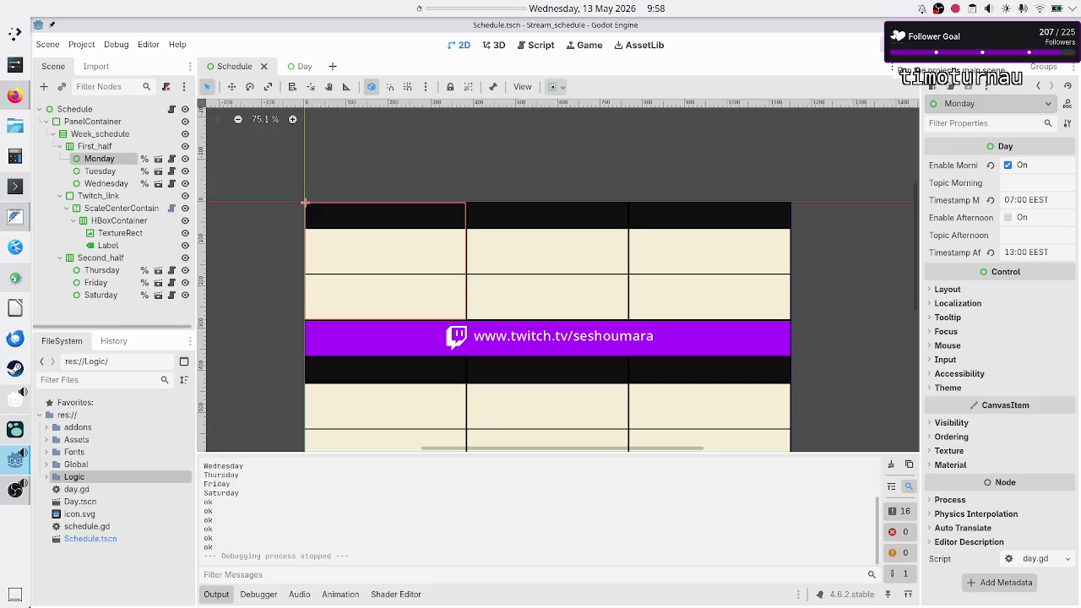
pyautogui.click(896, 45)
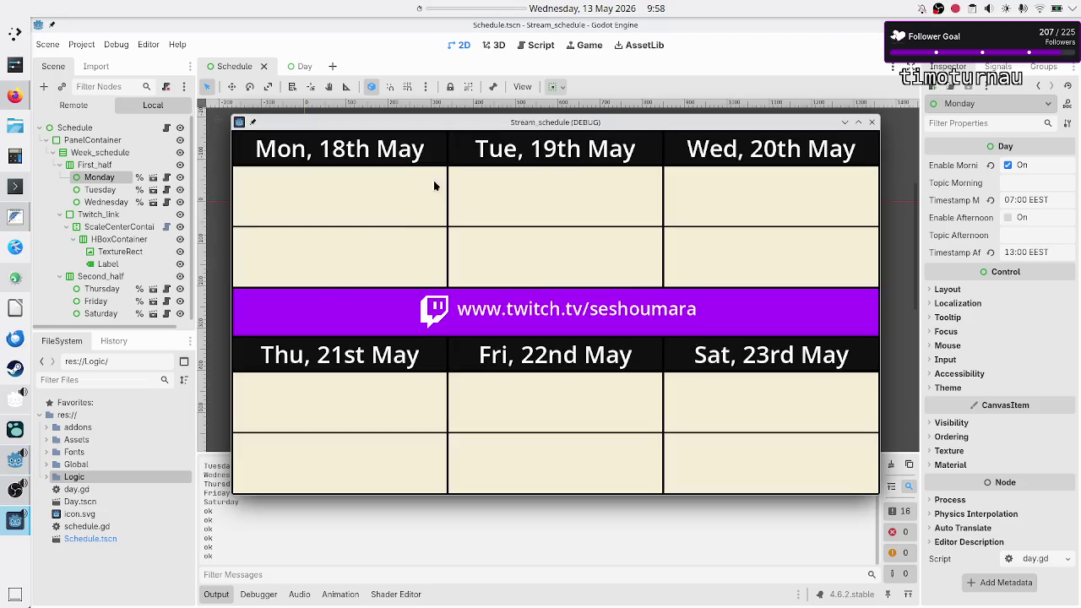
pyautogui.click(871, 122)
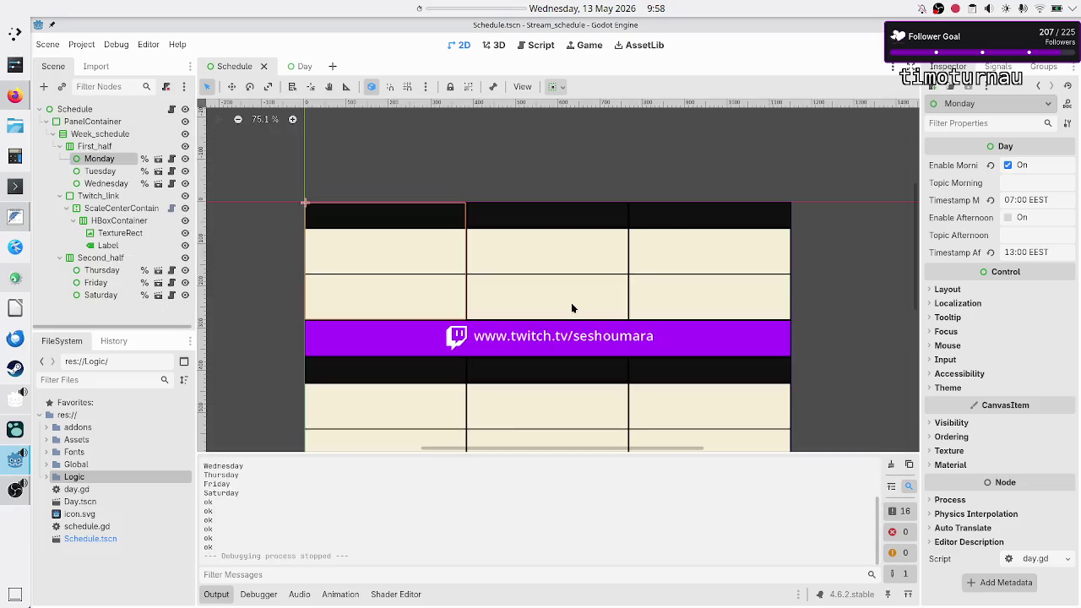
pyautogui.click(171, 110)
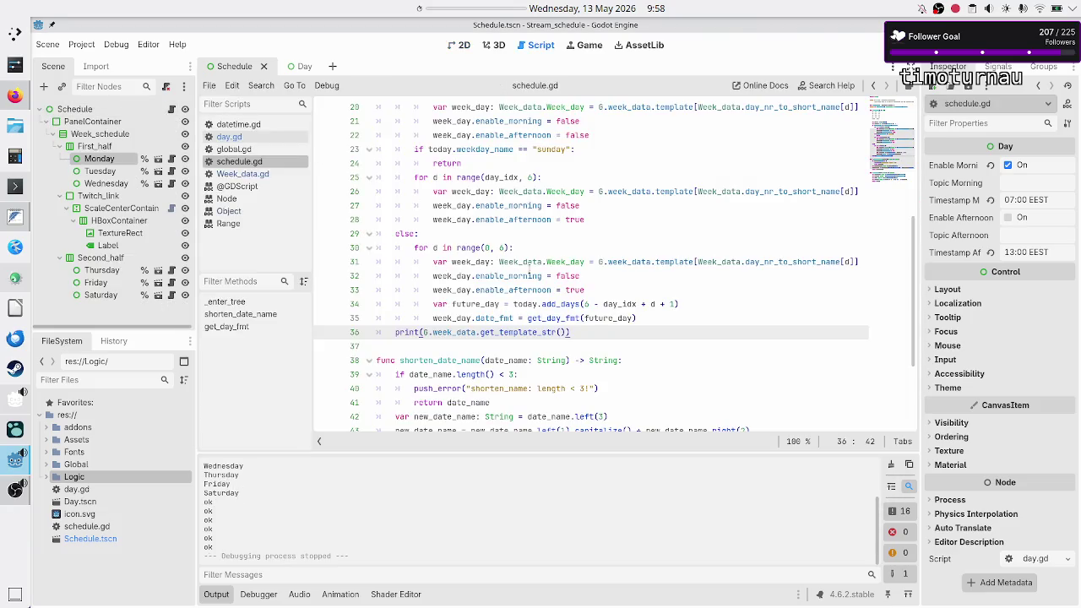
# Step: Review schedule.gd, moving the caret to lines 14 and 15 and the final print line
pyautogui.scroll(-3, 516, 265)
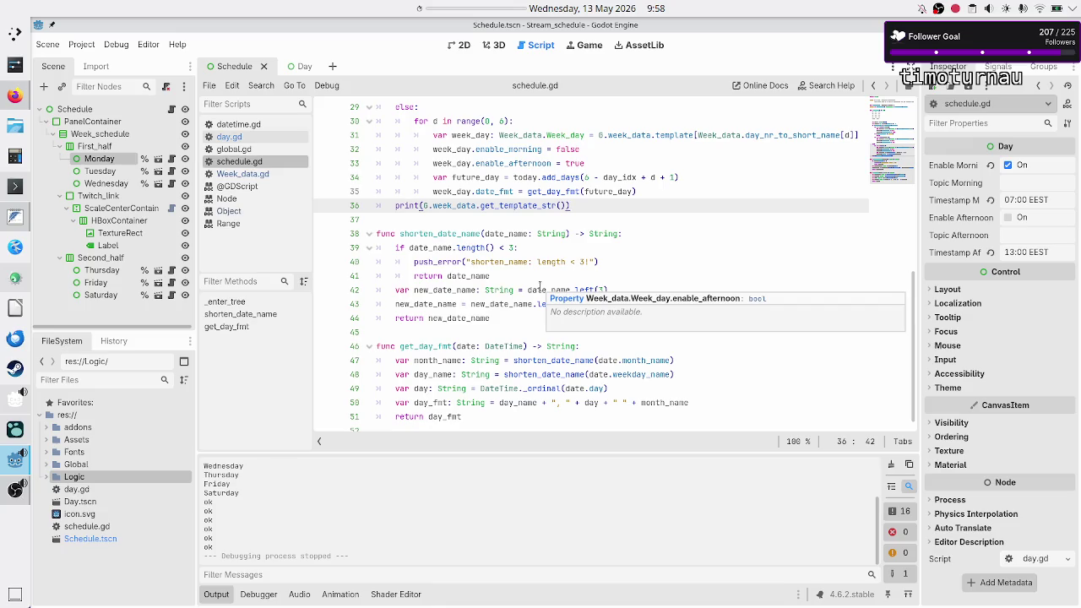
pyautogui.scroll(6, 540, 285)
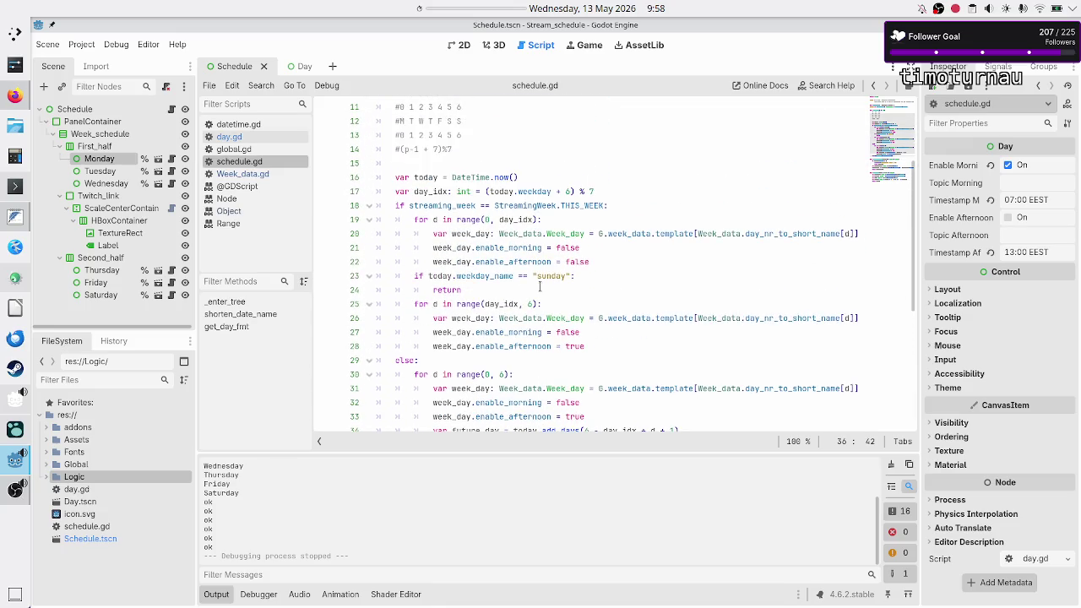
pyautogui.scroll(1, 540, 286)
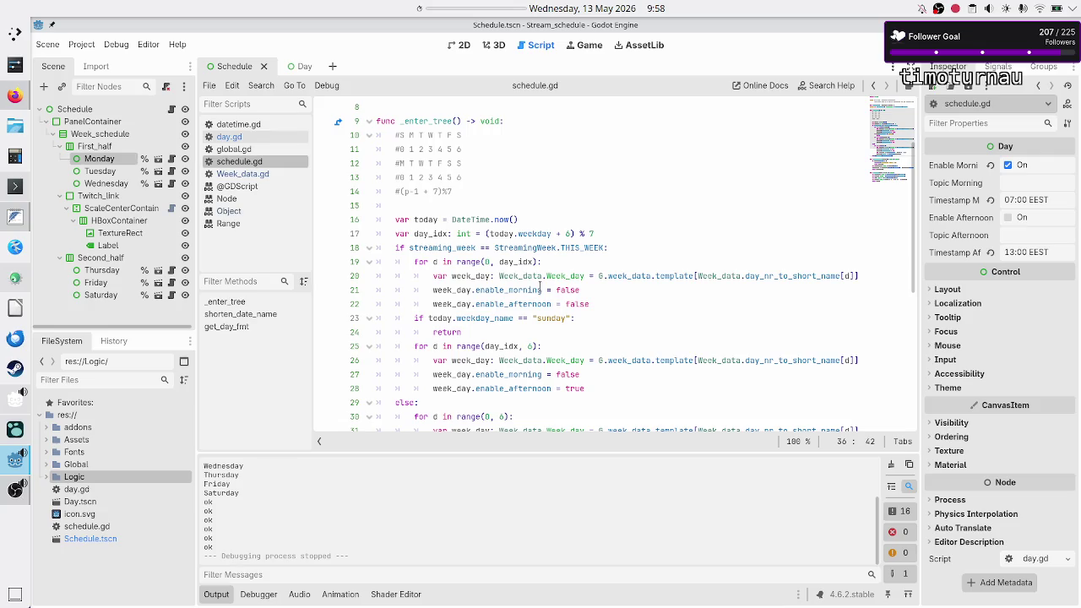
pyautogui.scroll(3, 540, 287)
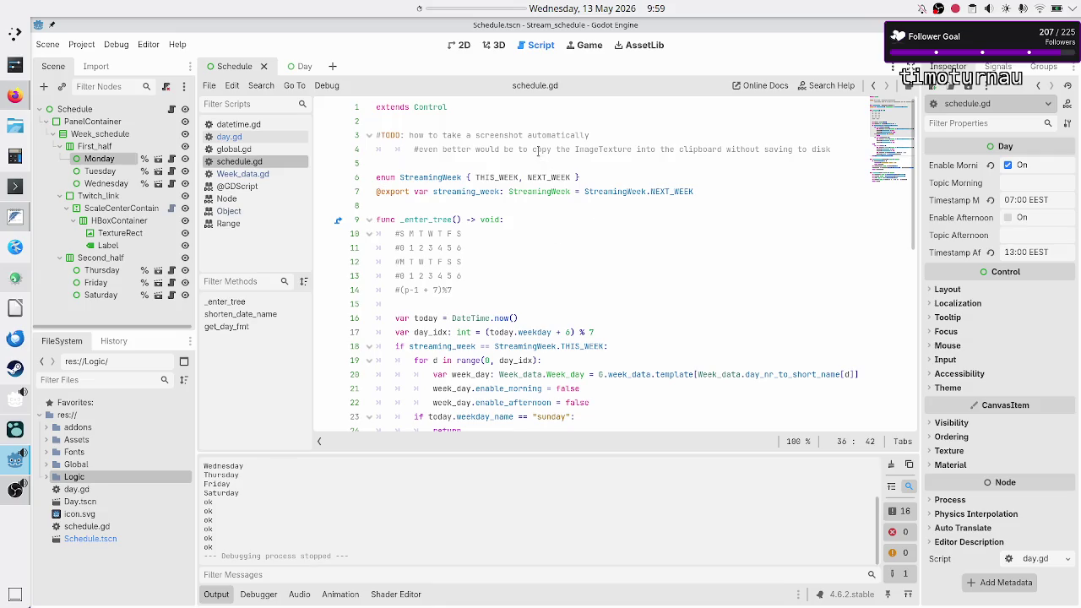
pyautogui.click(460, 289)
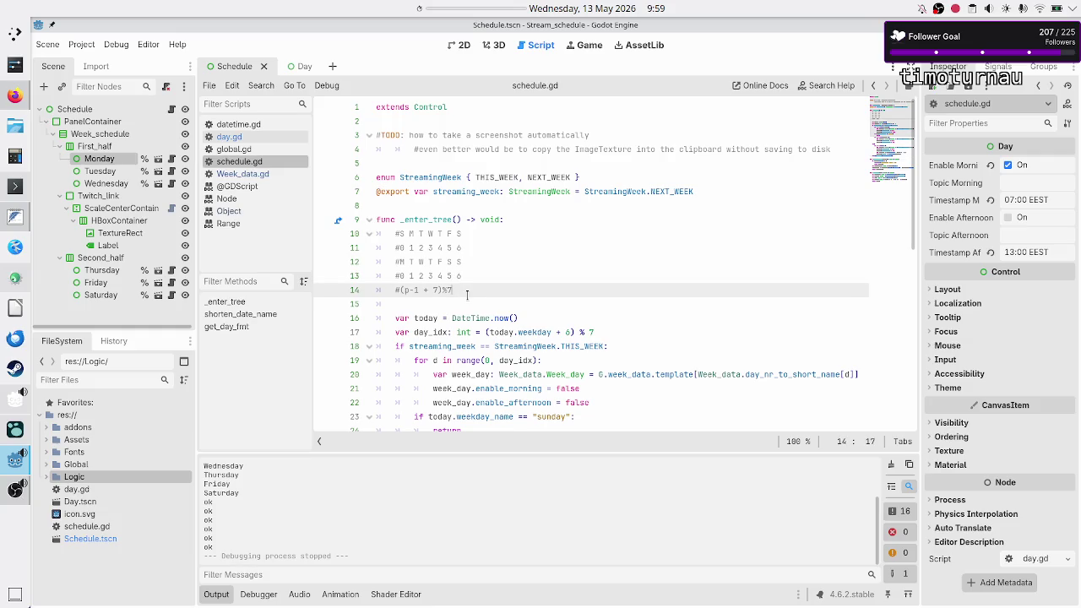
pyautogui.click(482, 300)
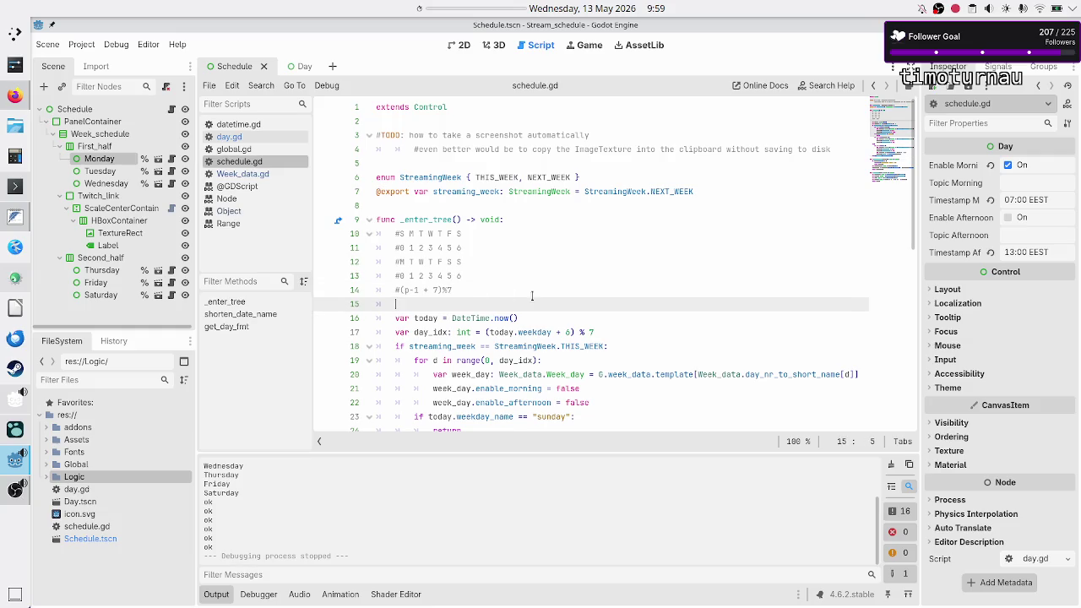
pyautogui.scroll(-2, 530, 294)
pyautogui.scroll(-7, 540, 303)
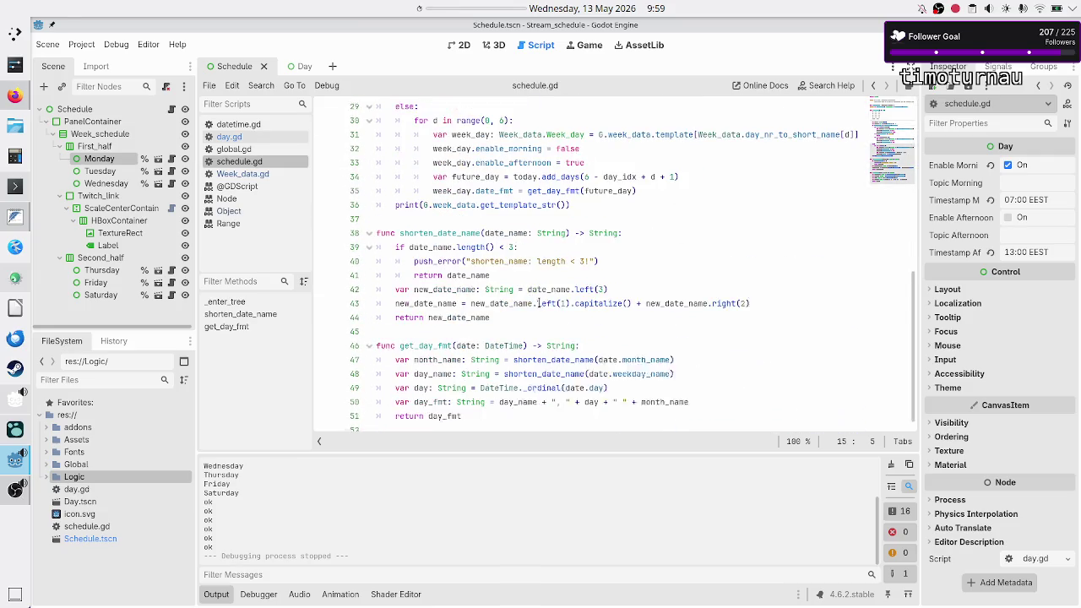
pyautogui.scroll(3, 539, 303)
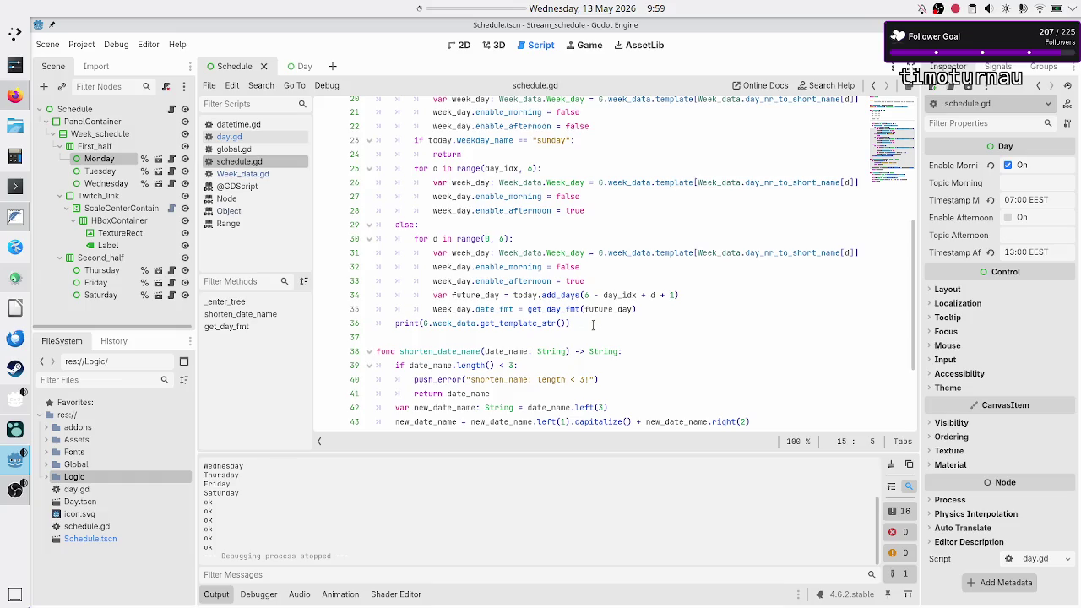
pyautogui.click(593, 324)
pyautogui.press('Home')
pyautogui.press('Home')
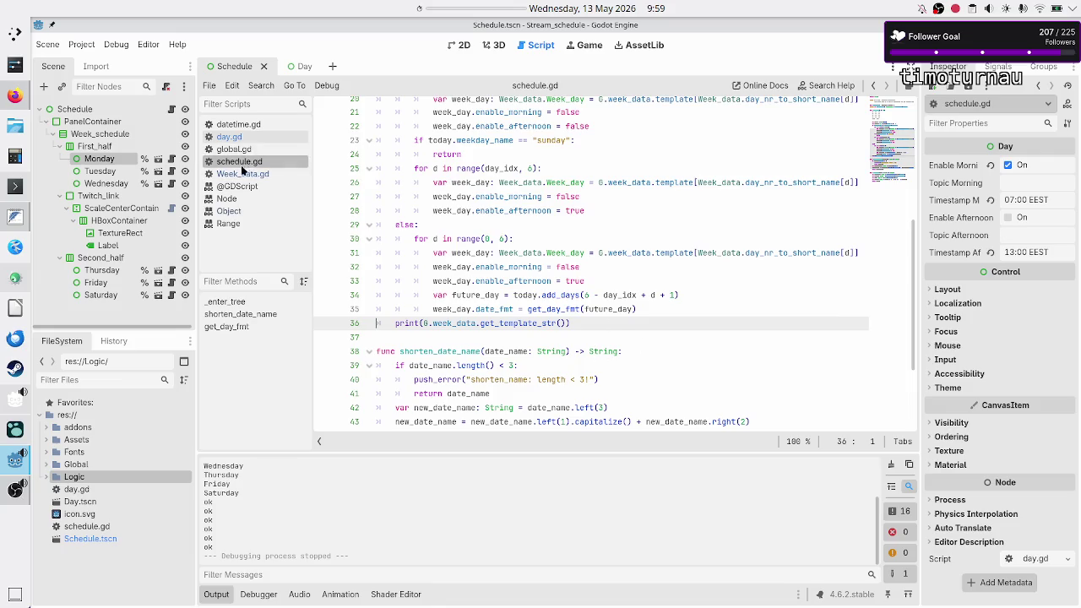
# Step: In day.gd, add a print(name) line at the start of _ready
pyautogui.click(245, 139)
pyautogui.scroll(2, 456, 195)
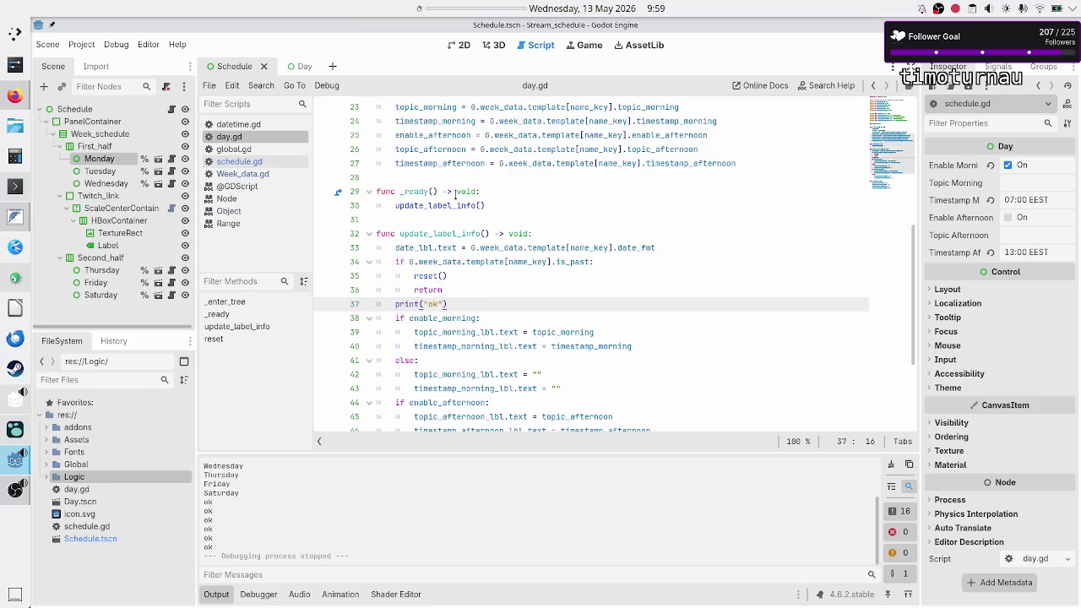
pyautogui.click(507, 191)
pyautogui.press('Return')
pyautogui.write('print(')
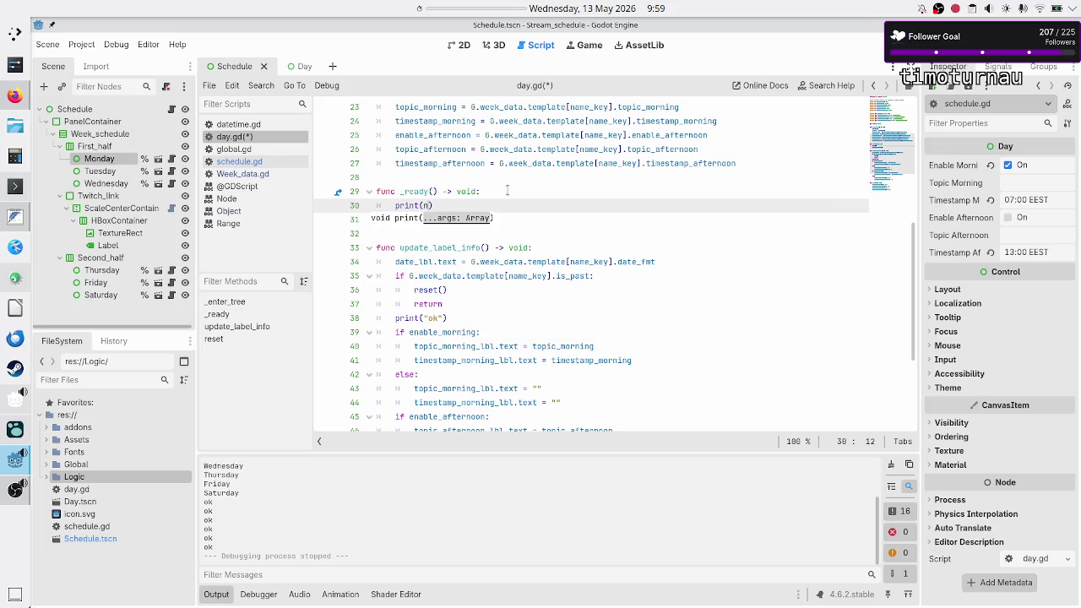
pyautogui.write('name')
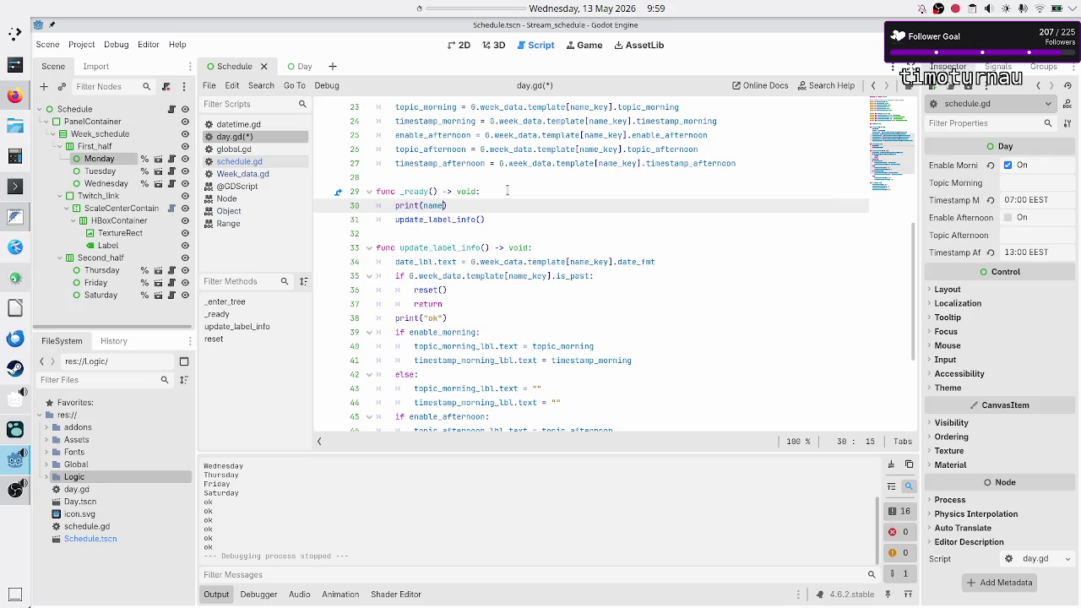
# Step: Delete the old print(name) line from _enter_tree in day.gd and save it
pyautogui.press('Up')
pyautogui.press('Up')
pyautogui.press('Up')
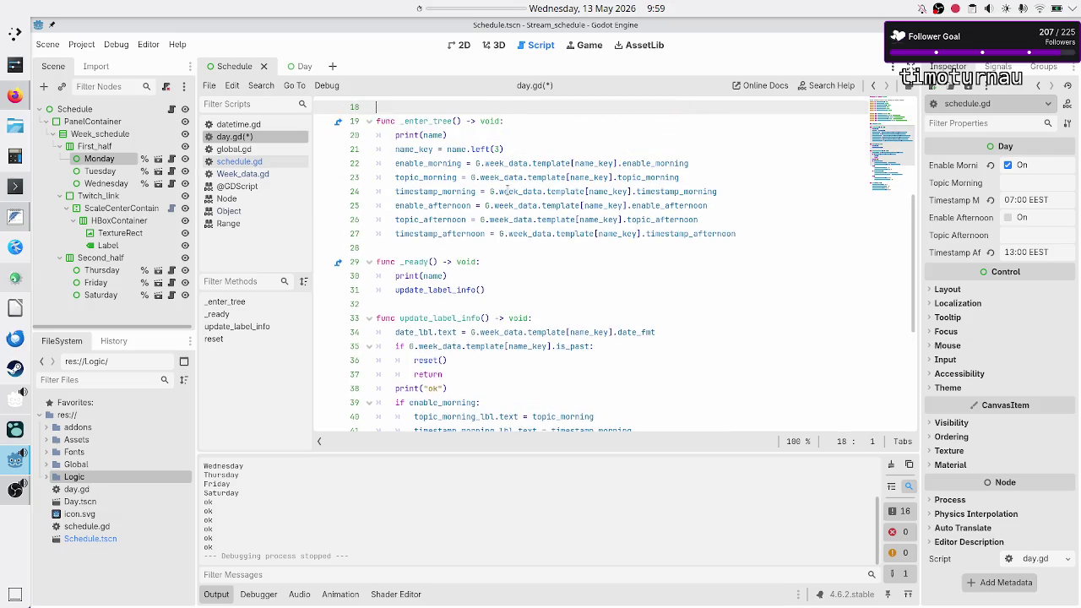
pyautogui.press('Down')
pyautogui.press('Down')
pyautogui.hotkey('shift', 'Down')
pyautogui.press('BackSpace')
pyautogui.press('BackSpace')
pyautogui.hotkey('ctrl', 's')
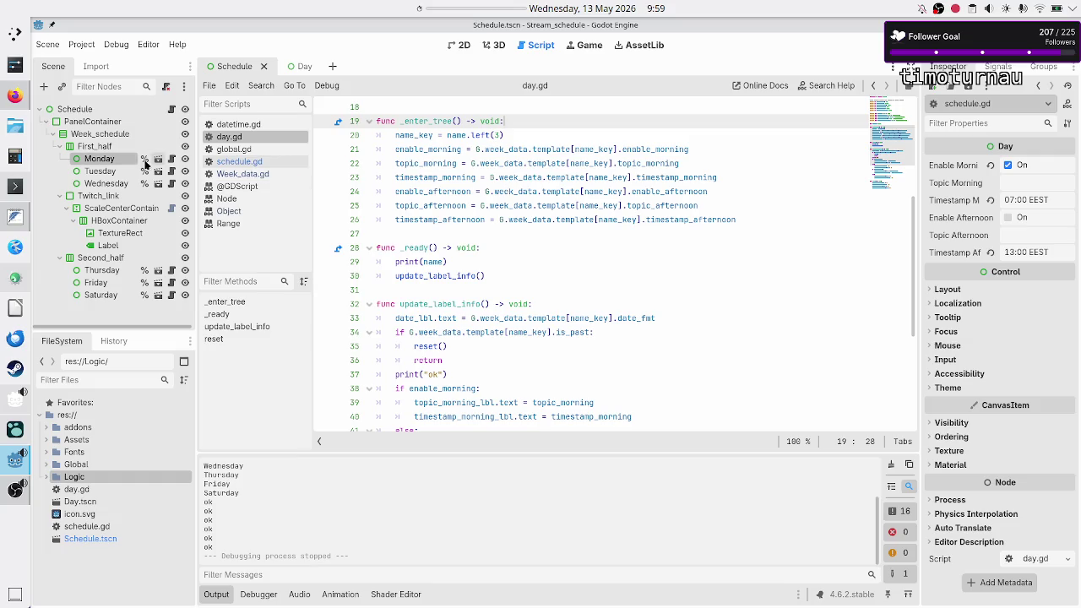
# Step: Add print("root enter tree") to the top of schedule.gd's _enter_tree and run the project
pyautogui.click(113, 113)
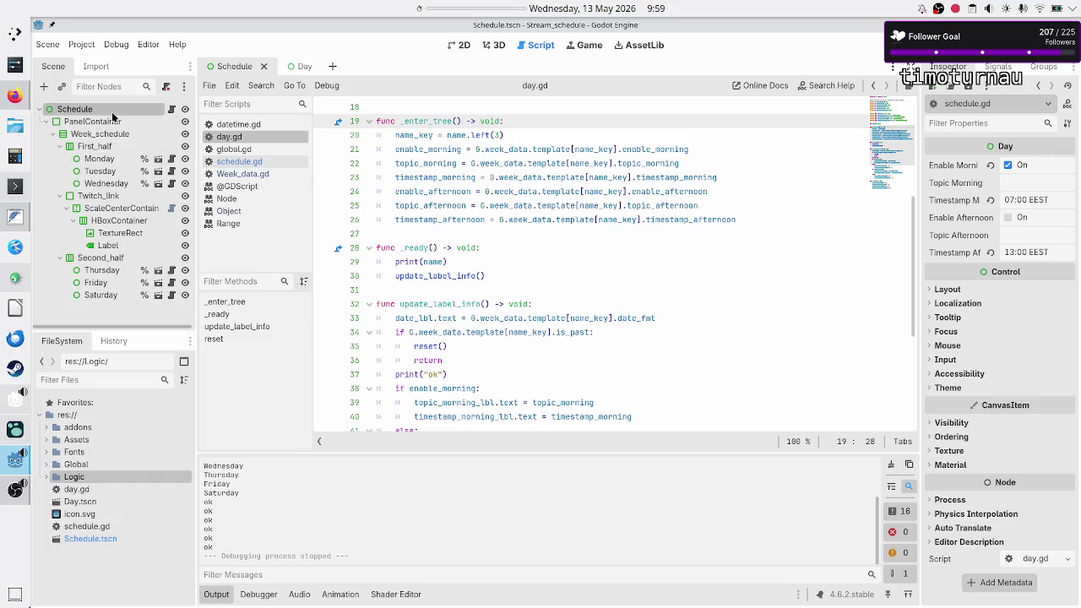
pyautogui.click(171, 109)
pyautogui.scroll(6, 498, 206)
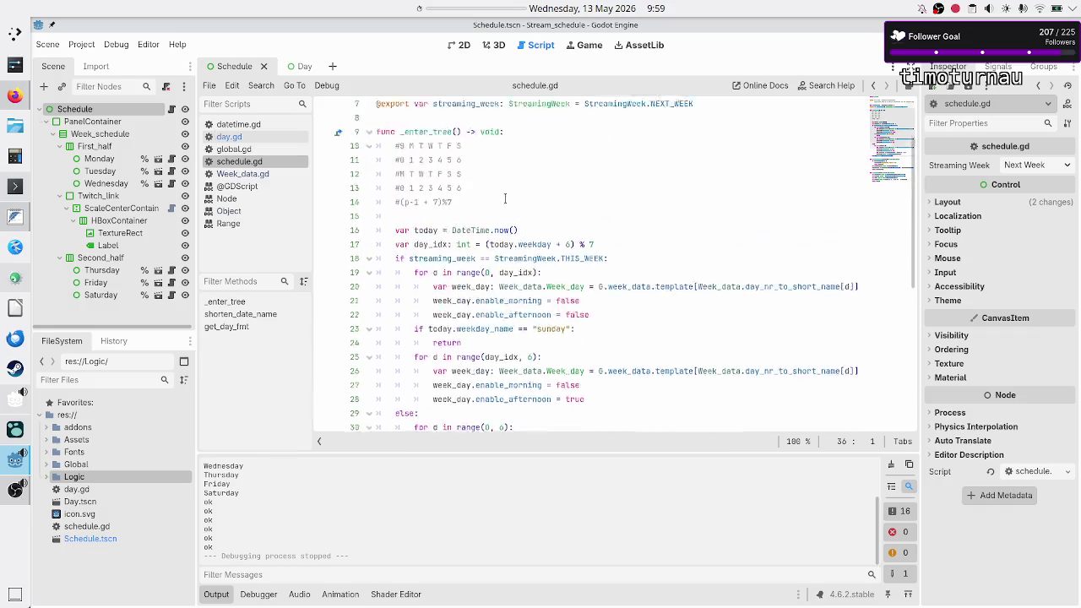
pyautogui.click(545, 219)
pyautogui.press('Return')
pyautogui.write('print9')
pyautogui.press('BackSpace')
pyautogui.write('("root ')
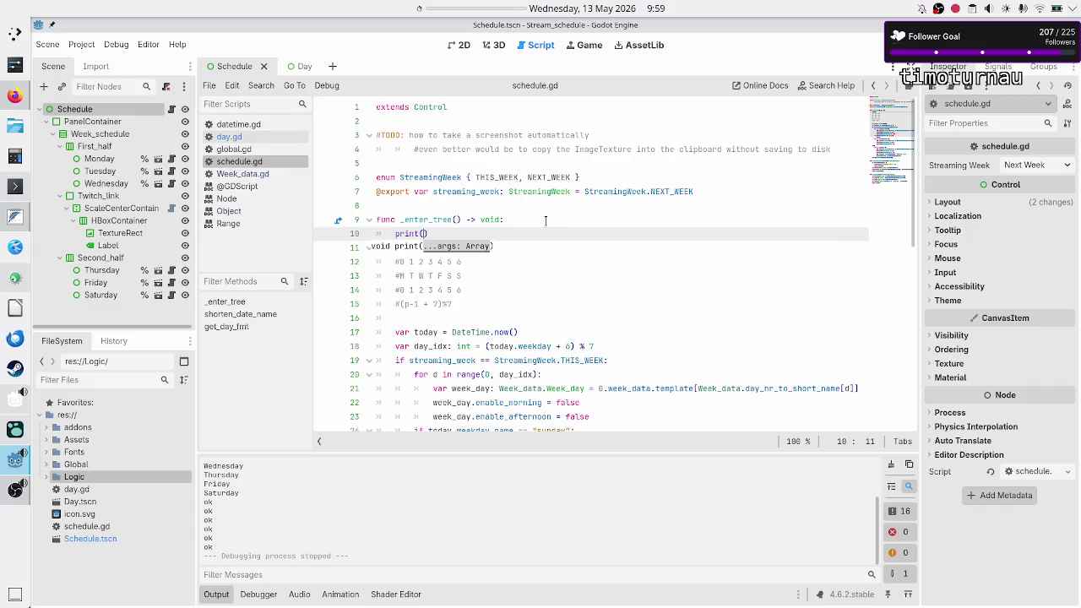
pyautogui.write('enter tree')
pyautogui.press('F5')
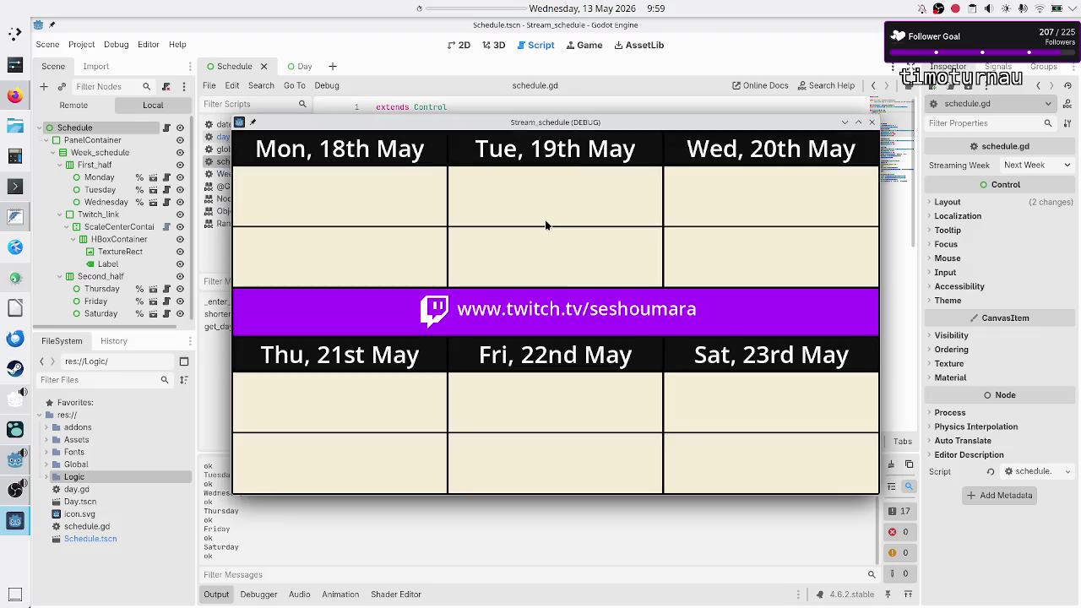
# Step: Check the Output order: "root enter tree" line, then week data, then Monday
pyautogui.click(416, 521)
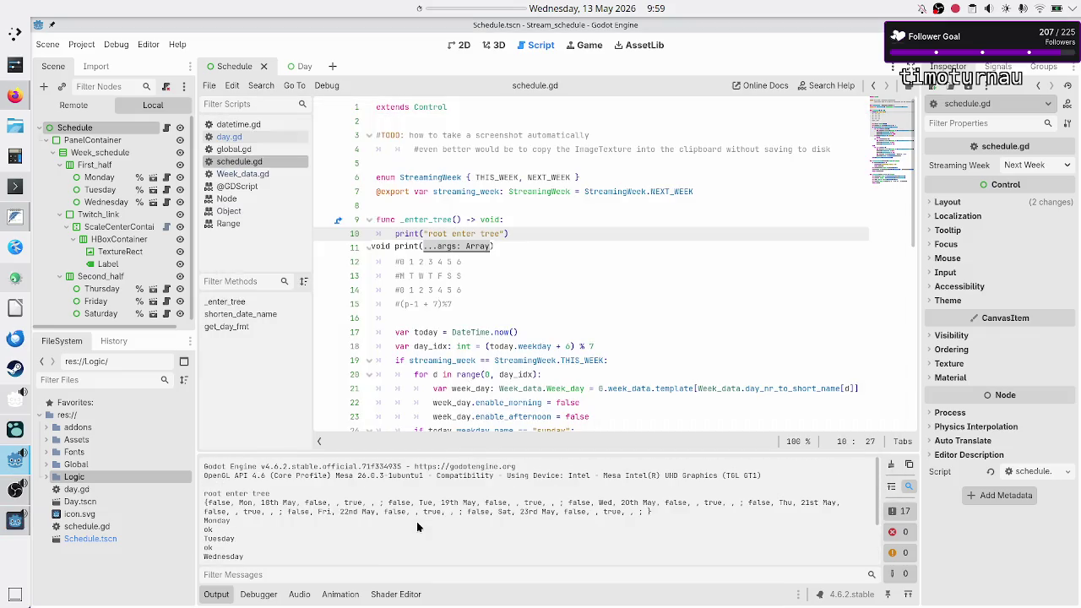
pyautogui.moveTo(205, 494); pyautogui.dragTo(278, 493)
pyautogui.tripleClick(292, 490)
pyautogui.moveTo(278, 504); pyautogui.dragTo(505, 512)
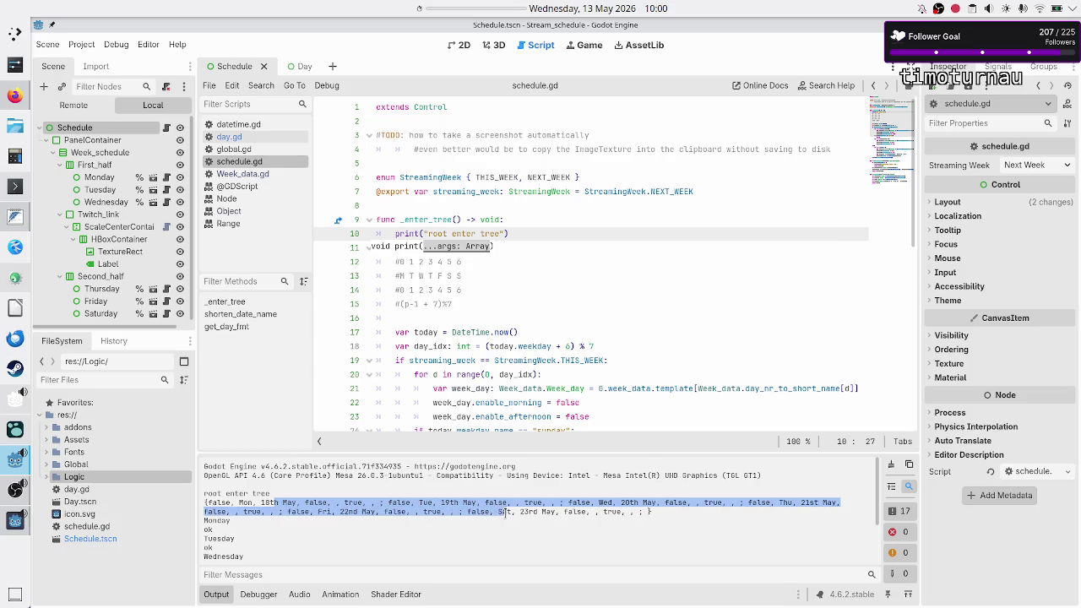
pyautogui.doubleClick(221, 521)
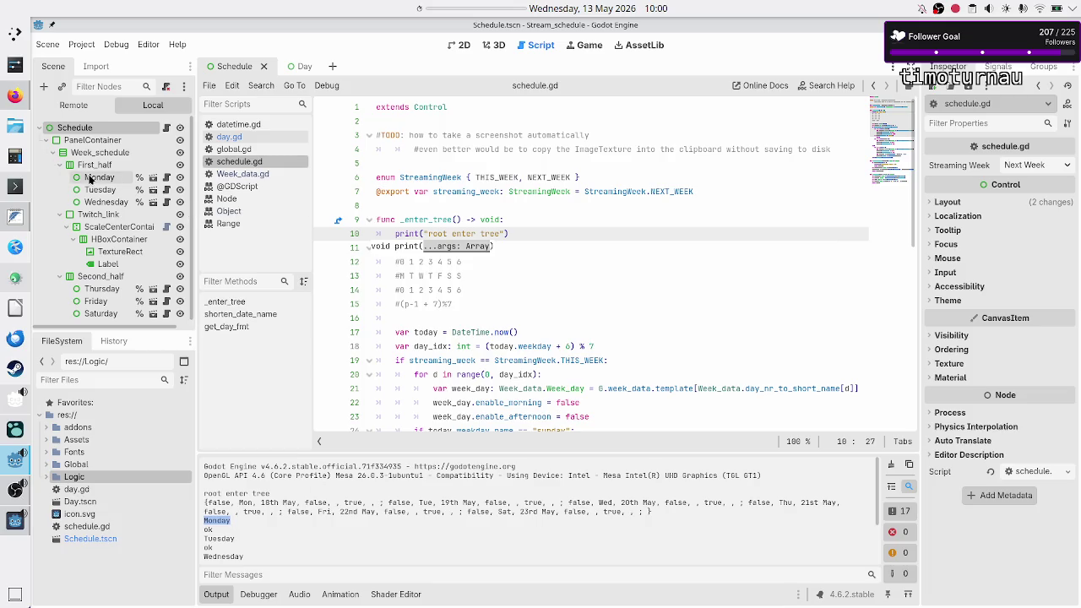
# Step: Select the Monday node to inspect its exported values, then return to day.gd
pyautogui.click(93, 178)
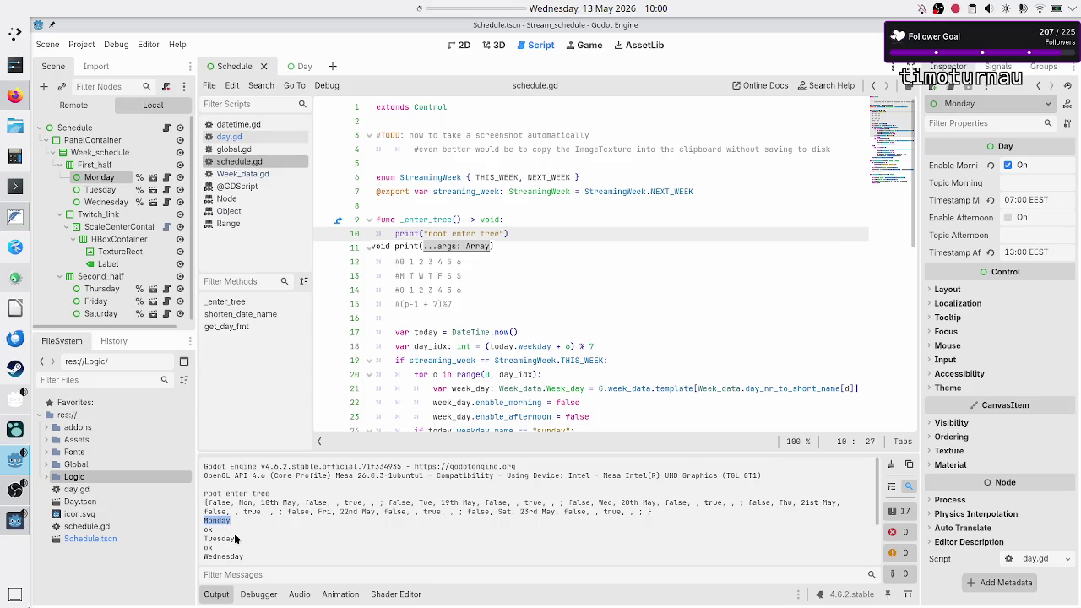
pyautogui.click(288, 521)
pyautogui.scroll(-2, 298, 522)
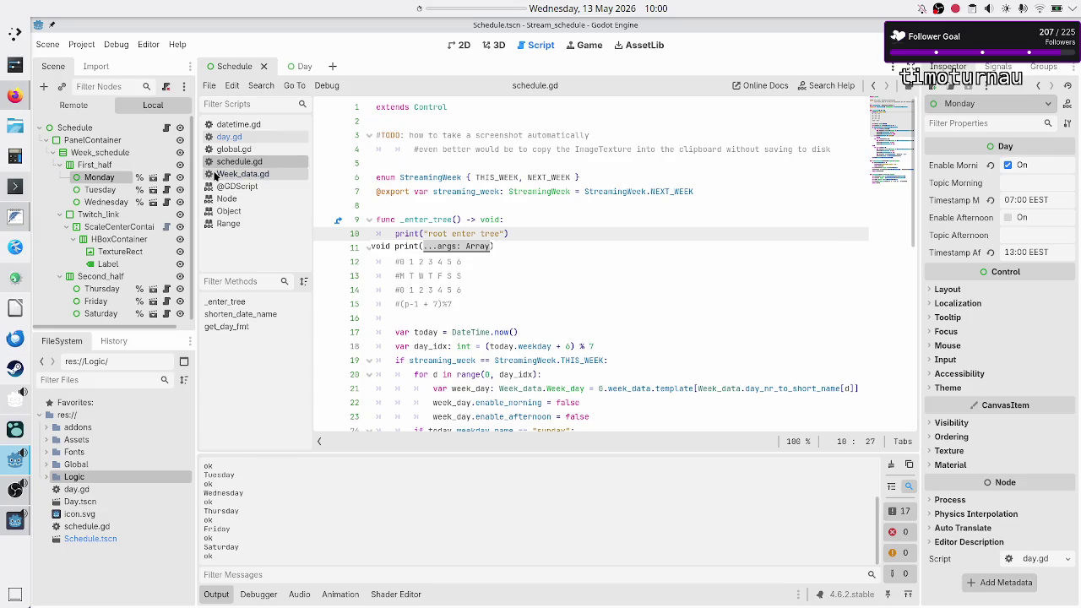
pyautogui.click(240, 138)
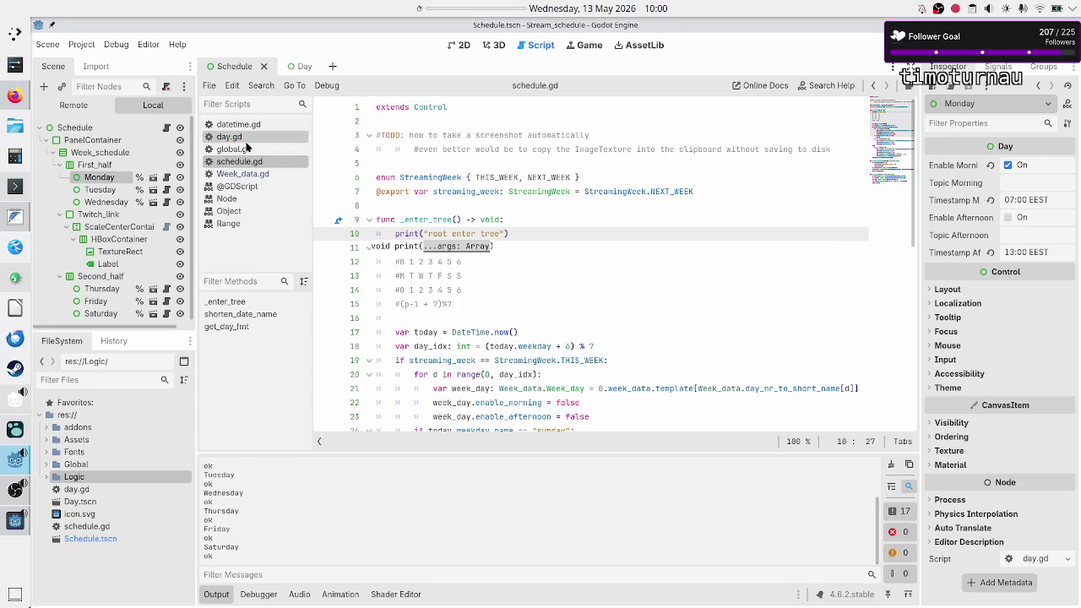
# Step: Comment out the update_label_info() call in day.gd's _ready with #
pyautogui.scroll(1, 476, 237)
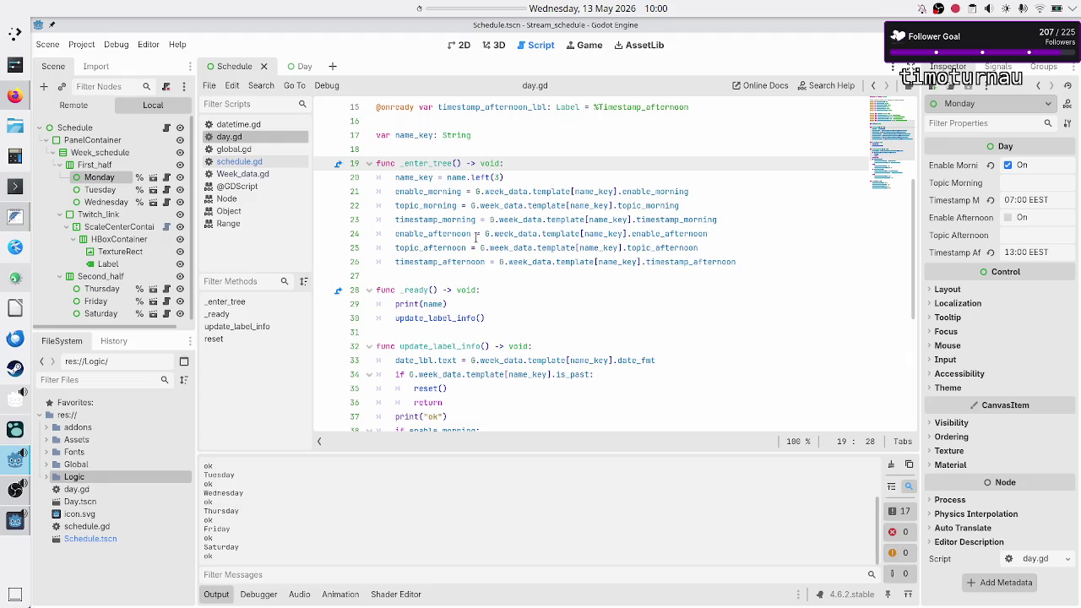
pyautogui.scroll(-1, 475, 238)
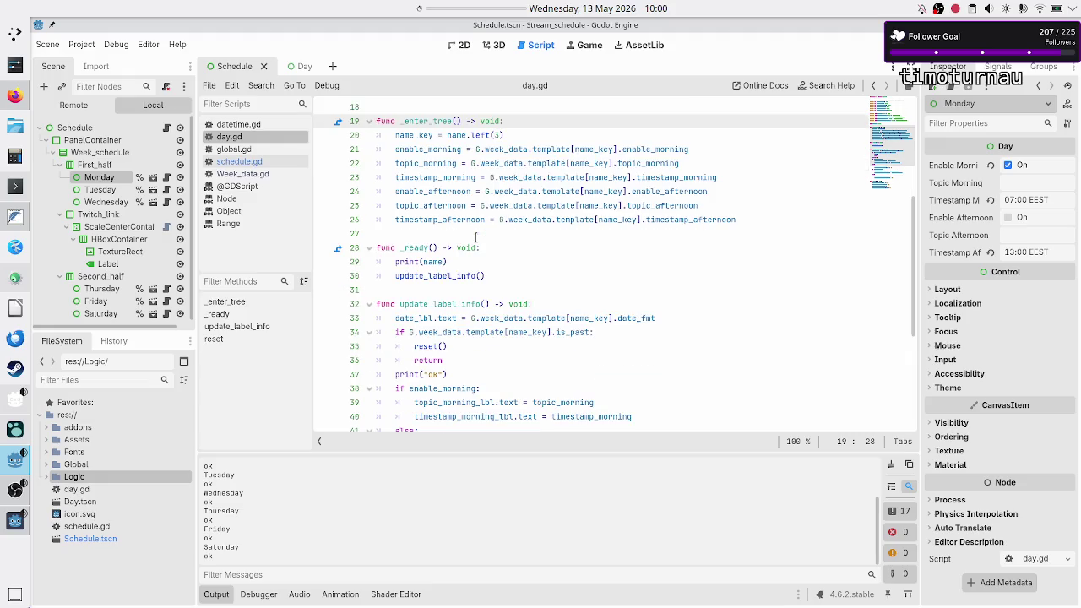
pyautogui.doubleClick(434, 262)
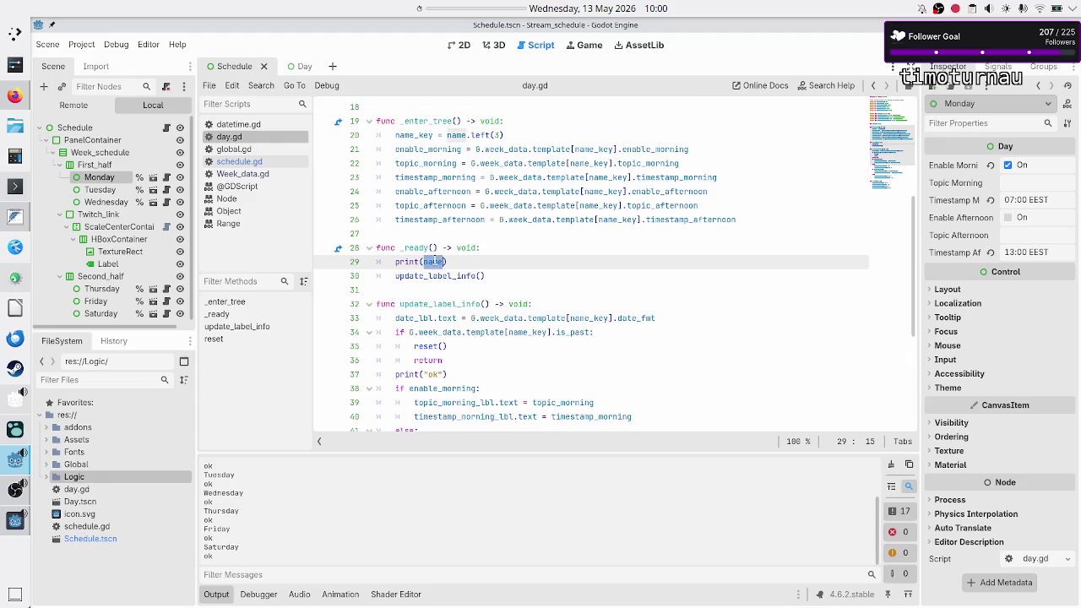
pyautogui.click(432, 374)
pyautogui.doubleClick(433, 374)
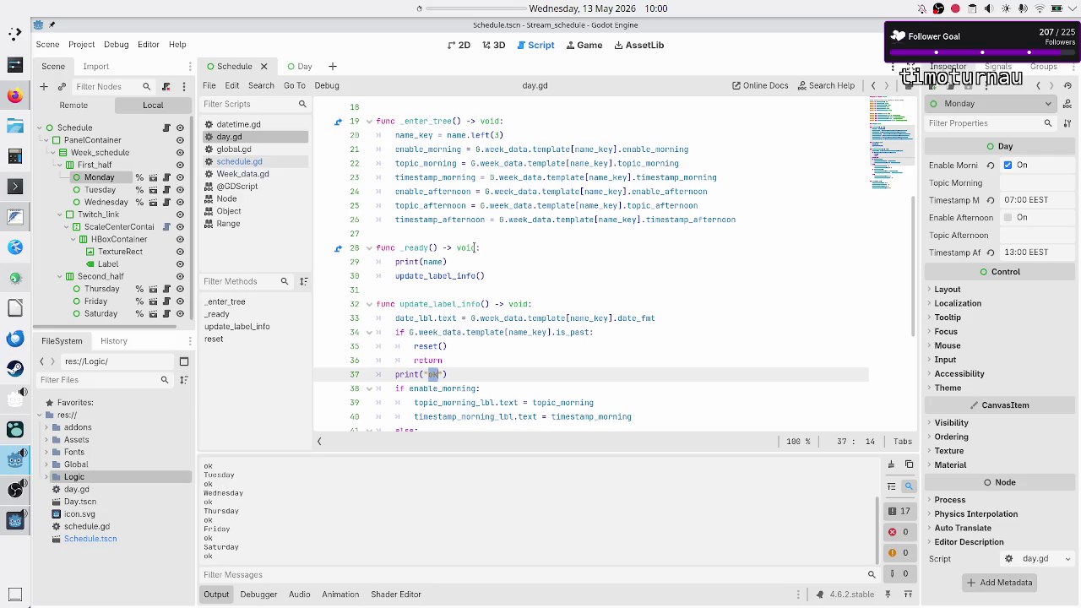
pyautogui.click(396, 276)
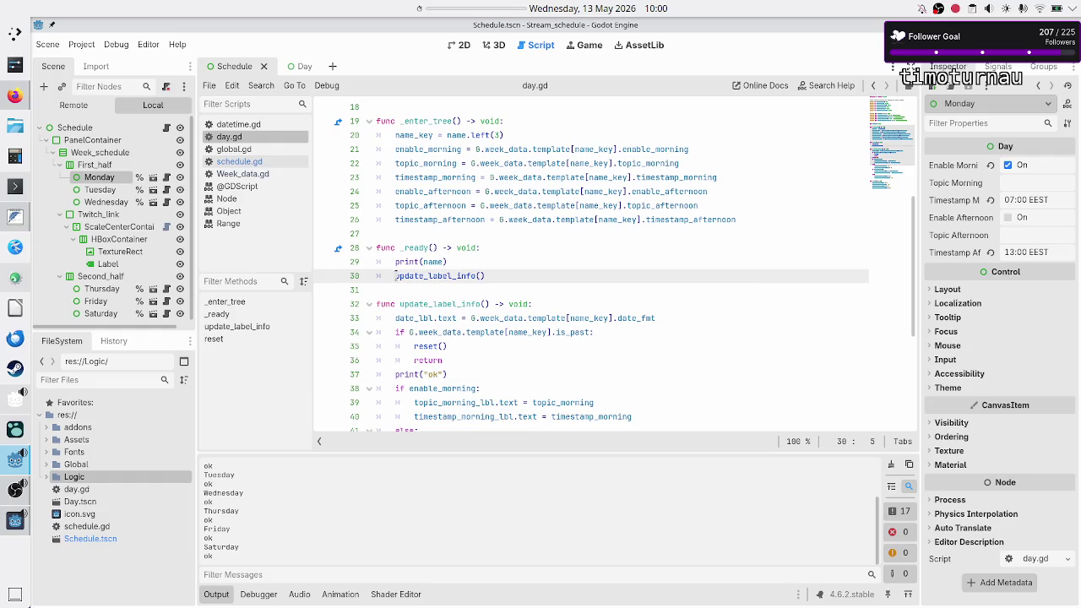
pyautogui.write('#')
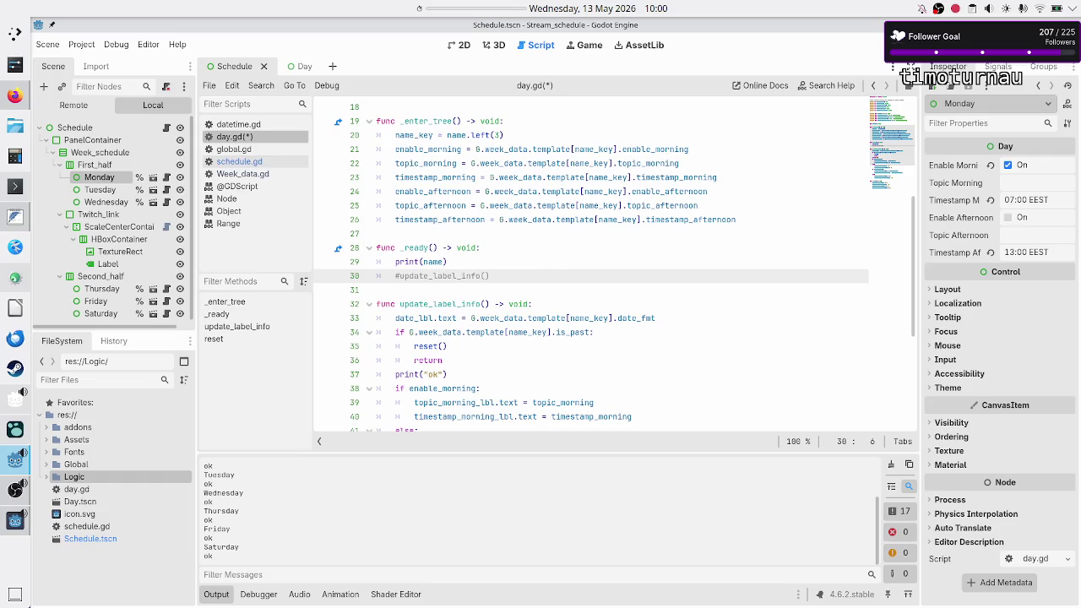
# Step: Stop, save and rerun the project to check the output, then switch to the browser
pyautogui.press('F8')
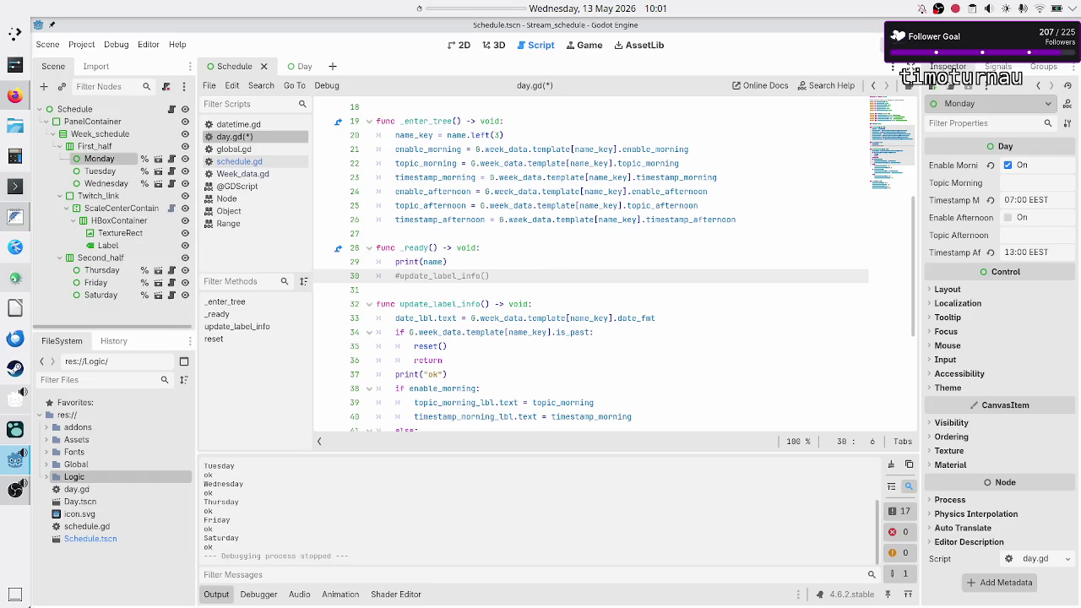
pyautogui.press('F5')
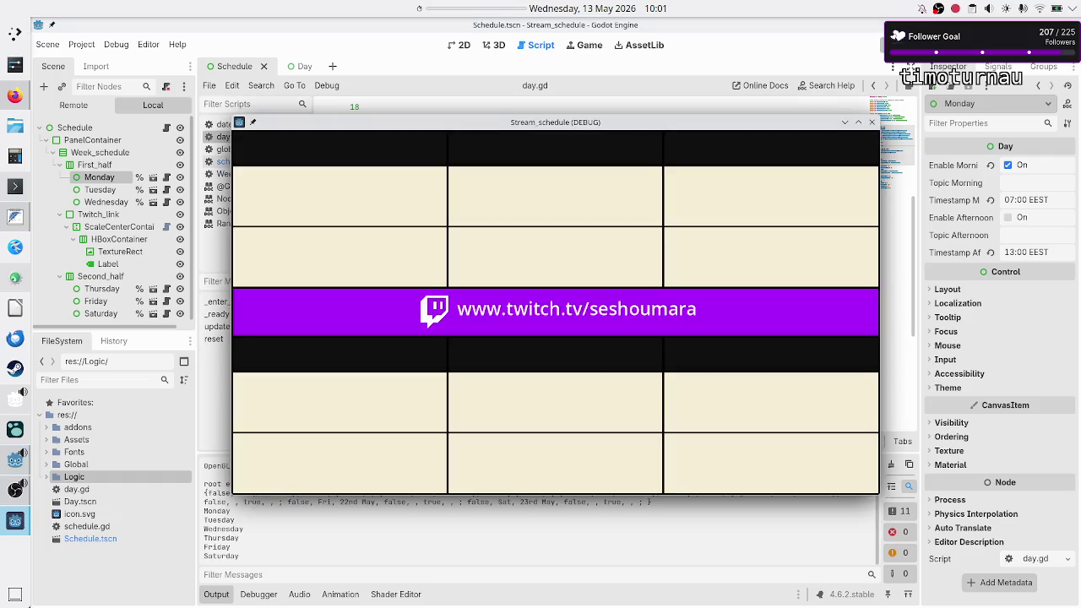
pyautogui.click(346, 537)
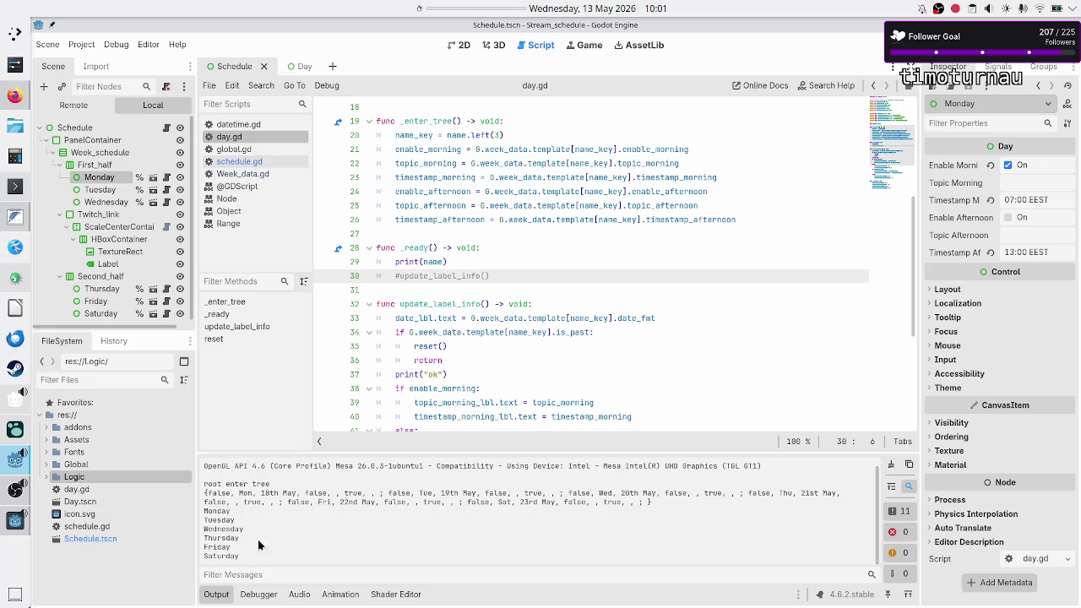
pyautogui.press('F8')
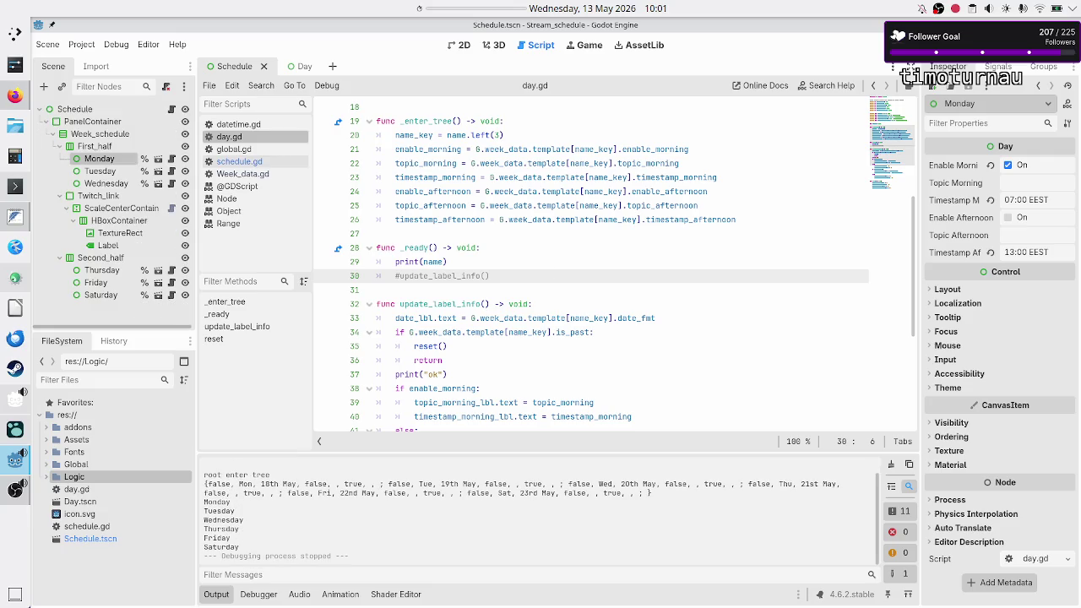
pyautogui.hotkey('alt', 'Tab')
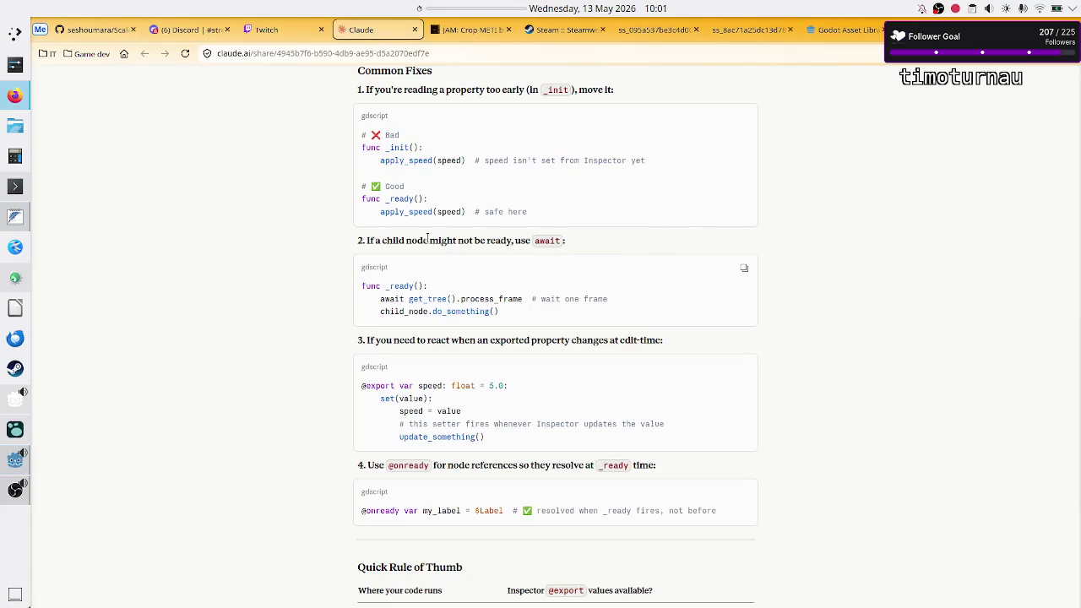
# Step: Highlight Claude's notes that _ready is safest for setup and Inspector properties are loaded, then return to Godot
pyautogui.scroll(3, 445, 198)
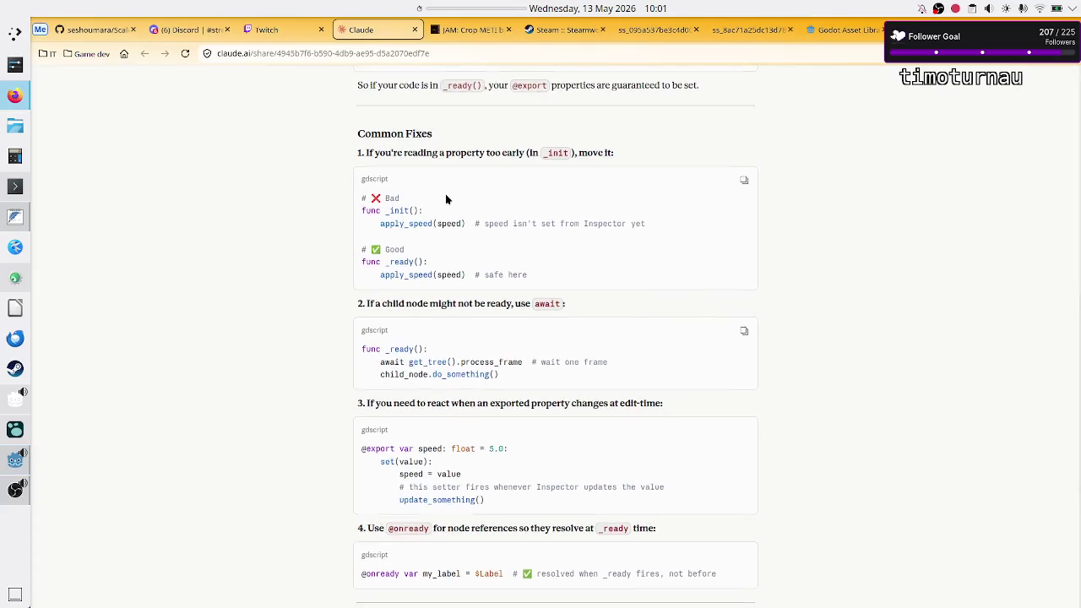
pyautogui.scroll(3, 445, 193)
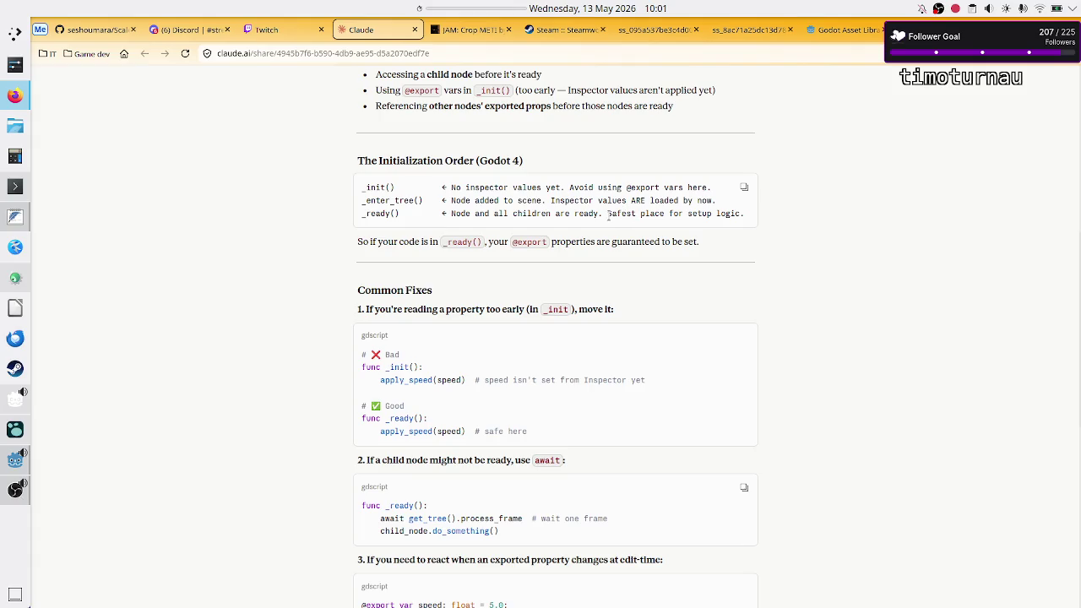
pyautogui.moveTo(622, 213); pyautogui.dragTo(741, 214)
pyautogui.scroll(3, 700, 176)
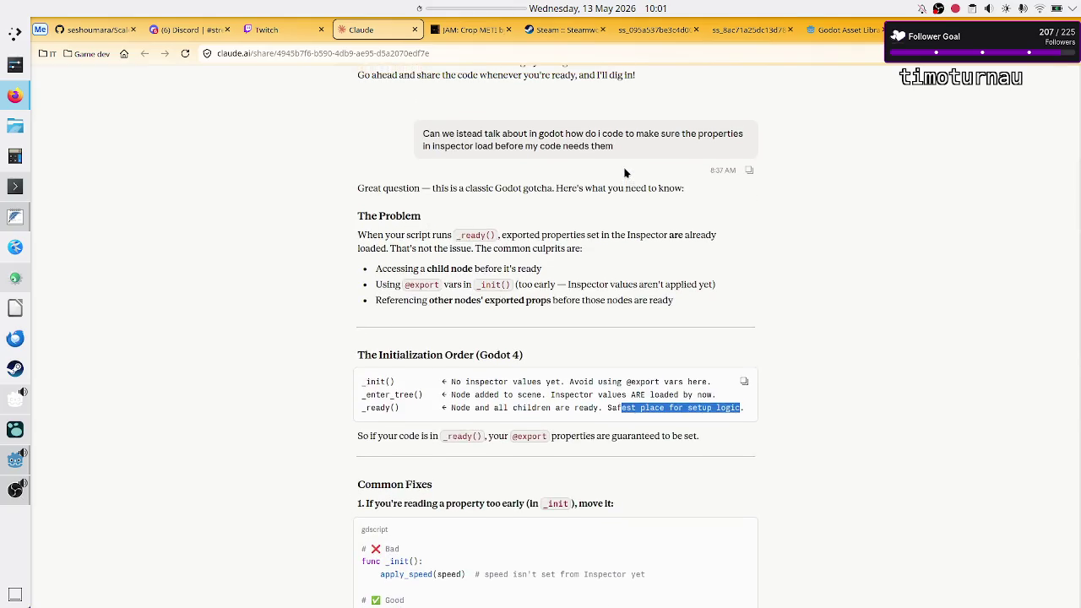
pyautogui.scroll(-1, 625, 173)
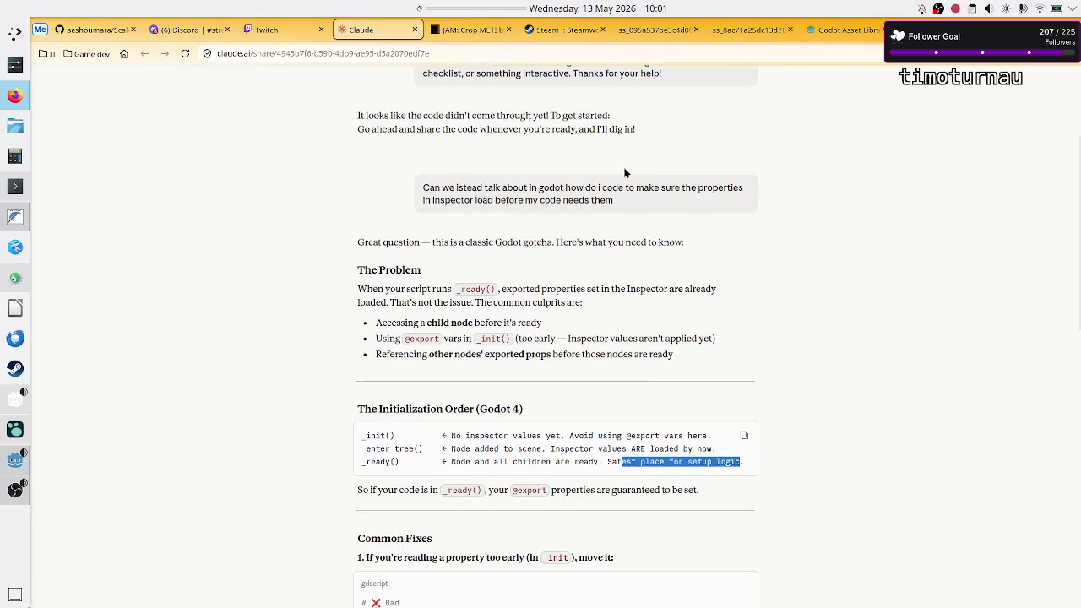
pyautogui.moveTo(417, 288); pyautogui.dragTo(502, 288)
pyautogui.moveTo(567, 288)
pyautogui.mouseDown()
pyautogui.moveTo(672, 288)
pyautogui.moveTo(379, 302)
pyautogui.mouseUp()
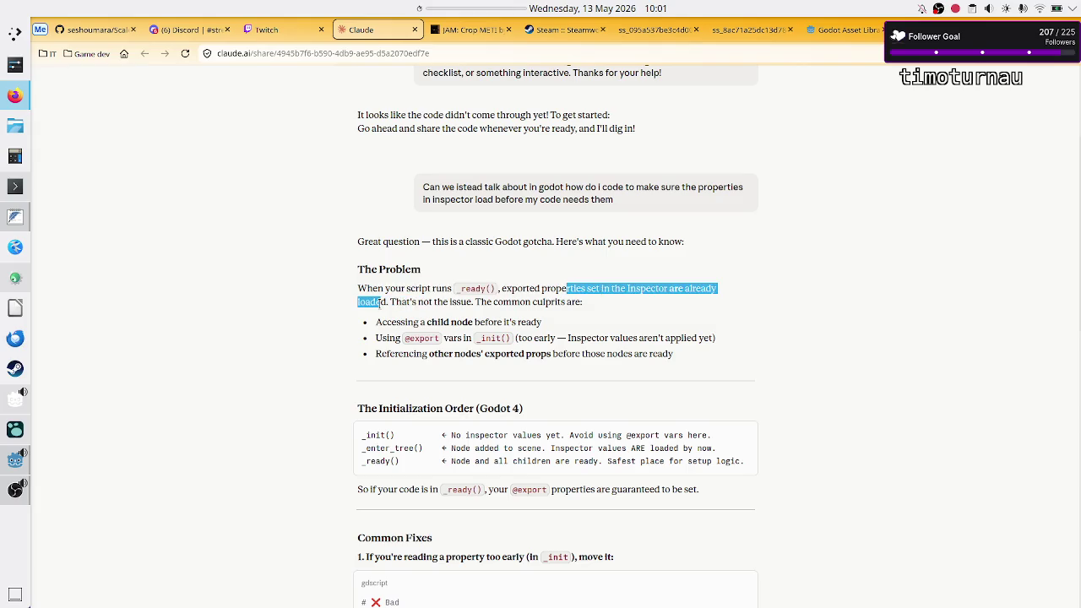
pyautogui.hotkey('alt', 'Tab')
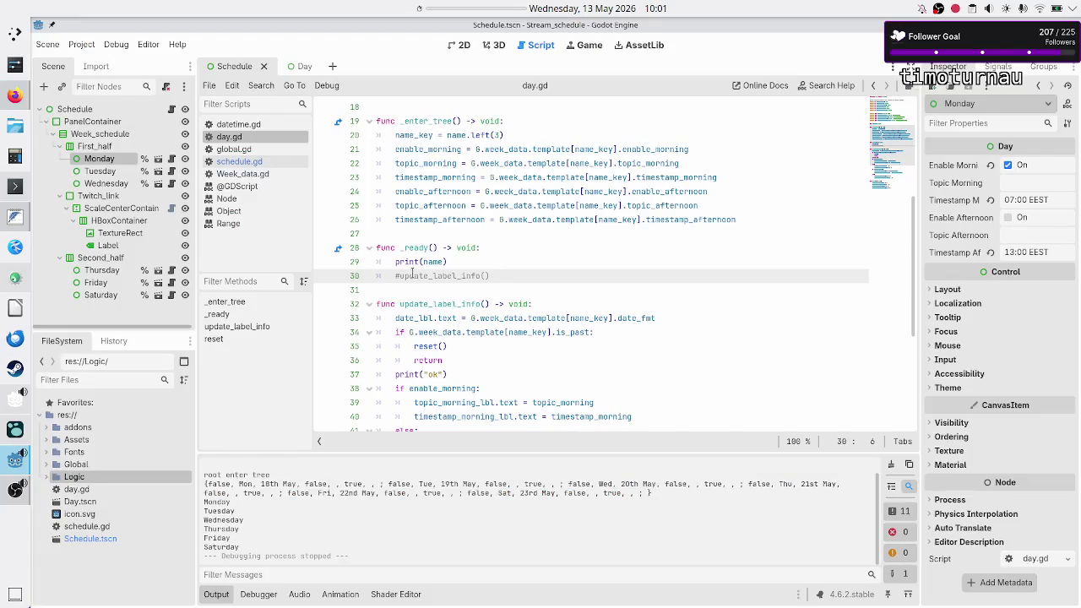
# Step: Uncomment update_label_info() in _ready and inspect its topic_morning assignment
pyautogui.press('BackSpace')
pyautogui.click(447, 304)
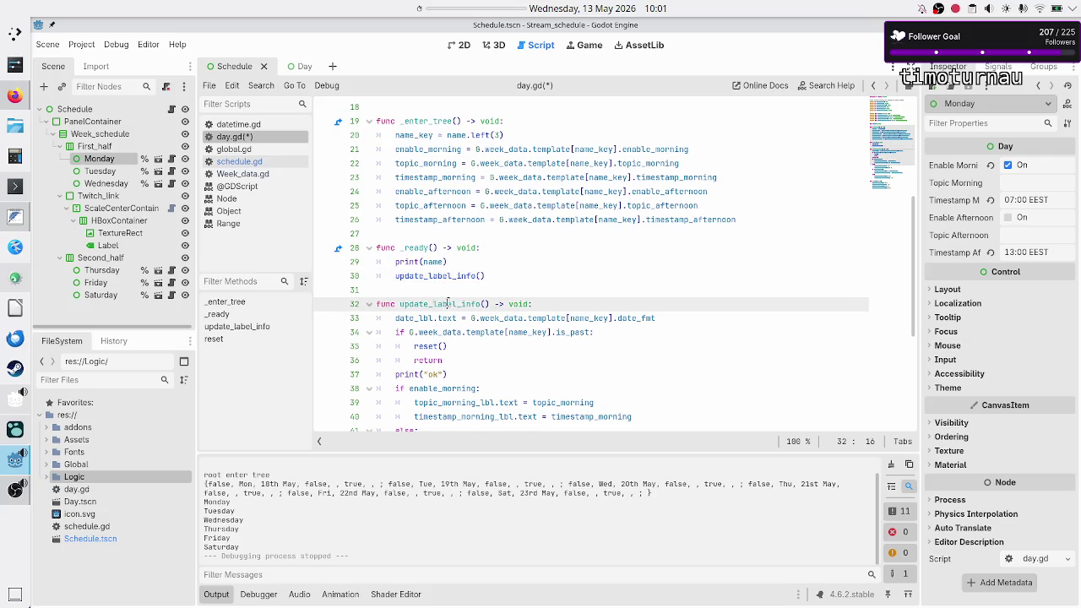
pyautogui.doubleClick(447, 304)
pyautogui.scroll(-4, 448, 304)
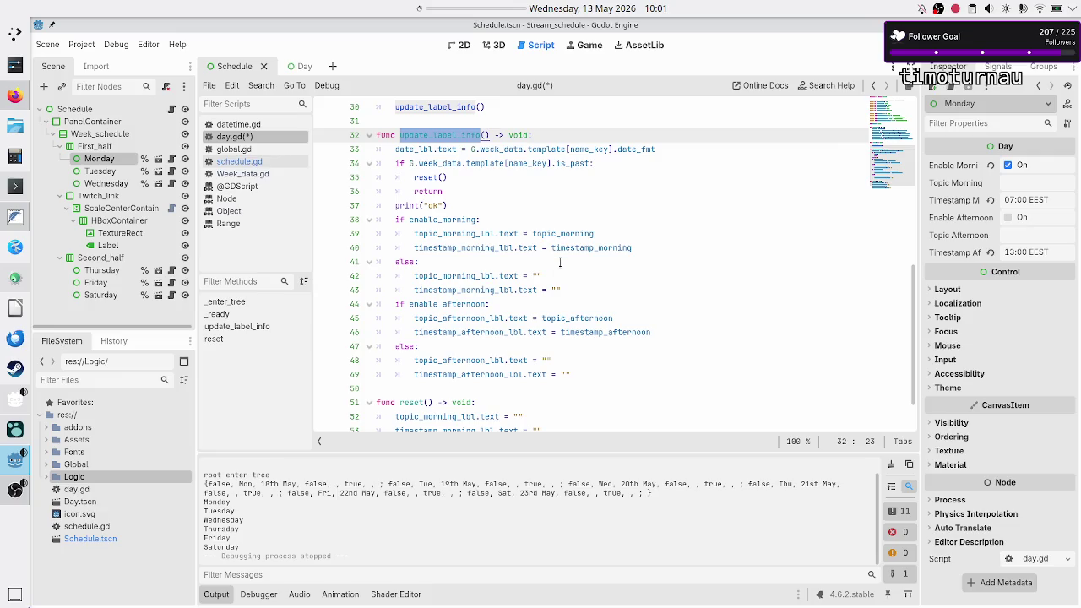
pyautogui.click(564, 234)
# Step: Scroll through day.gd to review the script, ending on the print(name) line
pyautogui.scroll(10, 564, 233)
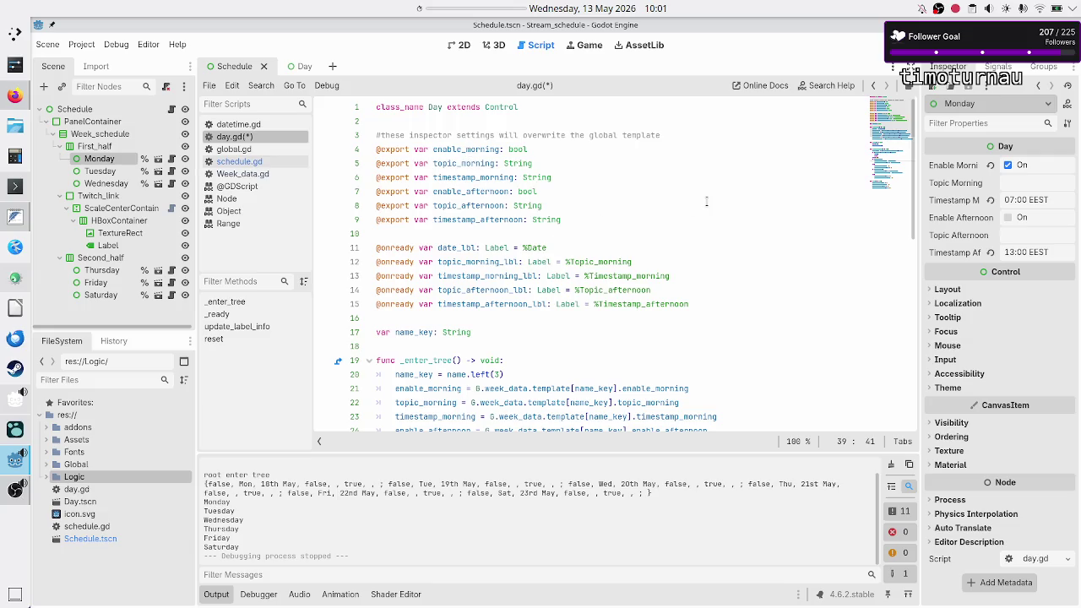
pyautogui.scroll(-8, 707, 201)
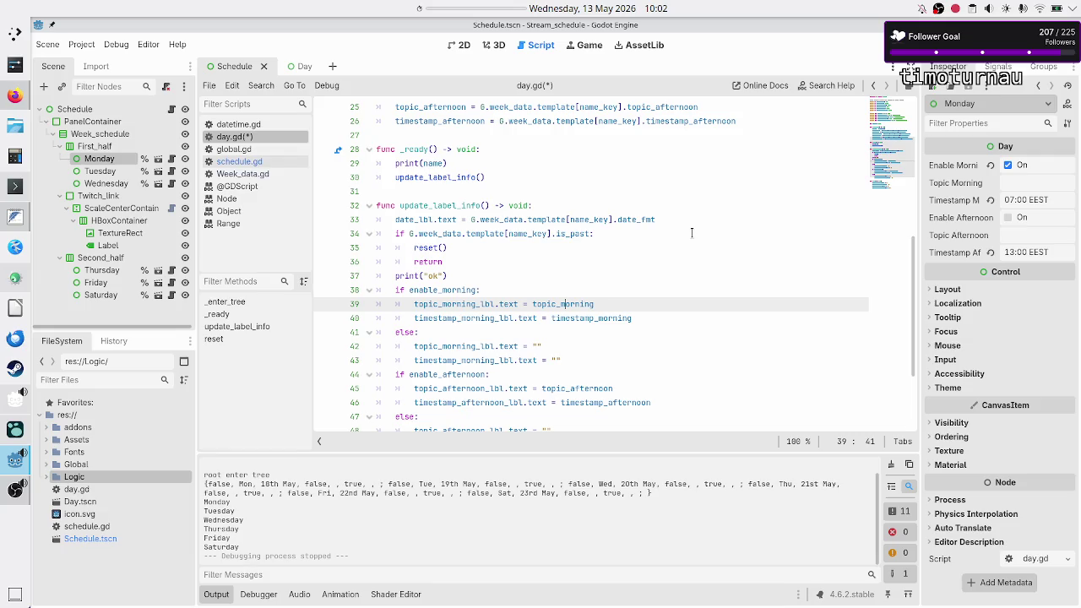
pyautogui.scroll(-1, 692, 233)
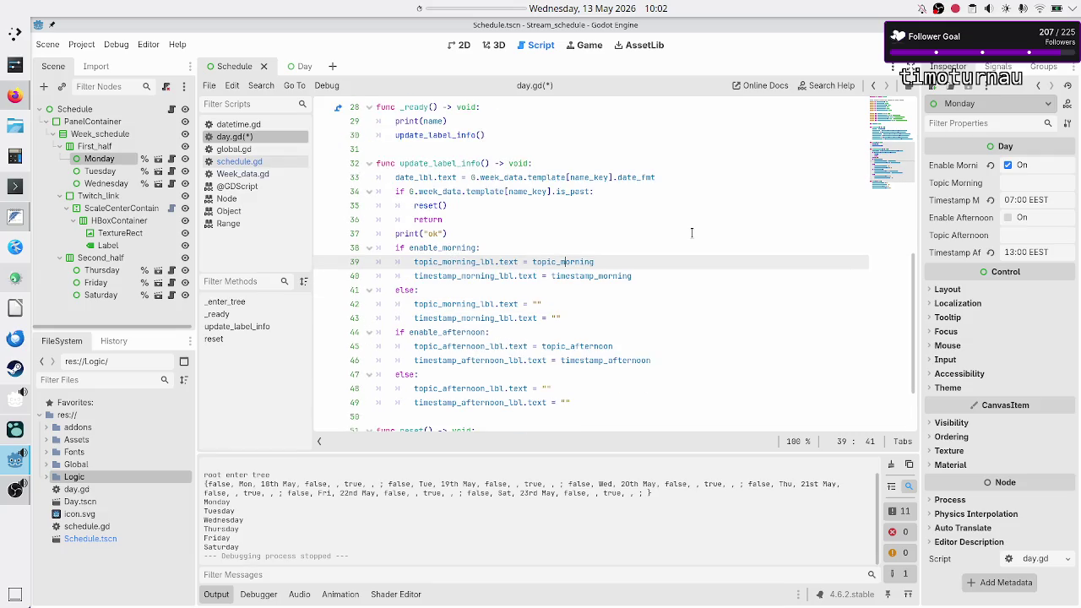
pyautogui.scroll(-2, 692, 232)
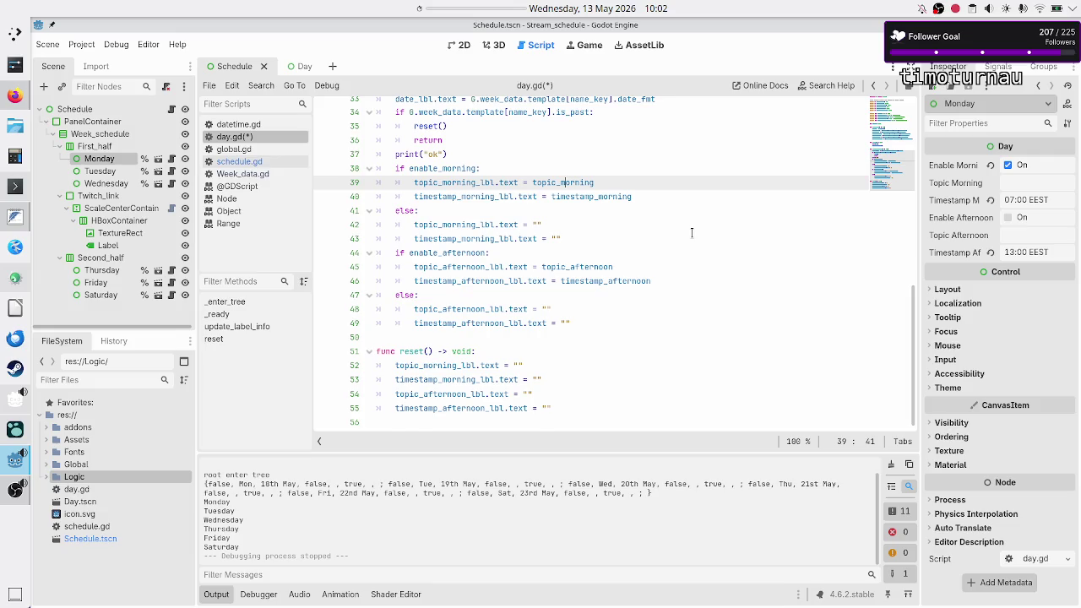
pyautogui.scroll(6, 691, 232)
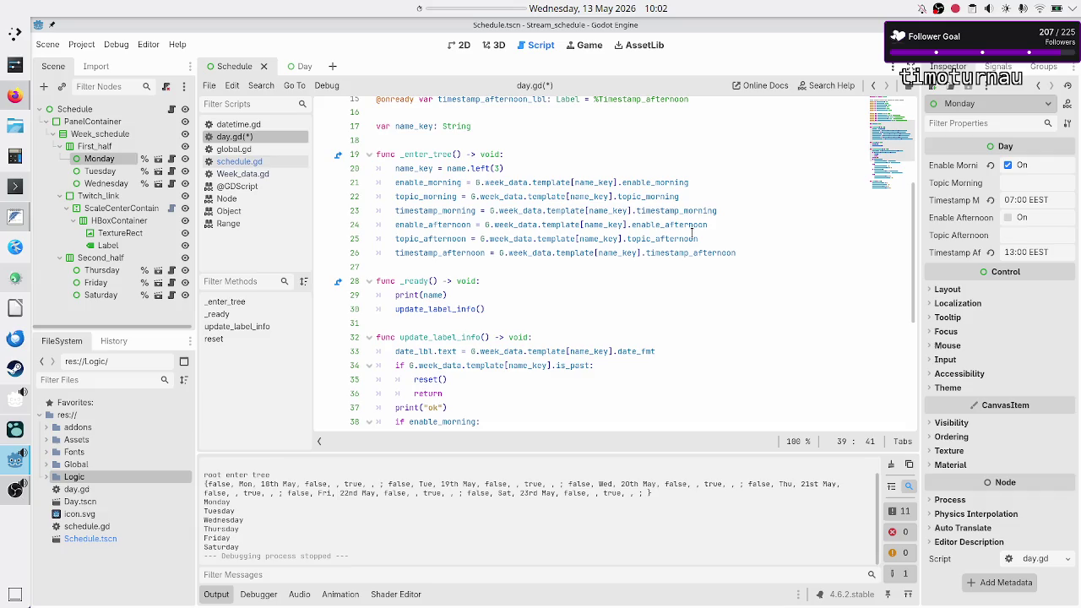
pyautogui.scroll(-6, 691, 232)
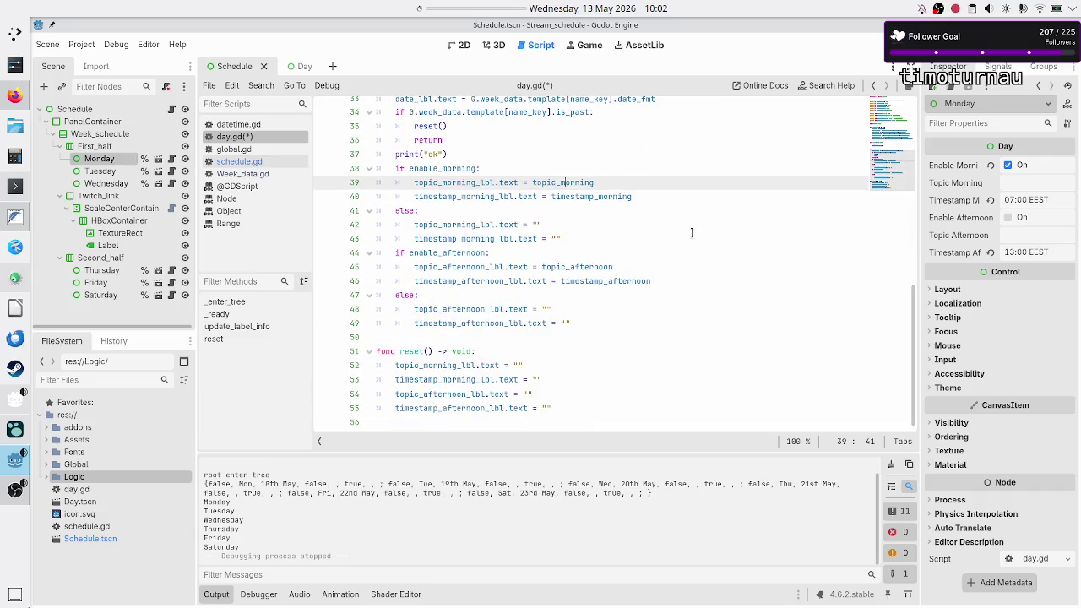
pyautogui.scroll(1, 691, 232)
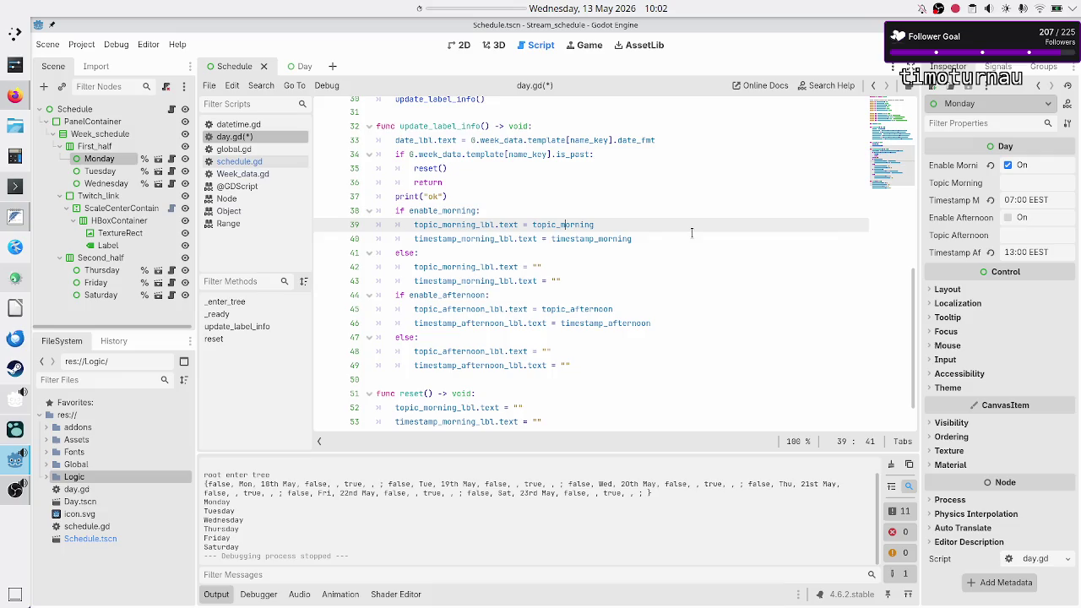
pyautogui.scroll(7, 692, 200)
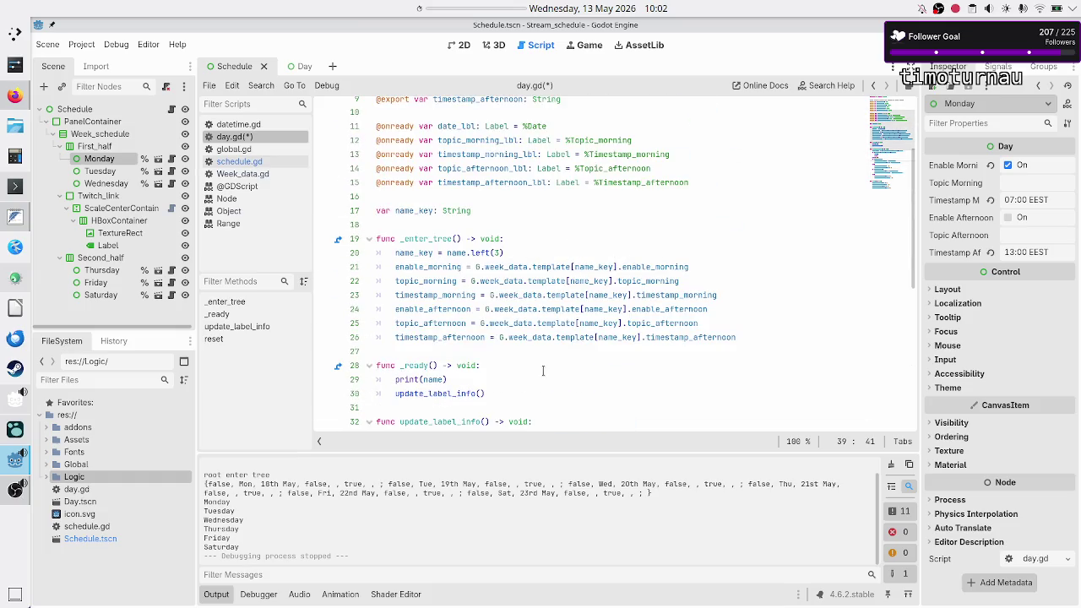
pyautogui.click(527, 379)
# Step: Change the print(name) call in _ready to print enable_morning
pyautogui.press('BackSpace')
pyautogui.press('BackSpace')
pyautogui.press('BackSpace')
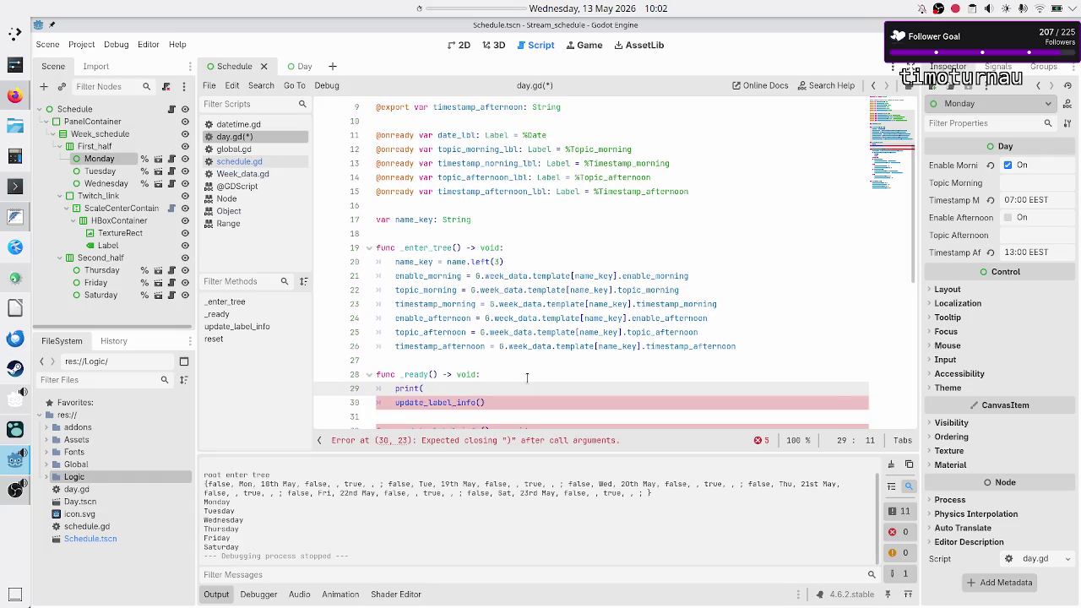
pyautogui.write('ena')
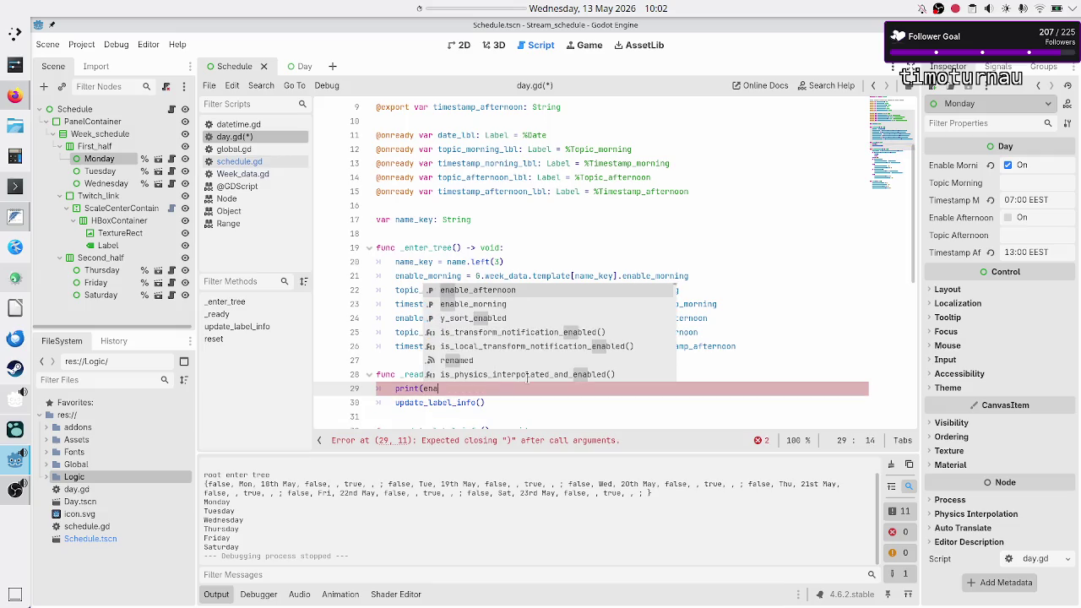
pyautogui.press('Down')
pyautogui.press('Return')
pyautogui.write(')')
pyautogui.press('Return')
# Step: Add a prints(enable_morning, topic_morning, timestamp_morning) line
pyautogui.write('print')
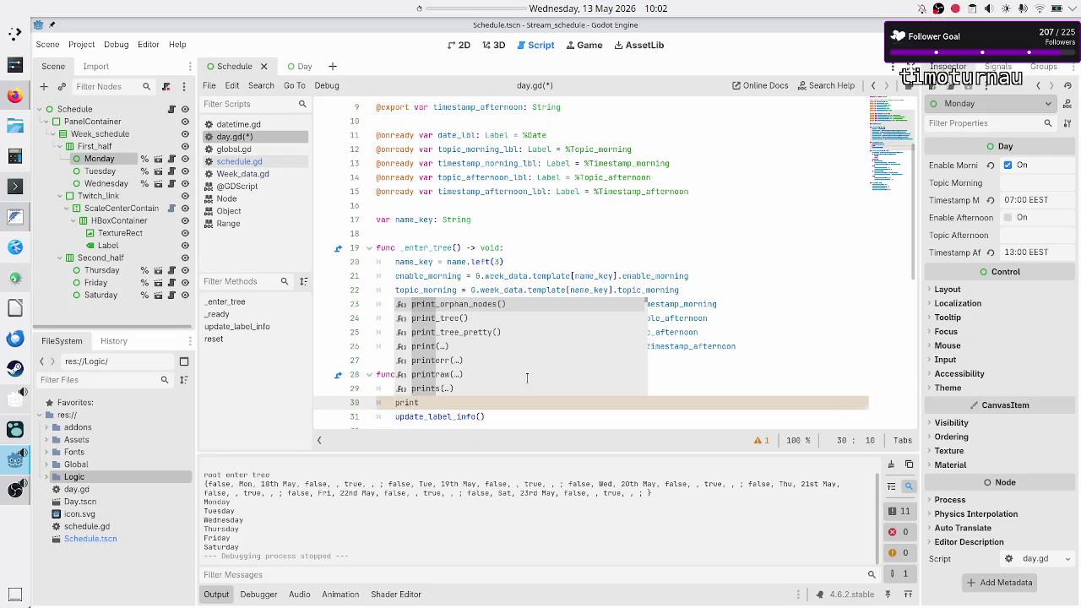
pyautogui.scroll(-5, 526, 378)
pyautogui.scroll(5, 527, 378)
pyautogui.write('(')
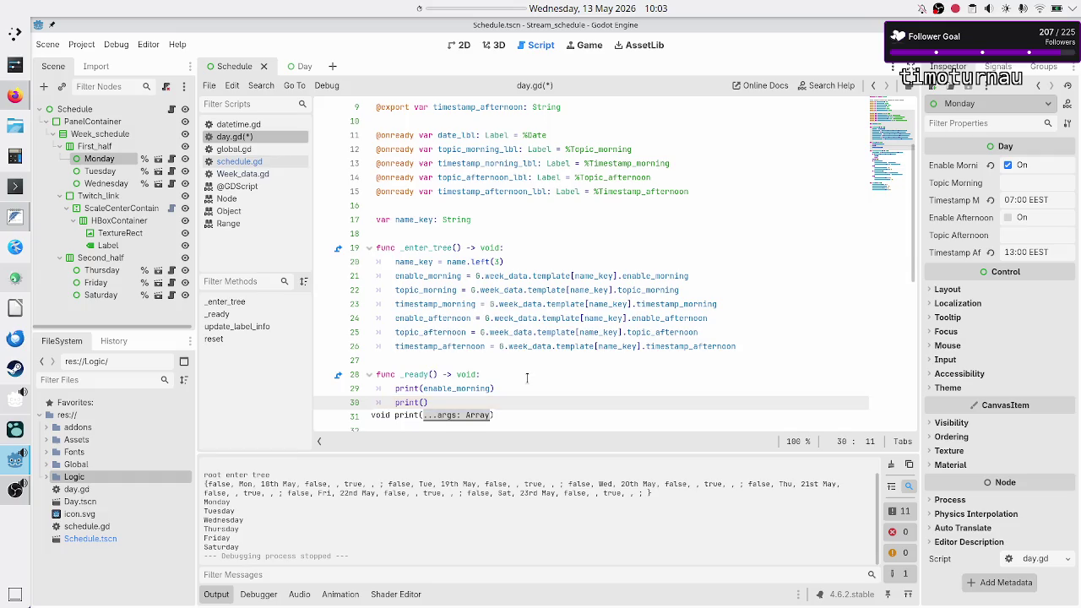
pyautogui.press('BackSpace')
pyautogui.press('BackSpace')
pyautogui.press('BackSpace')
pyautogui.press('BackSpace')
pyautogui.press('BackSpace')
pyautogui.press('BackSpace')
pyautogui.press('BackSpace')
pyautogui.write('s(ena')
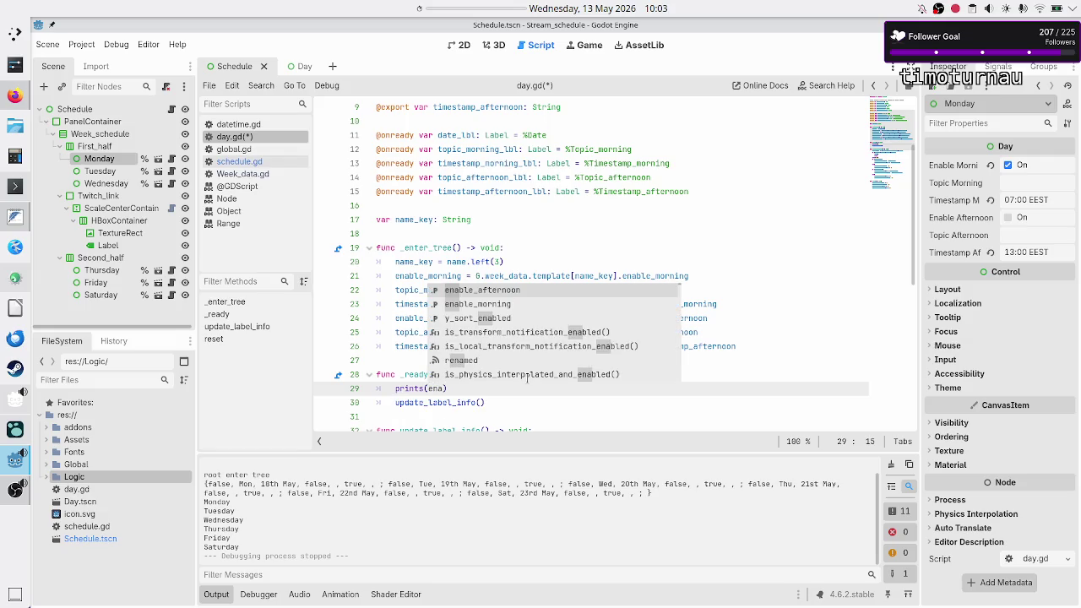
pyautogui.press('Down')
pyautogui.press('Return')
pyautogui.write(', top')
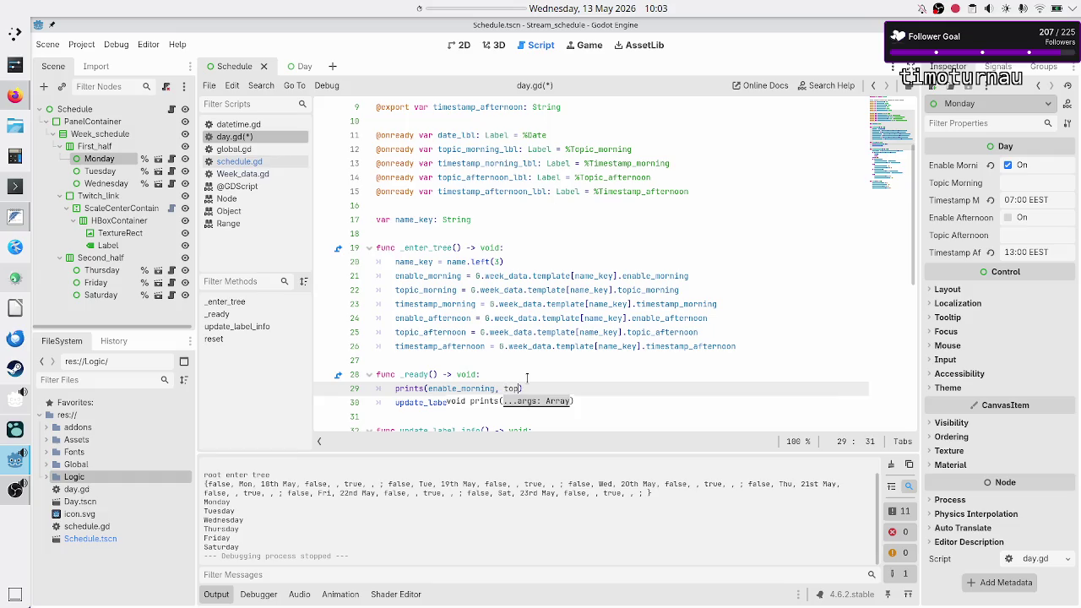
pyautogui.press('Down')
pyautogui.press('Down')
pyautogui.press('Return')
pyautogui.write(', a')
pyautogui.press('BackSpace')
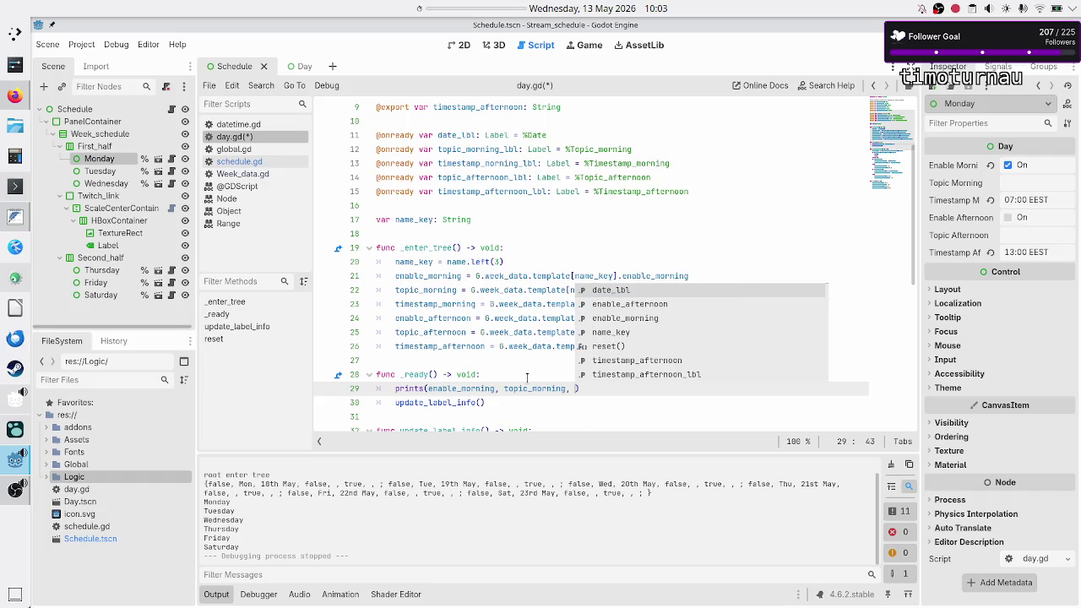
pyautogui.write('tim')
pyautogui.press('Down')
pyautogui.press('Down')
pyautogui.press('Return')
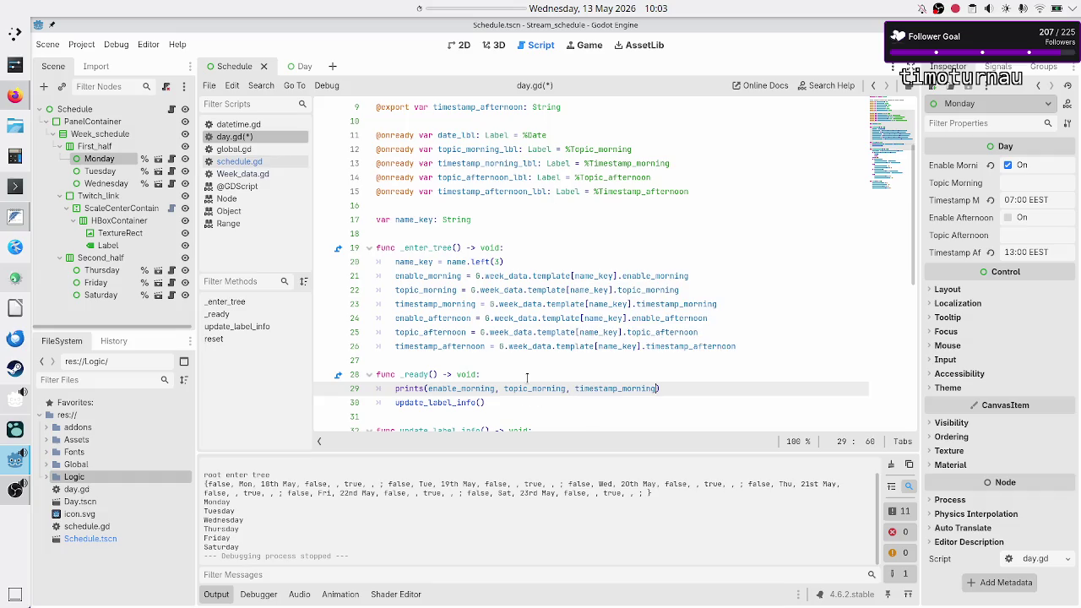
# Step: Add prints(enable_afternoon, topic_afternoon, timestamp_afternoon), save day.gd and run the project
pyautogui.press('Return')
pyautogui.write('prints')
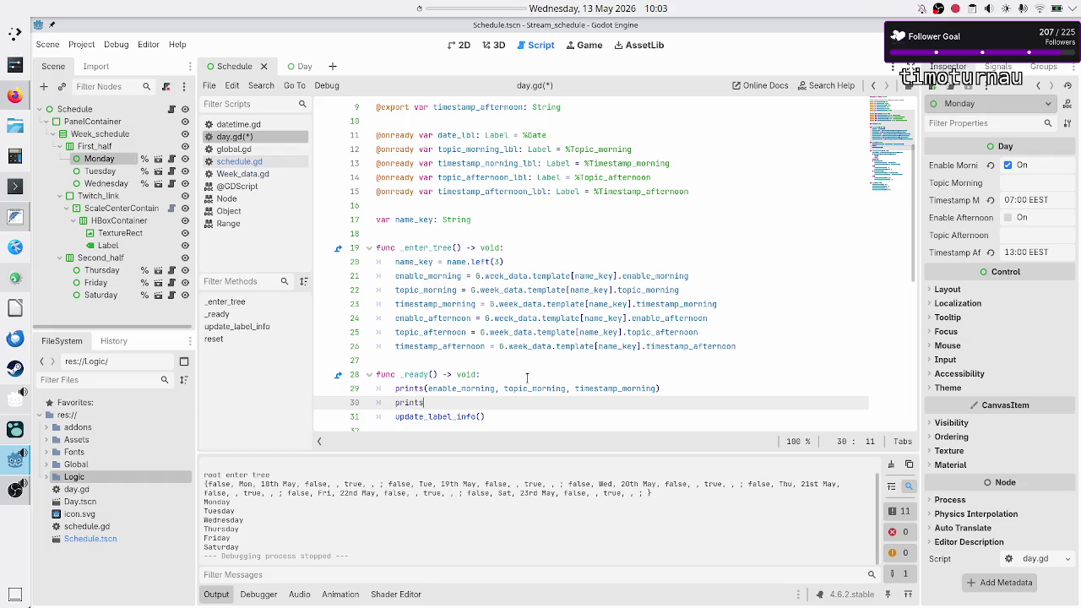
pyautogui.write('(ena')
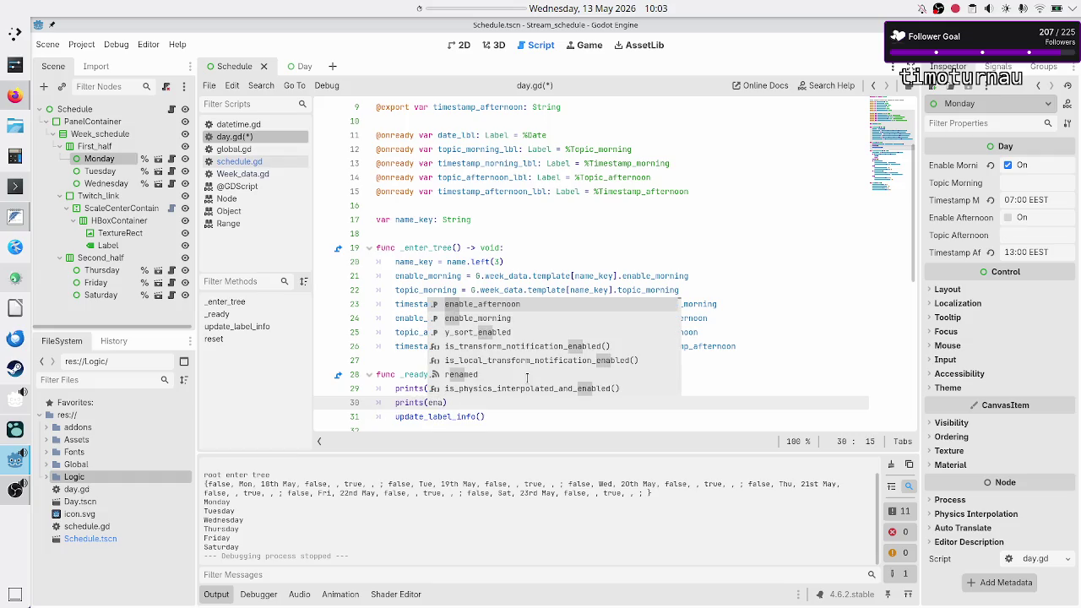
pyautogui.press('Return')
pyautogui.write(', to')
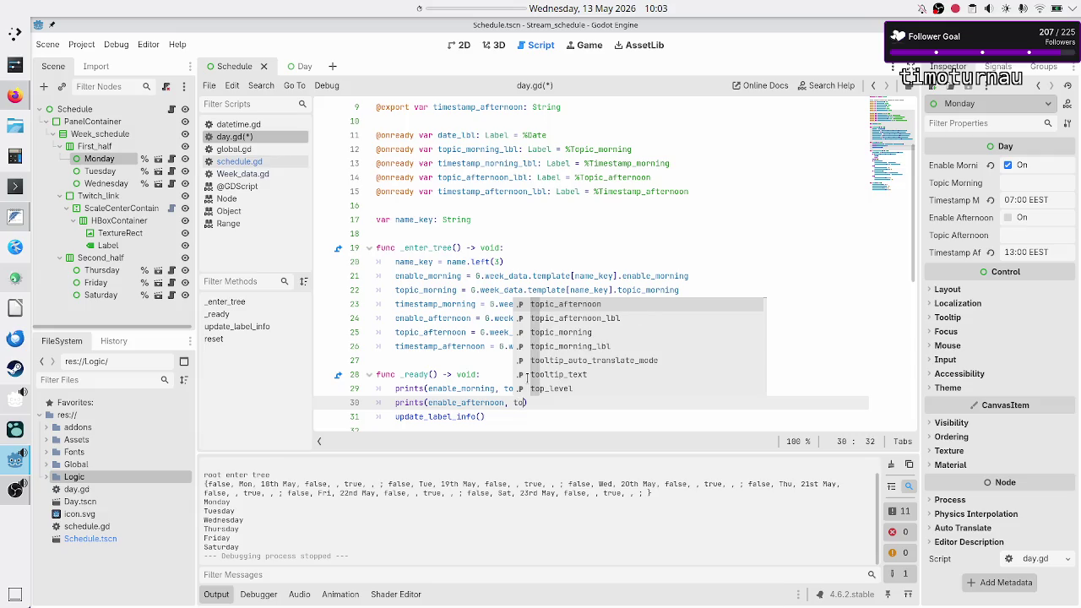
pyautogui.press('Return')
pyautogui.write(', time')
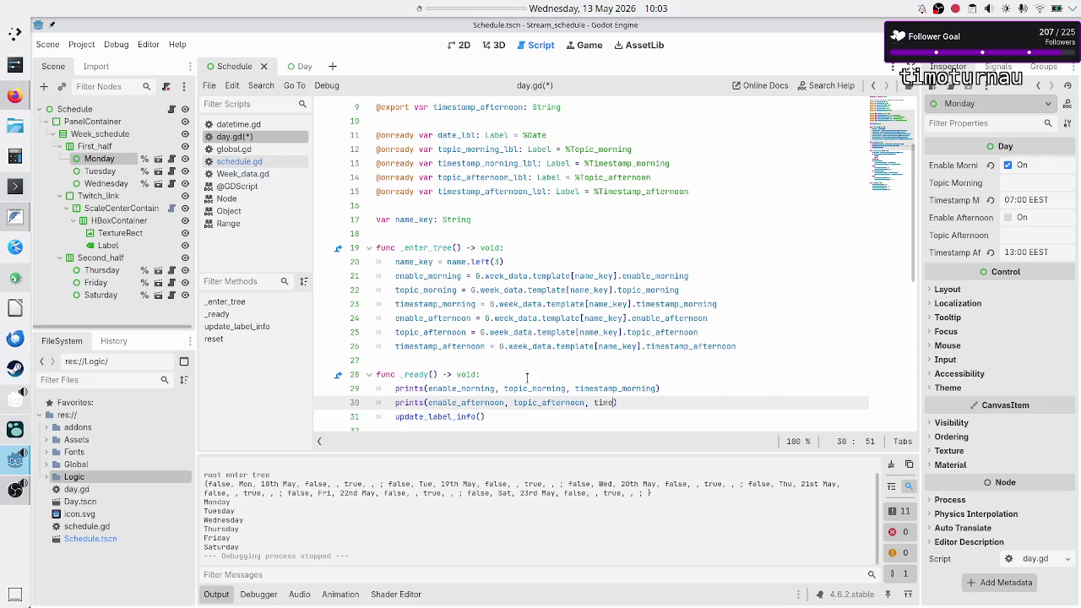
pyautogui.press('Return')
pyautogui.press('End')
pyautogui.hotkey('ctrl', 's')
pyautogui.press('F5')
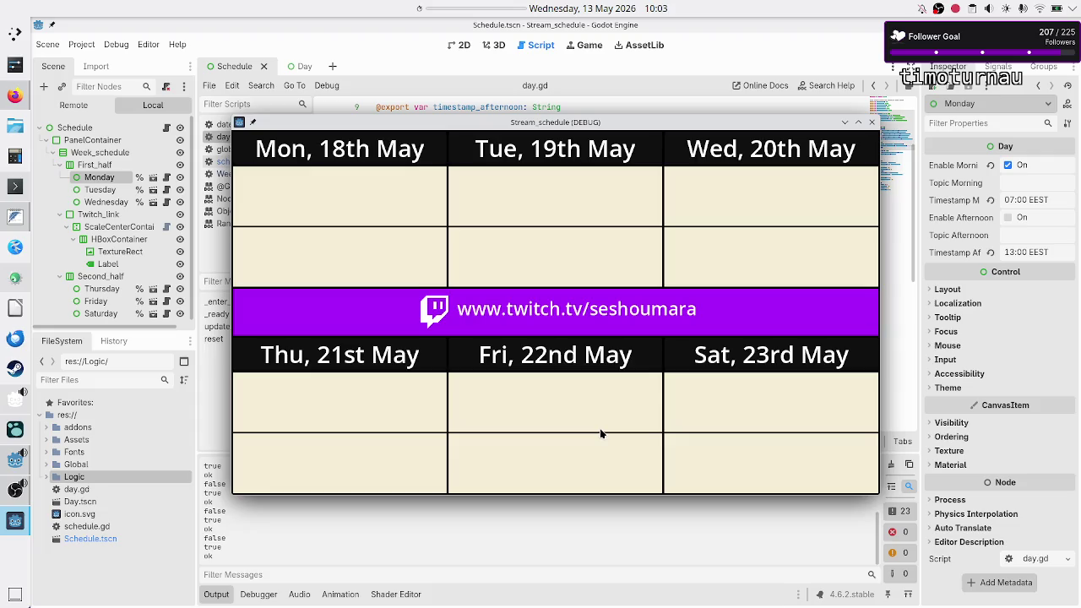
# Step: Delete the leftover print("ok") debug line from day.gd
pyautogui.click(470, 533)
pyautogui.scroll(5, 413, 505)
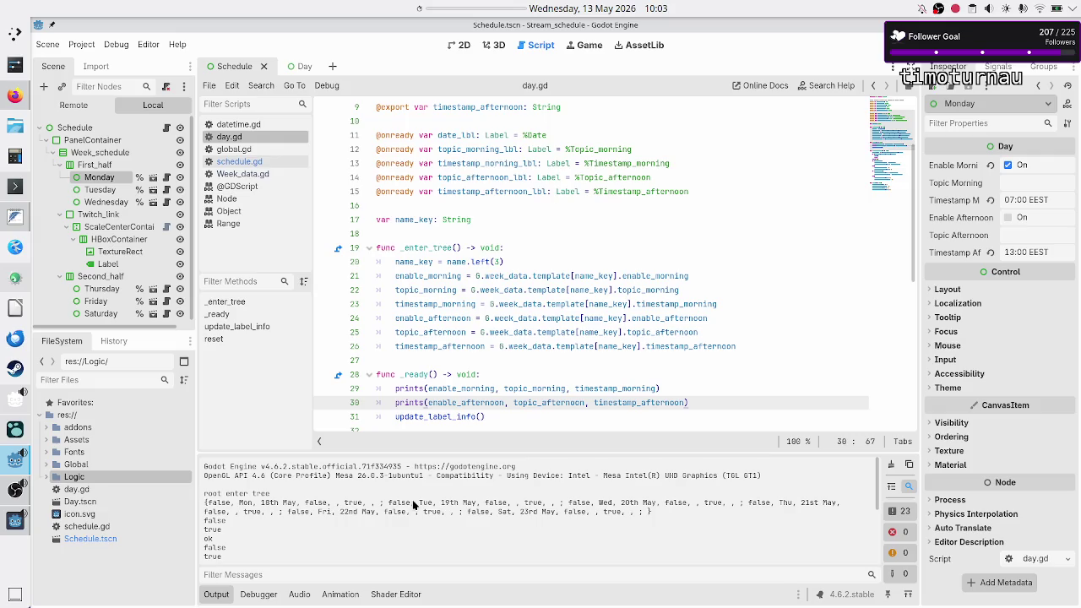
pyautogui.scroll(-4, 541, 321)
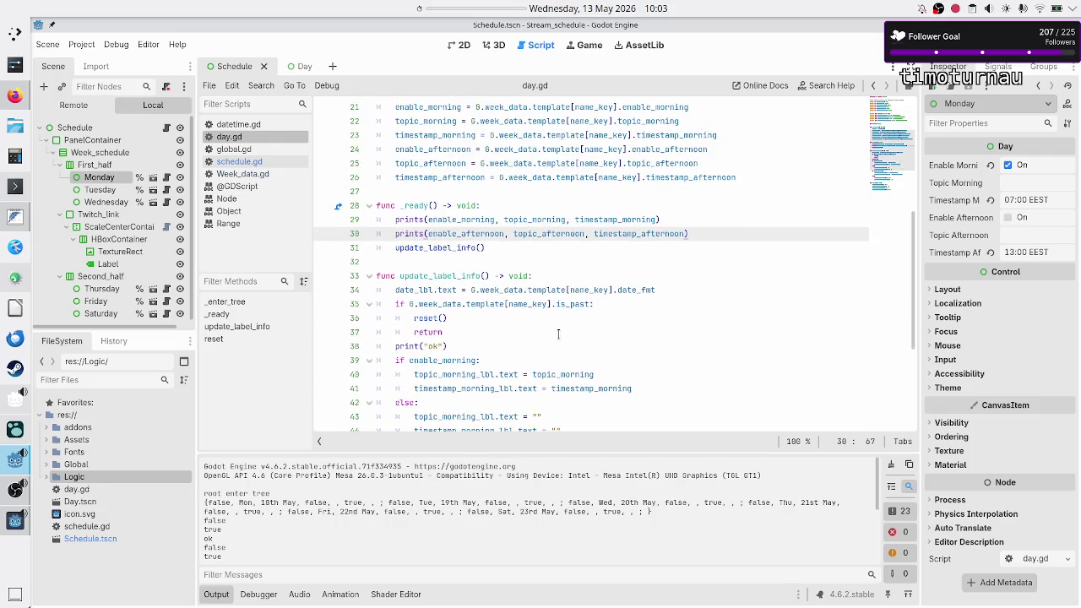
pyautogui.click(506, 344)
pyautogui.hotkey('shift', 'Down')
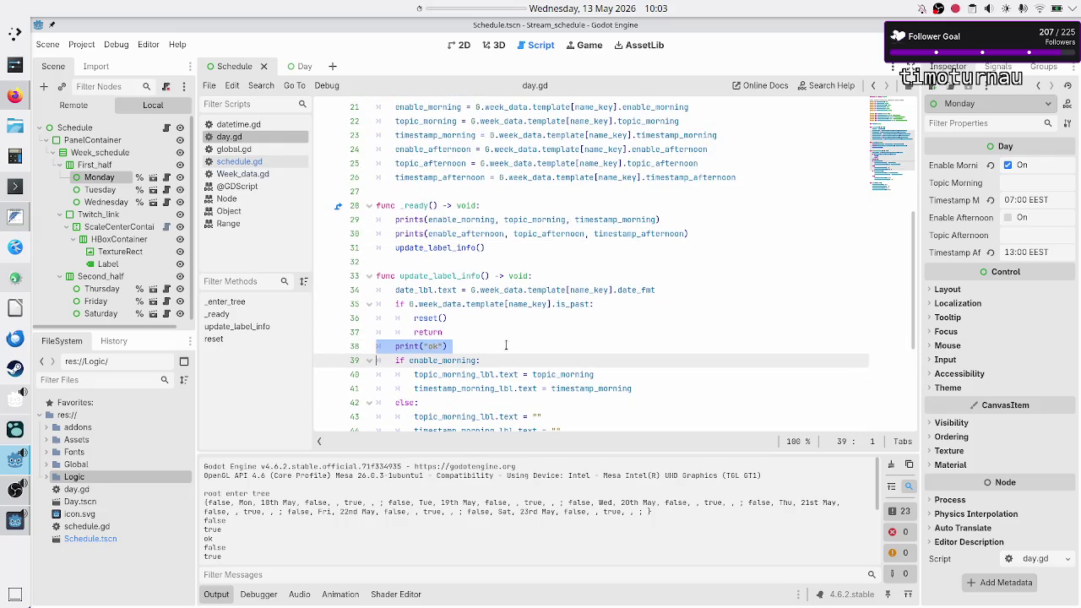
pyautogui.press('Delete')
# Step: Start _ready with print("day is ready to use") and save day.gd
pyautogui.press('Up')
pyautogui.press('Up')
pyautogui.press('Up')
pyautogui.press('Up')
pyautogui.press('Up')
pyautogui.press('Up')
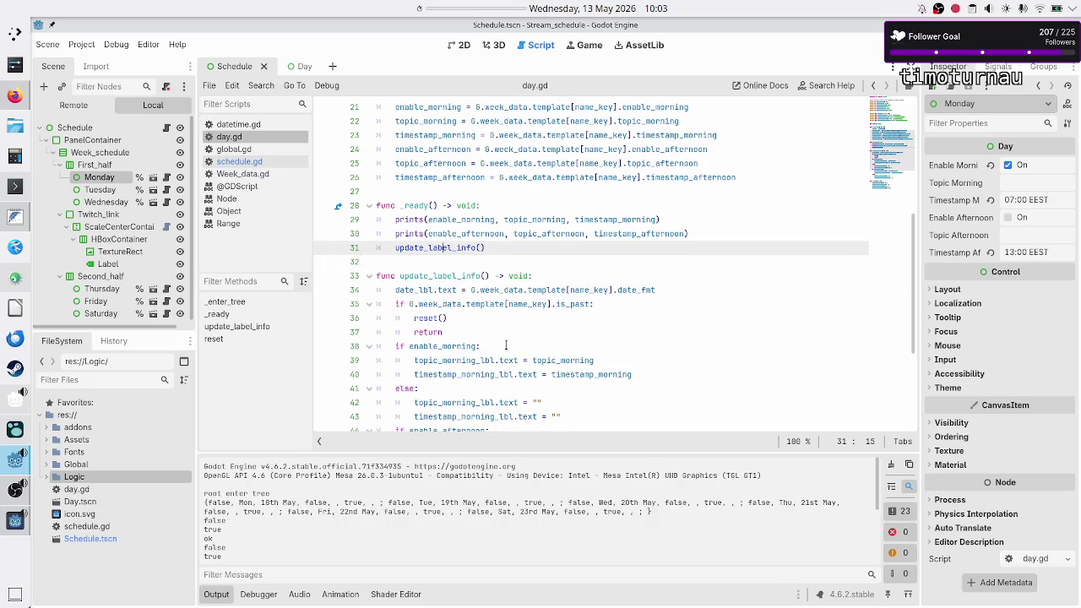
pyautogui.press('Up')
pyautogui.press('End')
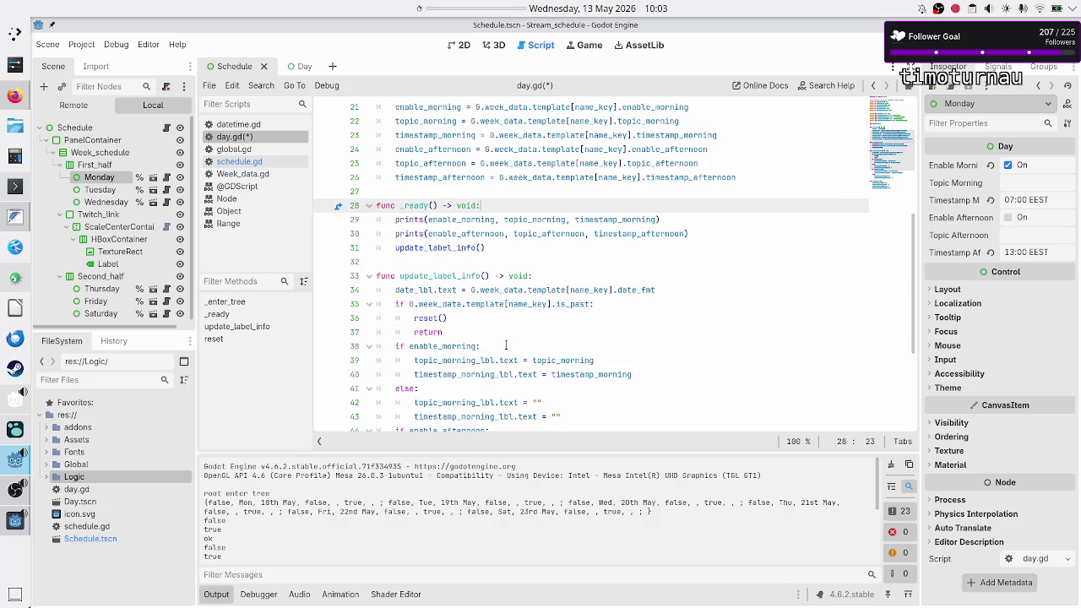
pyautogui.press('Return')
pyautogui.write('pr')
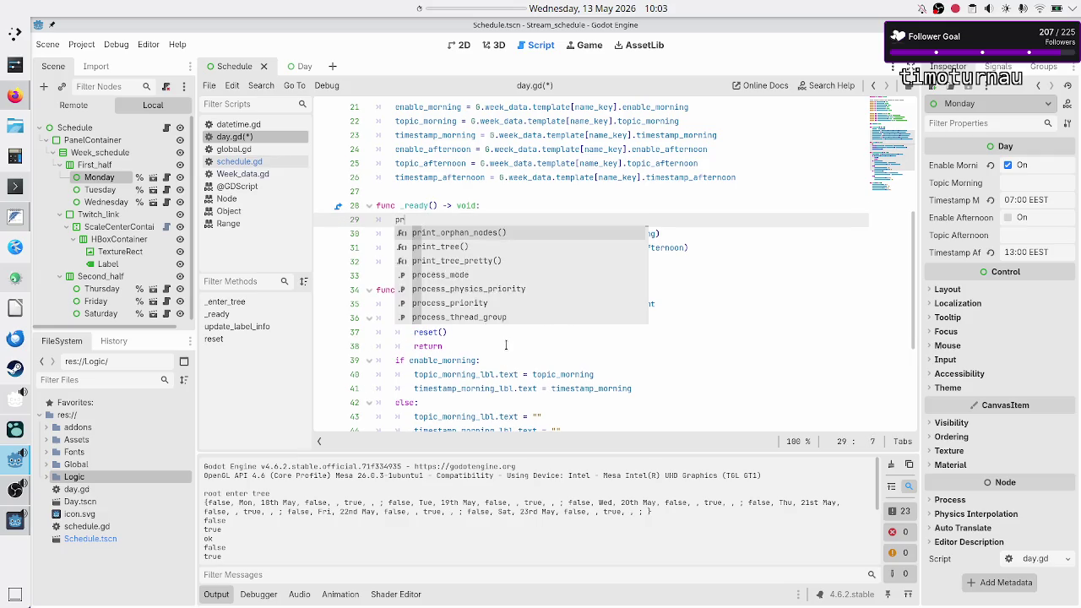
pyautogui.write('int("')
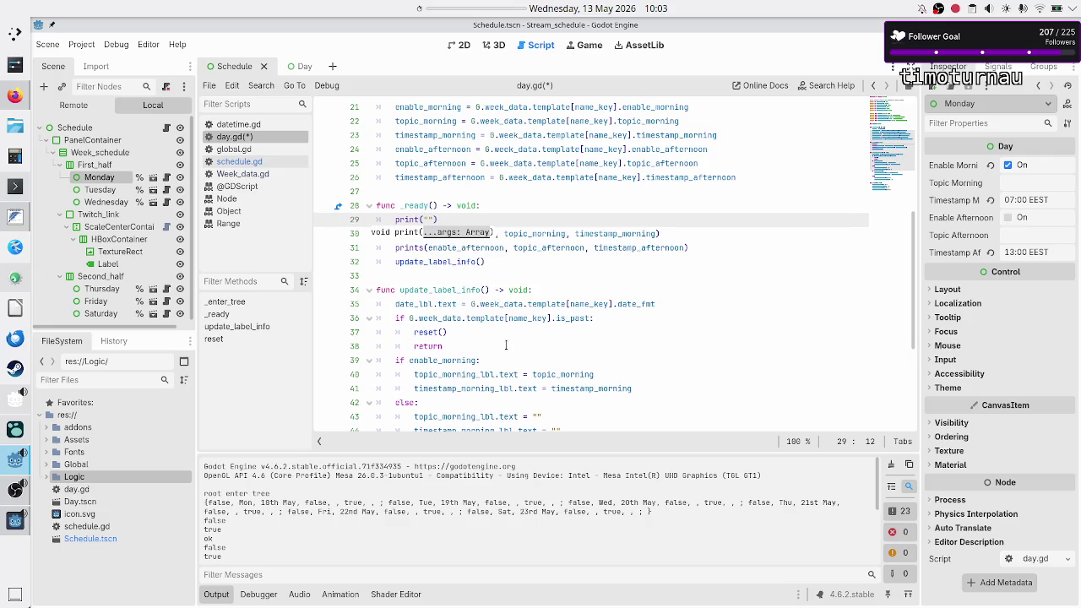
pyautogui.write('day is read')
pyautogui.write('y to use')
pyautogui.hotkey('ctrl', 's')
# Step: Run the schedule, stop it, and scroll through the Output panel prints
pyautogui.press('F5')
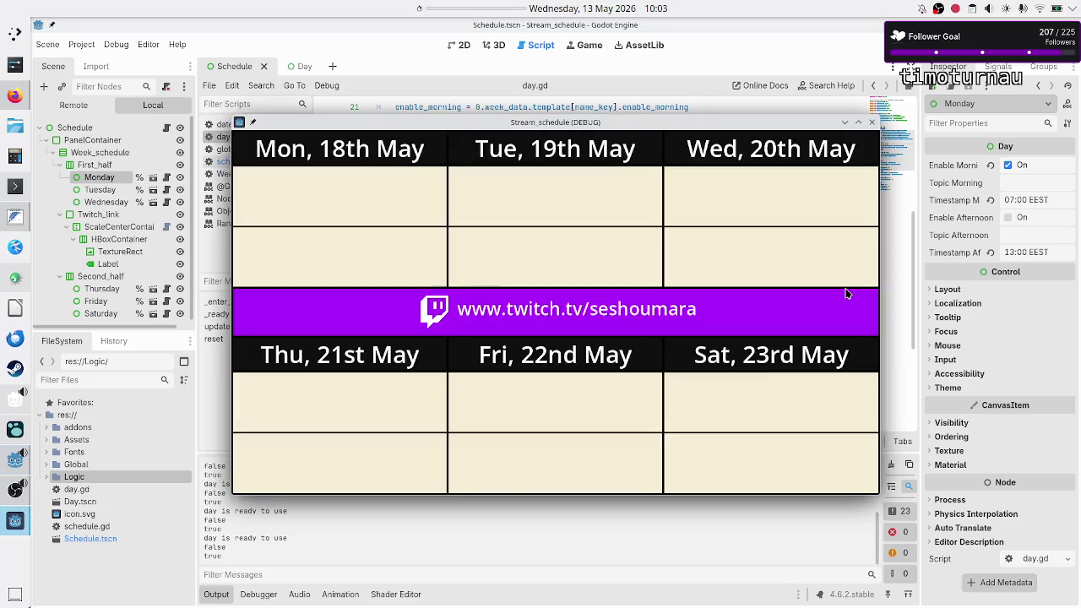
pyautogui.press('F8')
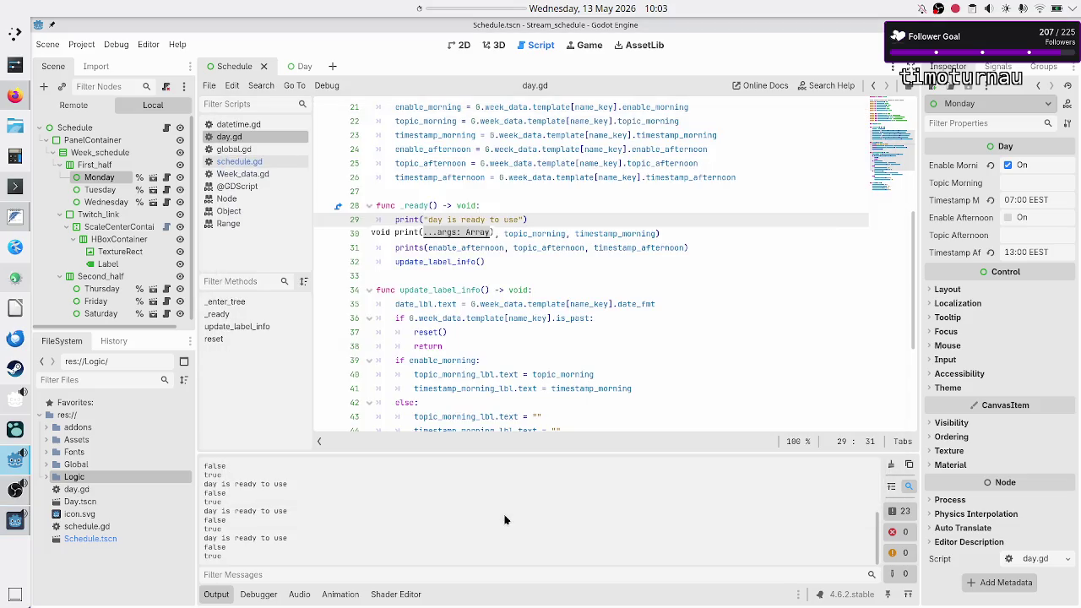
pyautogui.scroll(5, 505, 520)
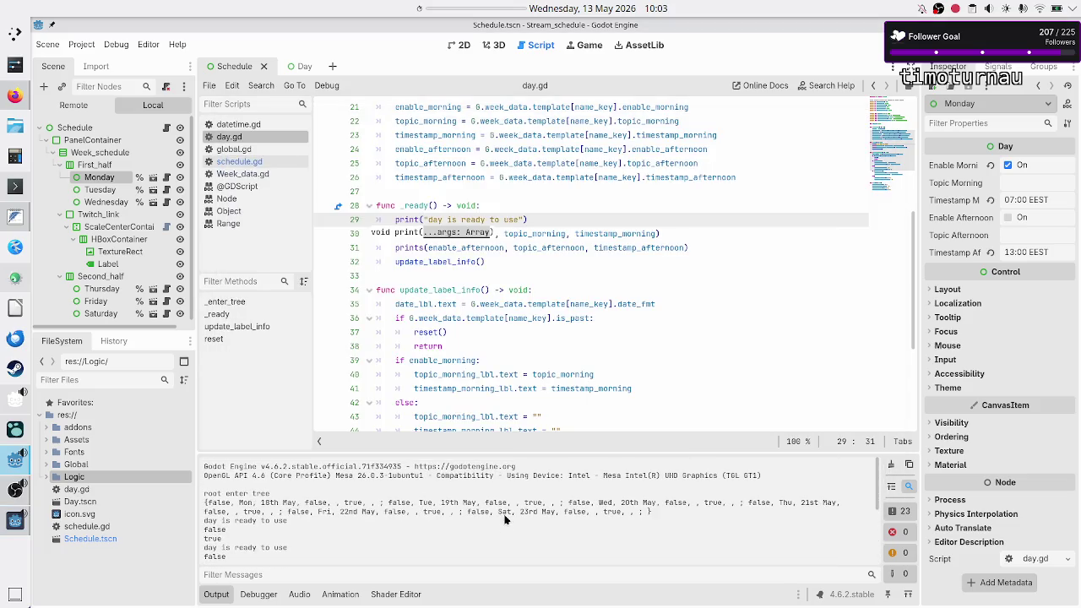
pyautogui.scroll(-1, 504, 519)
pyautogui.scroll(-1, 505, 519)
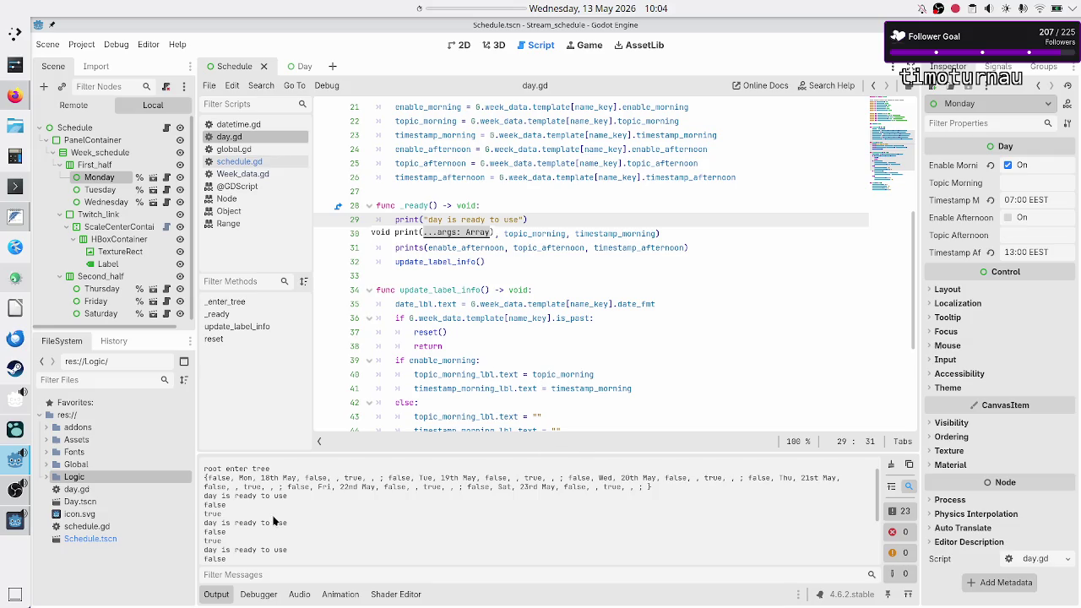
# Step: Inspect the printed false values between the ready messages, then switch back to Claude's answer
pyautogui.doubleClick(218, 505)
pyautogui.click(216, 517)
pyautogui.moveTo(204, 505)
pyautogui.mouseDown()
pyautogui.moveTo(237, 513)
pyautogui.moveTo(244, 534)
pyautogui.mouseUp()
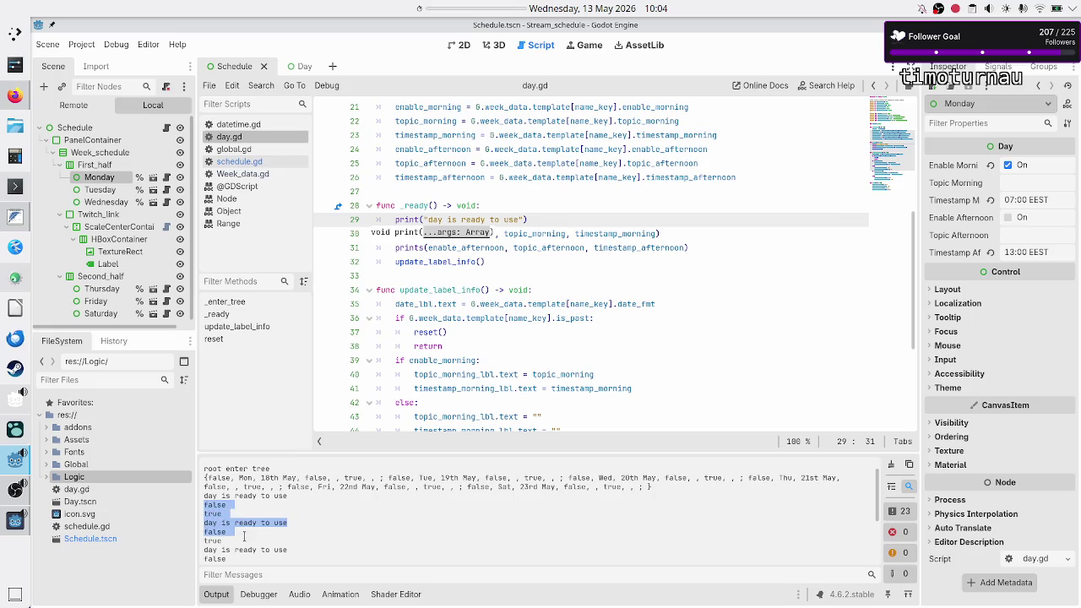
pyautogui.click(245, 535)
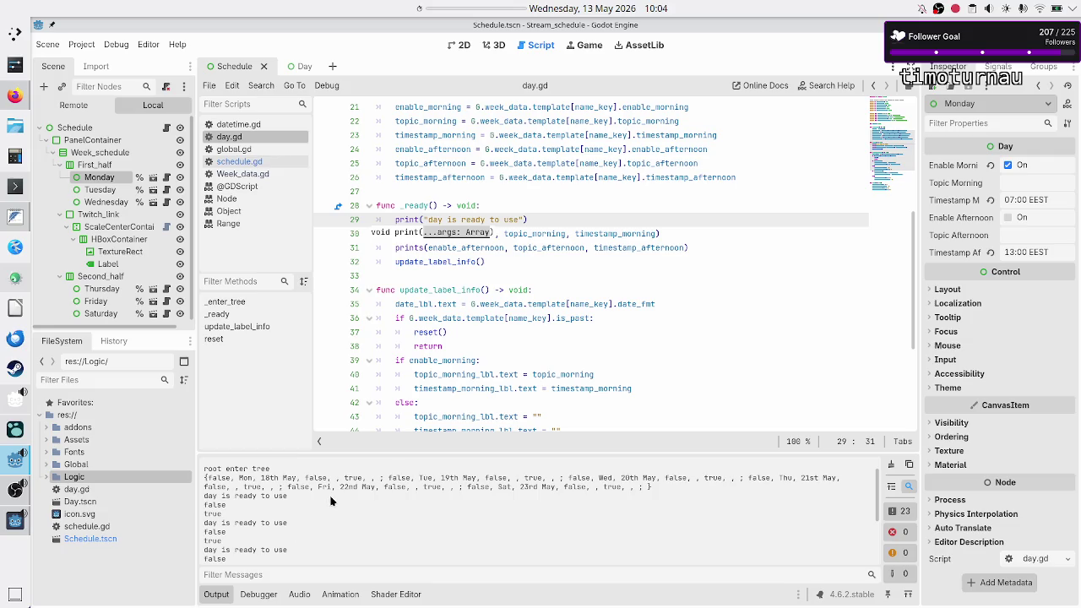
pyautogui.scroll(-2, 331, 501)
pyautogui.scroll(-5, 331, 501)
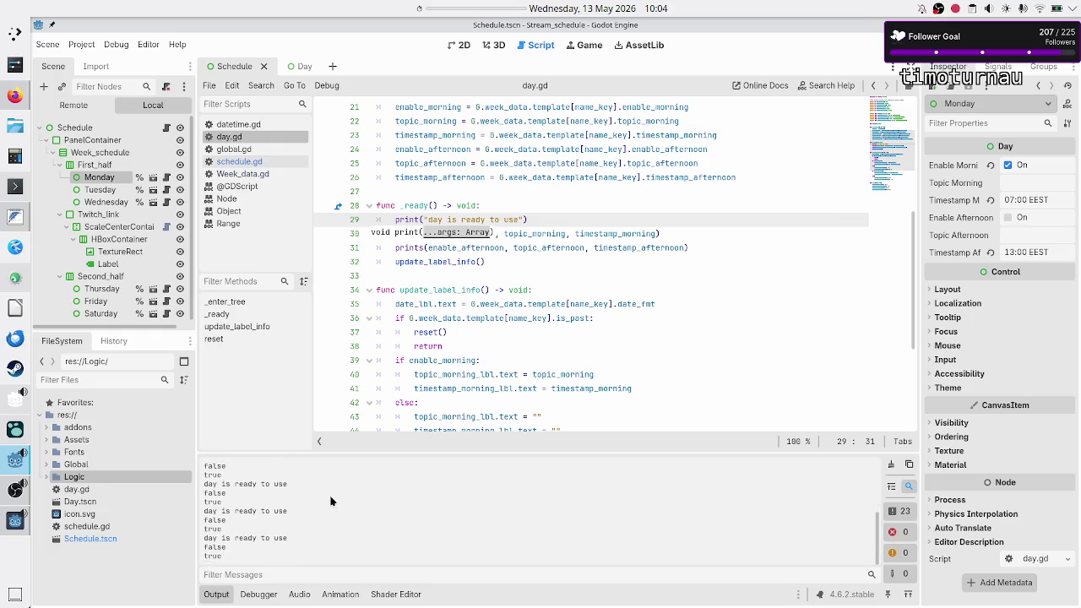
pyautogui.click(672, 262)
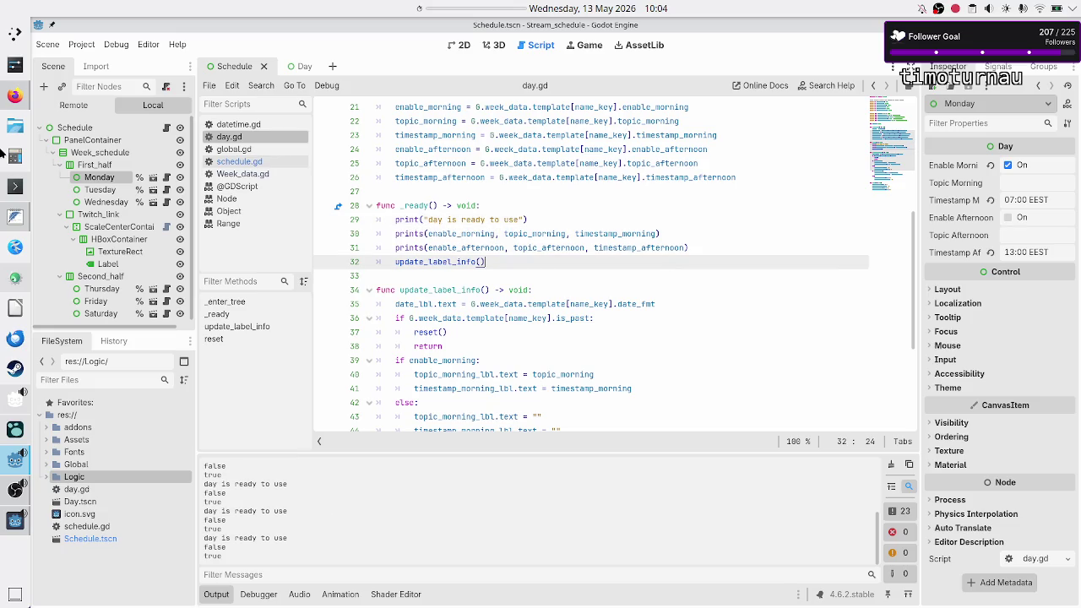
pyautogui.click(16, 96)
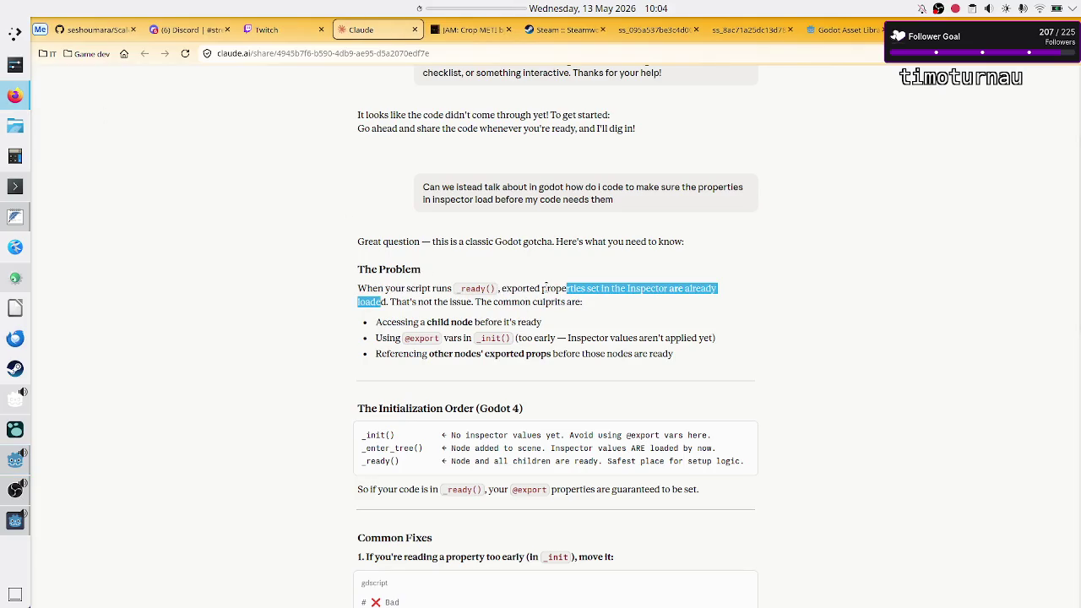
pyautogui.click(596, 291)
pyautogui.doubleClick(629, 288)
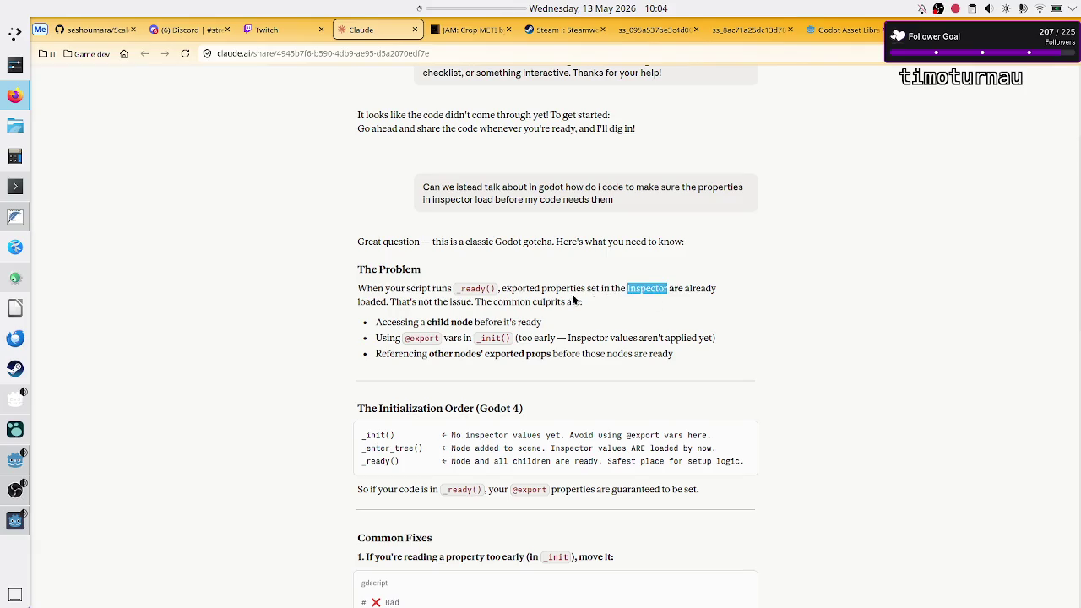
pyautogui.moveTo(385, 290); pyautogui.dragTo(583, 302)
pyautogui.click(504, 321)
pyautogui.moveTo(465, 287); pyautogui.dragTo(481, 288)
pyautogui.hotkey('alt', 'Tab')
pyautogui.doubleClick(416, 206)
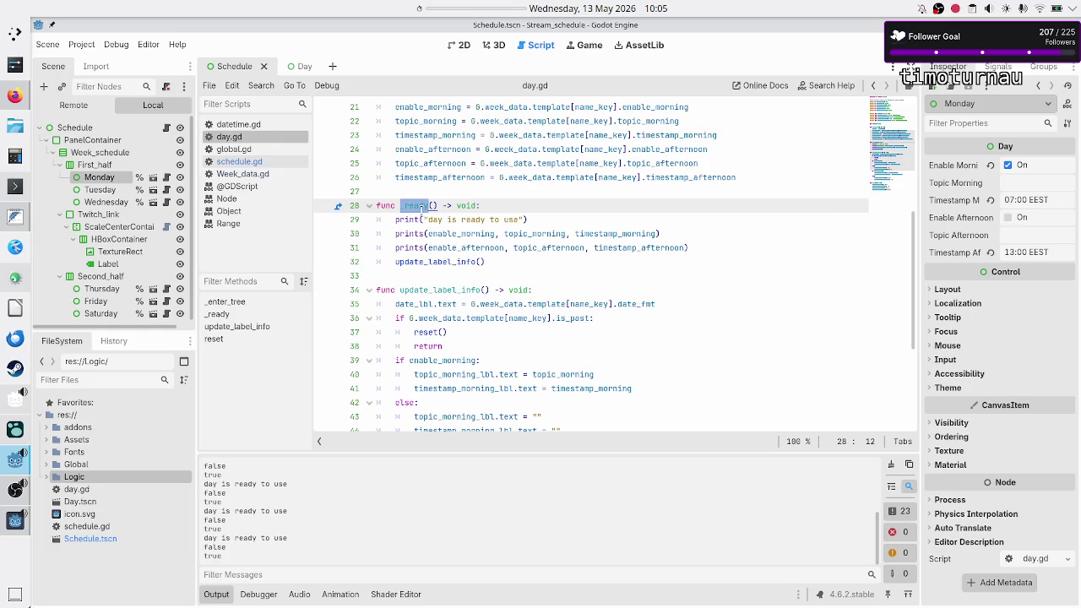
# Step: Comment out lines 21–26 of _enter_tree that assign the week data
pyautogui.scroll(3, 507, 195)
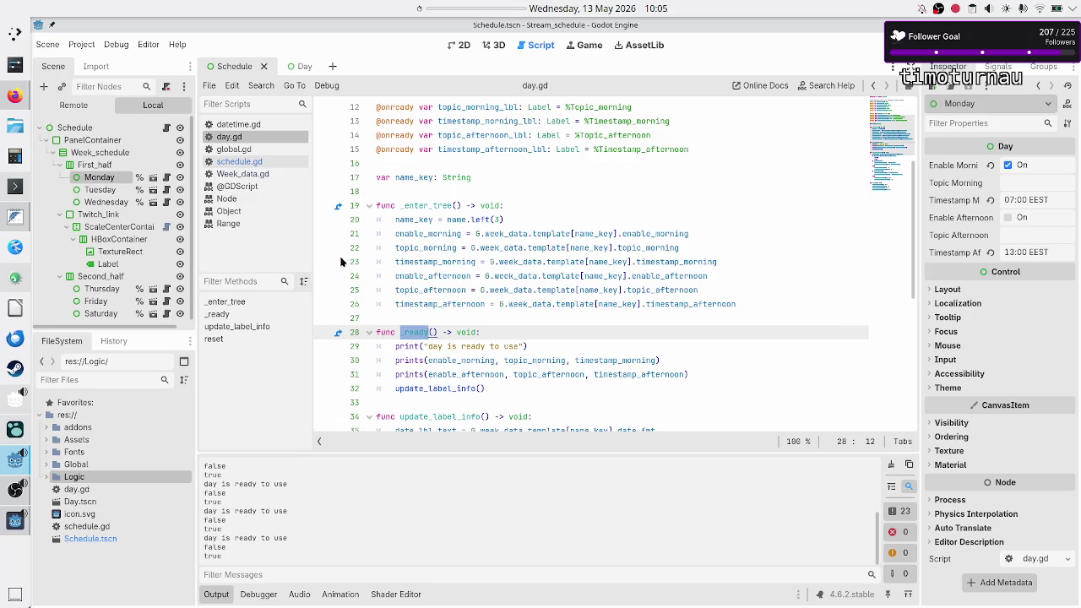
pyautogui.click(414, 220)
pyautogui.press('Left')
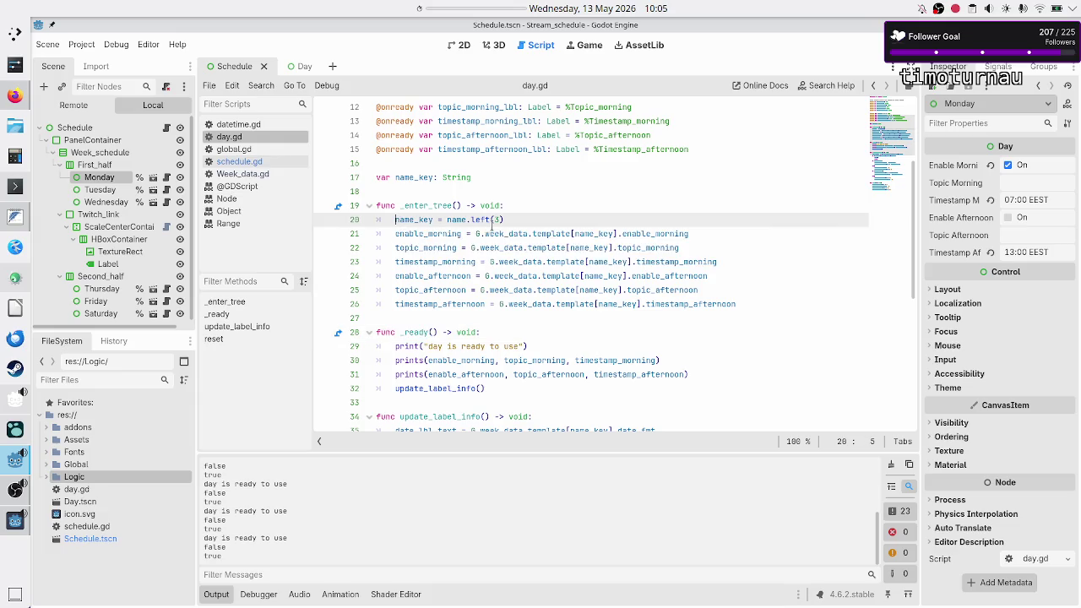
pyautogui.hotkey('shift', 'Down')
pyautogui.press('Right')
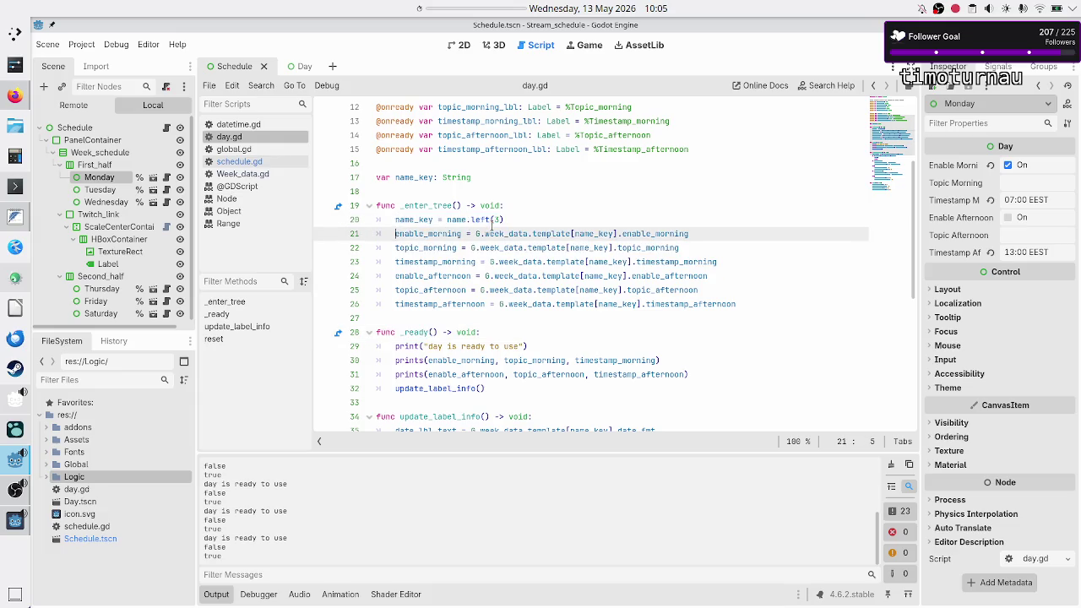
pyautogui.hotkey('shift', 'Down')
pyautogui.hotkey('shift', 'Down')
pyautogui.hotkey('shift', 'Down')
pyautogui.hotkey('shift', 'End')
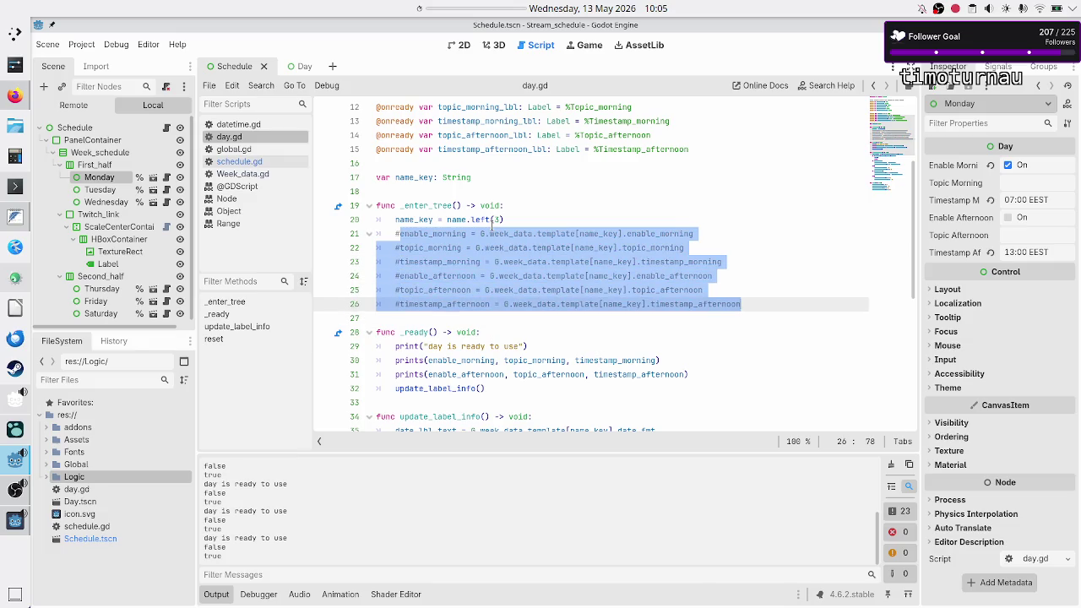
pyautogui.hotkey('ctrl', 'k')
pyautogui.press('Down')
# Step: Run the schedule twice to see Inspector times like 07:00 EEST, comparing _enter_tree and _ready
pyautogui.press('F5')
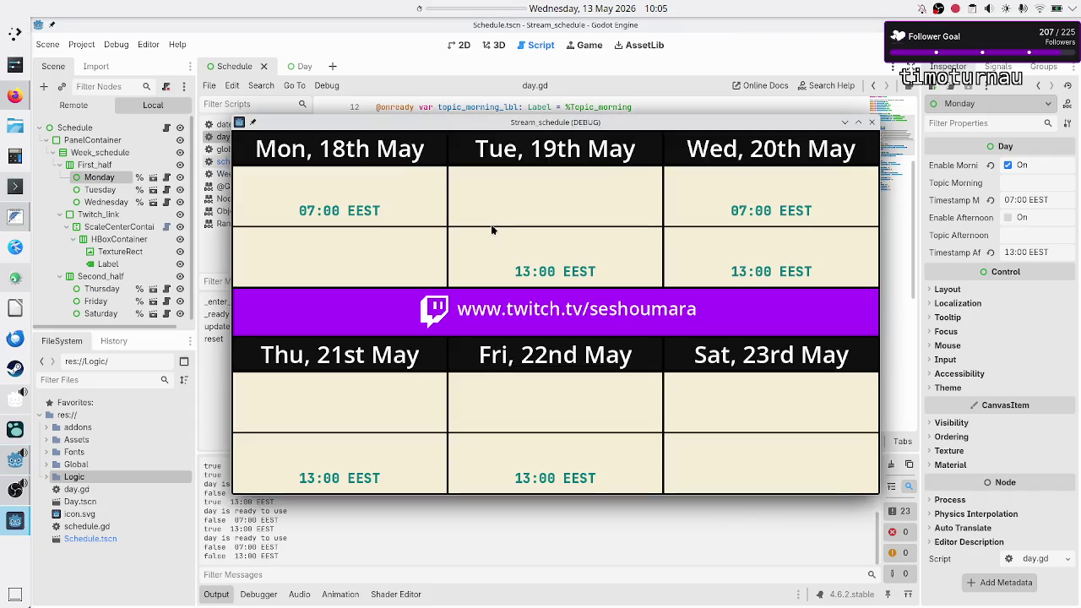
pyautogui.click(872, 123)
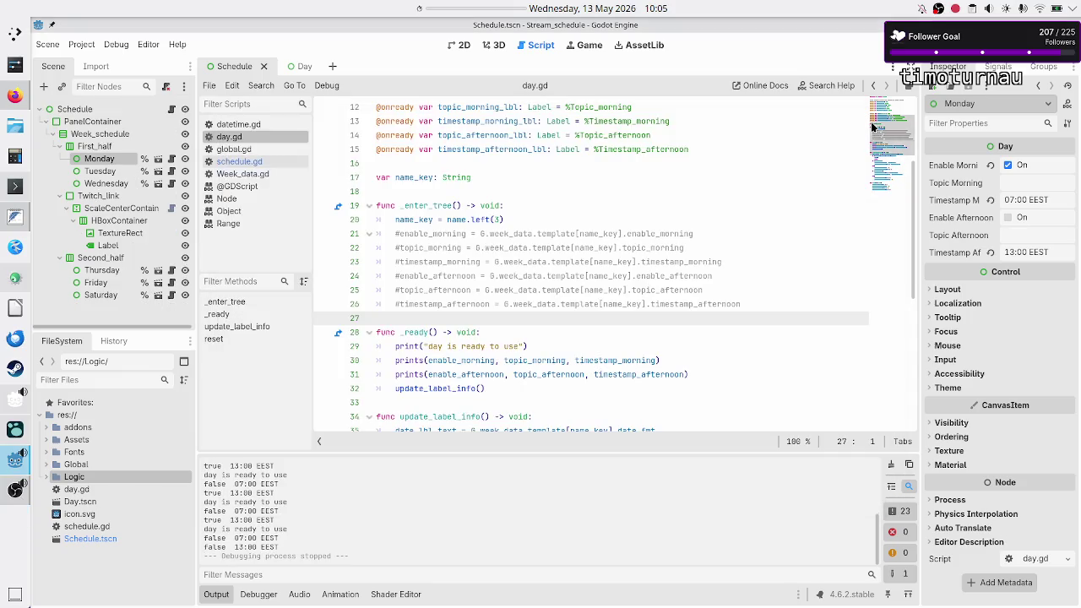
pyautogui.press('F5')
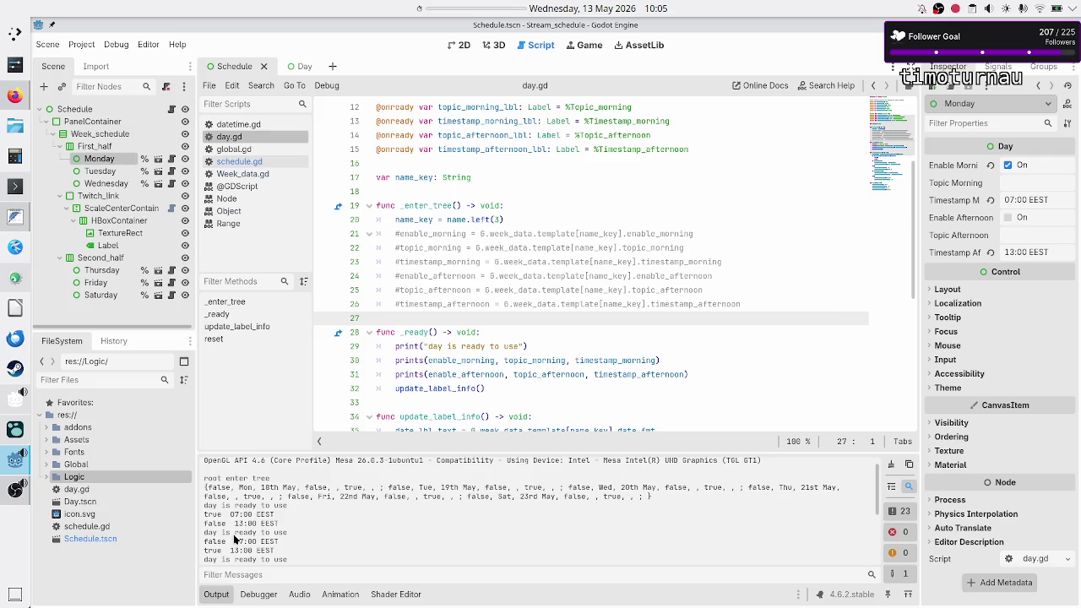
pyautogui.doubleClick(427, 205)
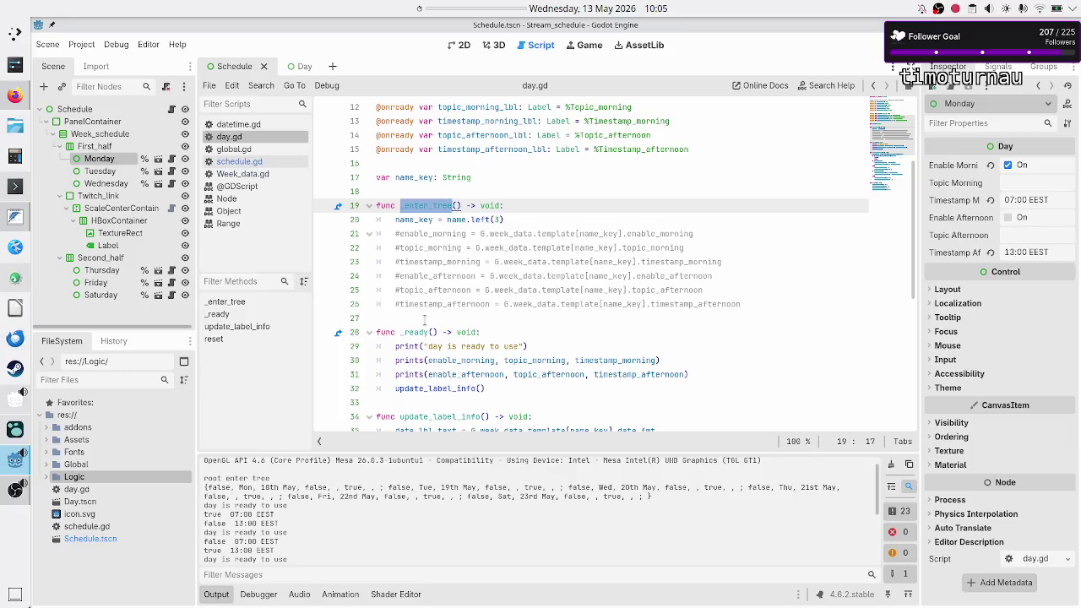
pyautogui.doubleClick(415, 332)
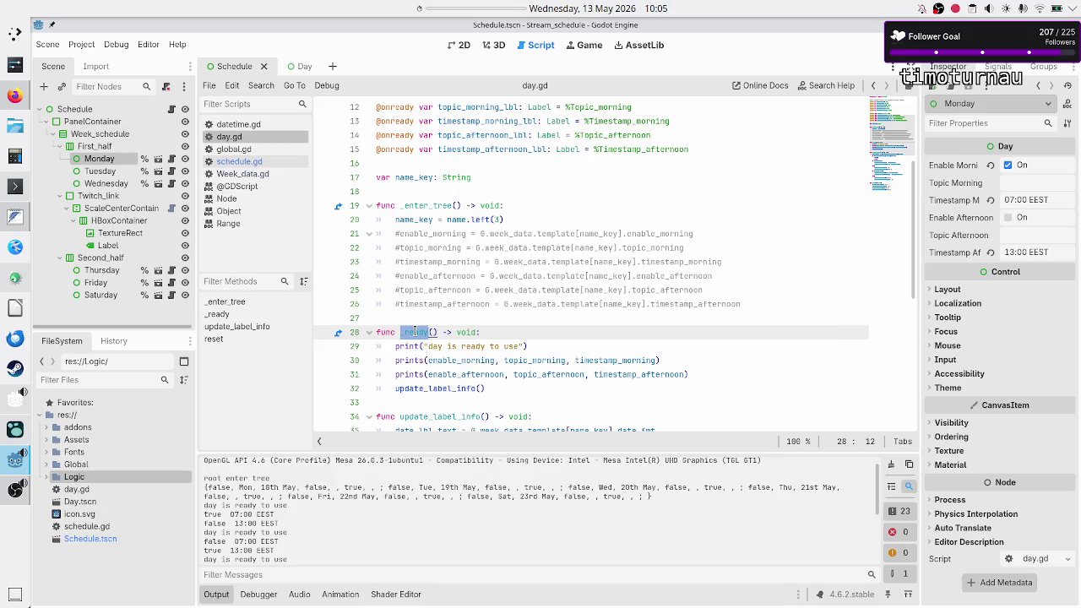
pyautogui.hotkey('alt', 'Tab')
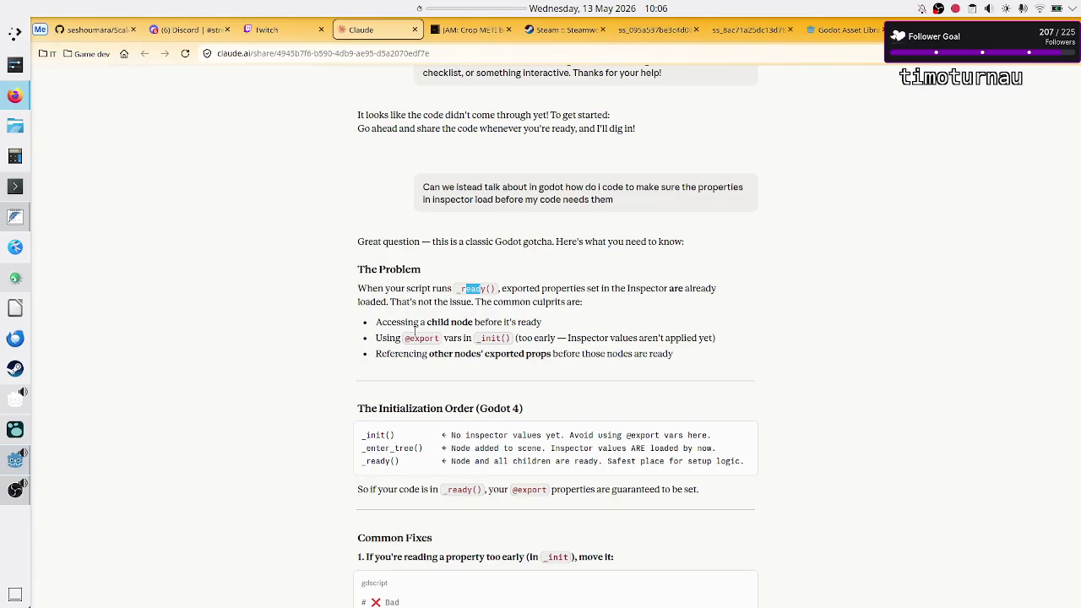
# Step: Highlight Claude's line saying Inspector values are already loaded at _enter_tree()
pyautogui.click(474, 289)
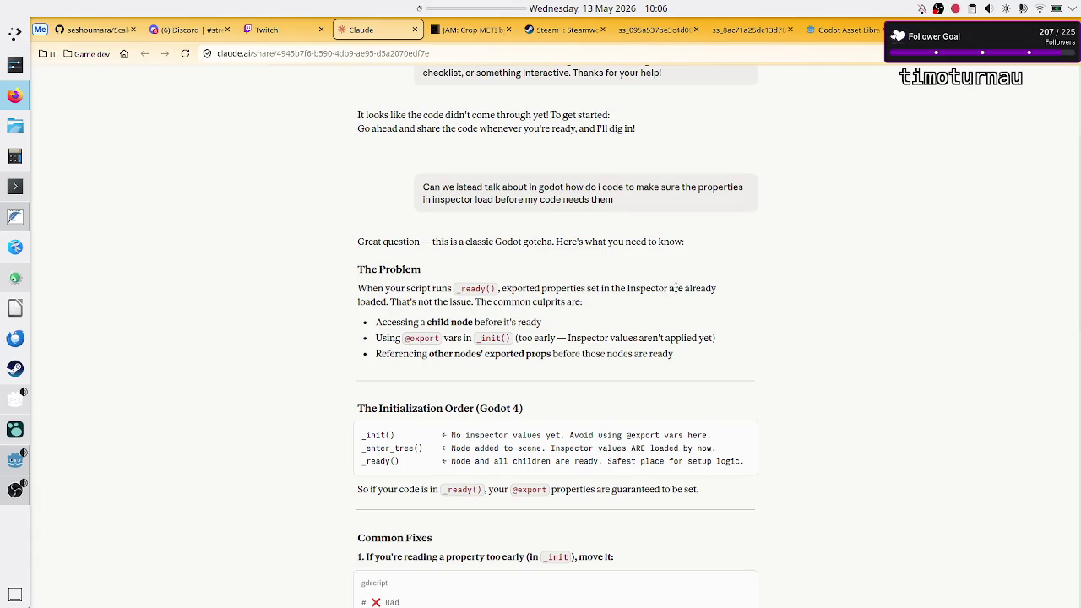
pyautogui.doubleClick(702, 288)
pyautogui.moveTo(363, 448); pyautogui.dragTo(724, 450)
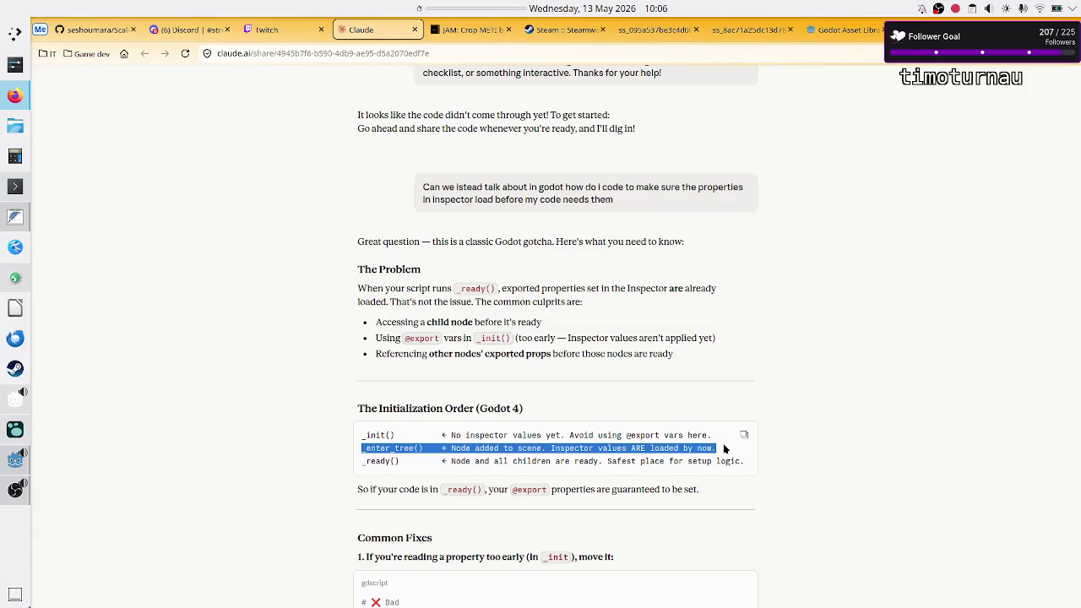
pyautogui.hotkey('alt', 'Tab')
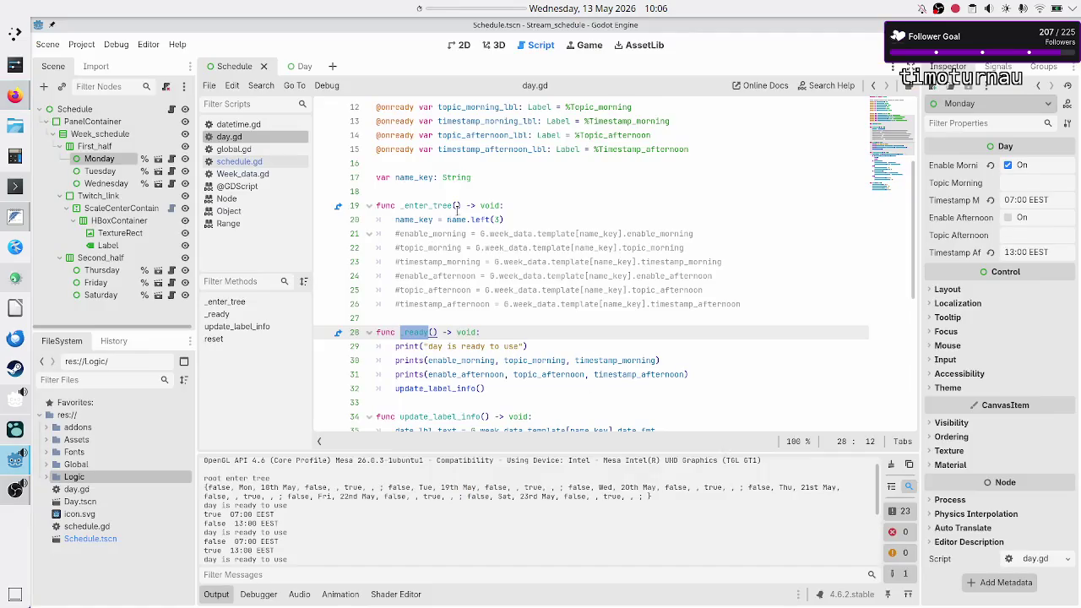
# Step: Add '#inspector values are already loaded at this point!!' above _enter_tree and save day.gd
pyautogui.click(524, 204)
pyautogui.press('Up')
pyautogui.press('Return')
pyautogui.write('#inspector values are already loaded at this point!!!!')
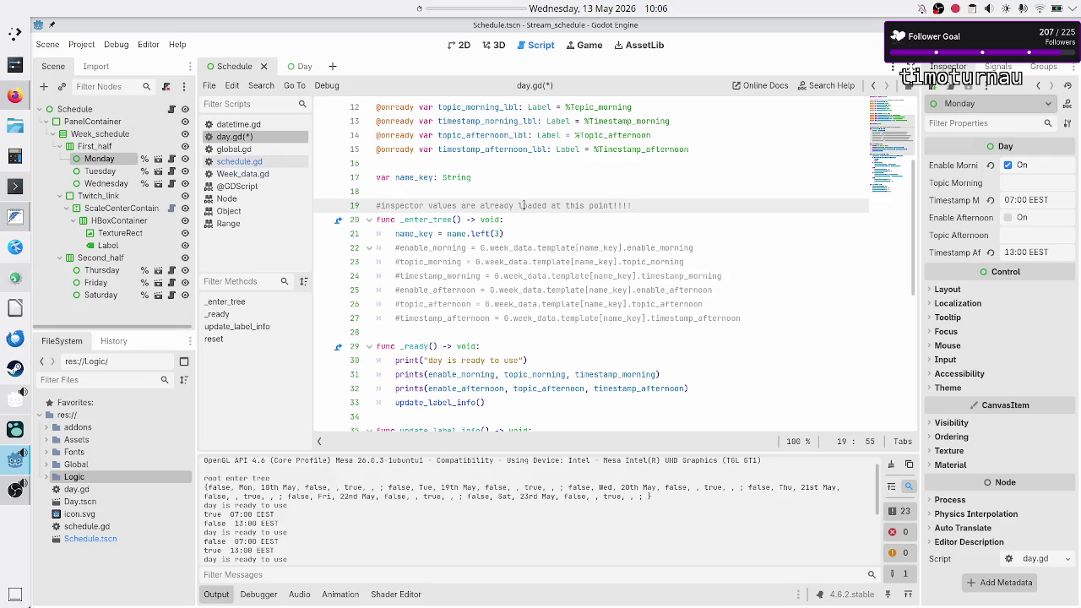
pyautogui.hotkey('ctrl', 's')
pyautogui.hotkey('alt', 'Tab')
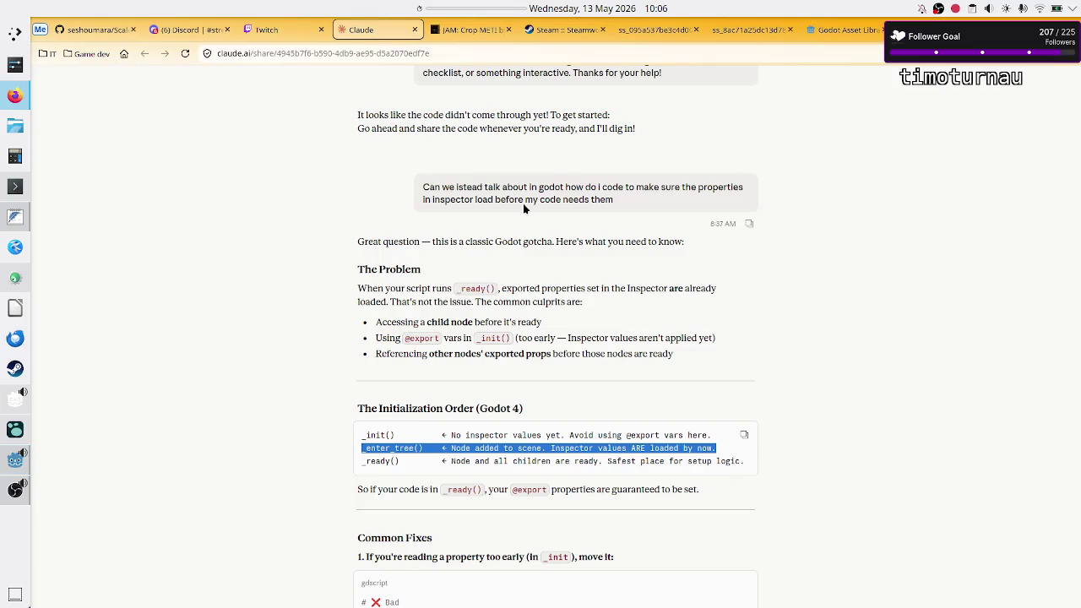
# Step: Mark _init(), _enter_tree, _ready and the safest-setup-logic note in Claude's initialization order
pyautogui.click(593, 412)
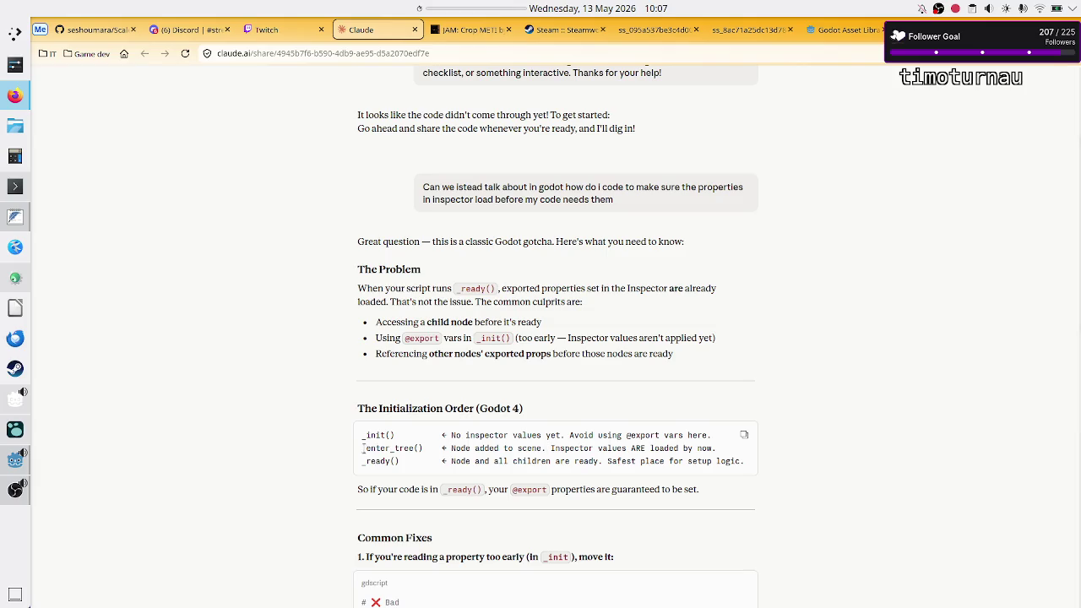
pyautogui.moveTo(363, 435); pyautogui.dragTo(412, 435)
pyautogui.doubleClick(404, 448)
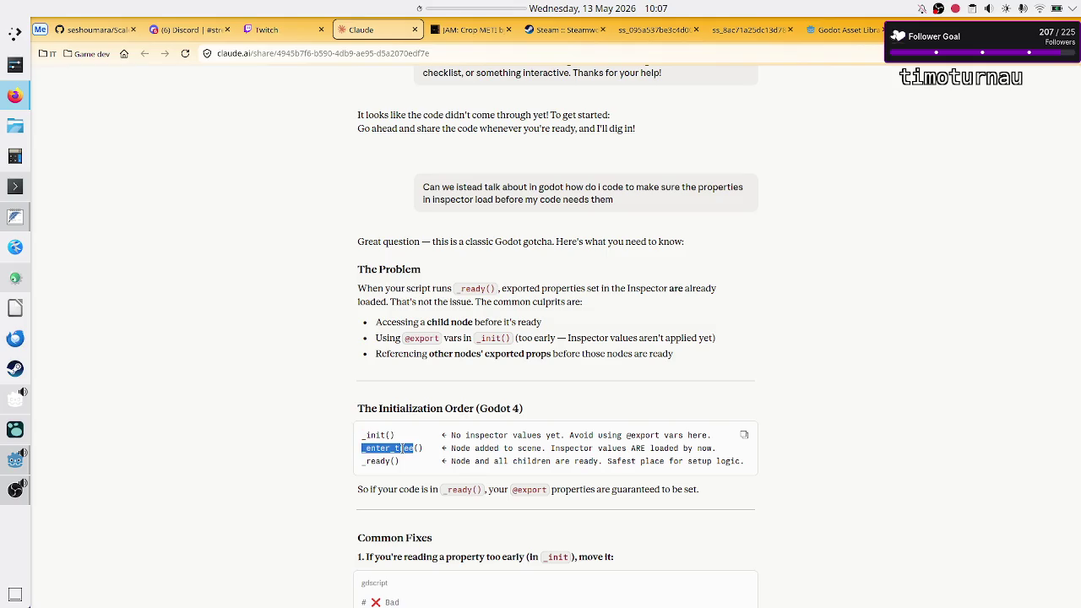
pyautogui.doubleClick(379, 461)
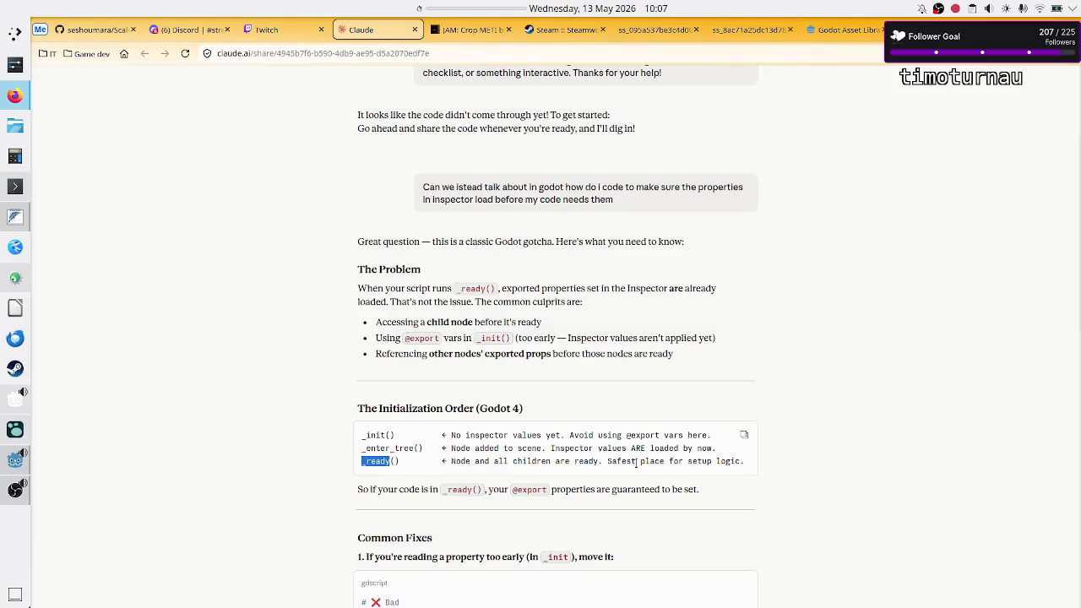
pyautogui.moveTo(631, 461); pyautogui.dragTo(731, 461)
pyautogui.hotkey('alt', 'Tab')
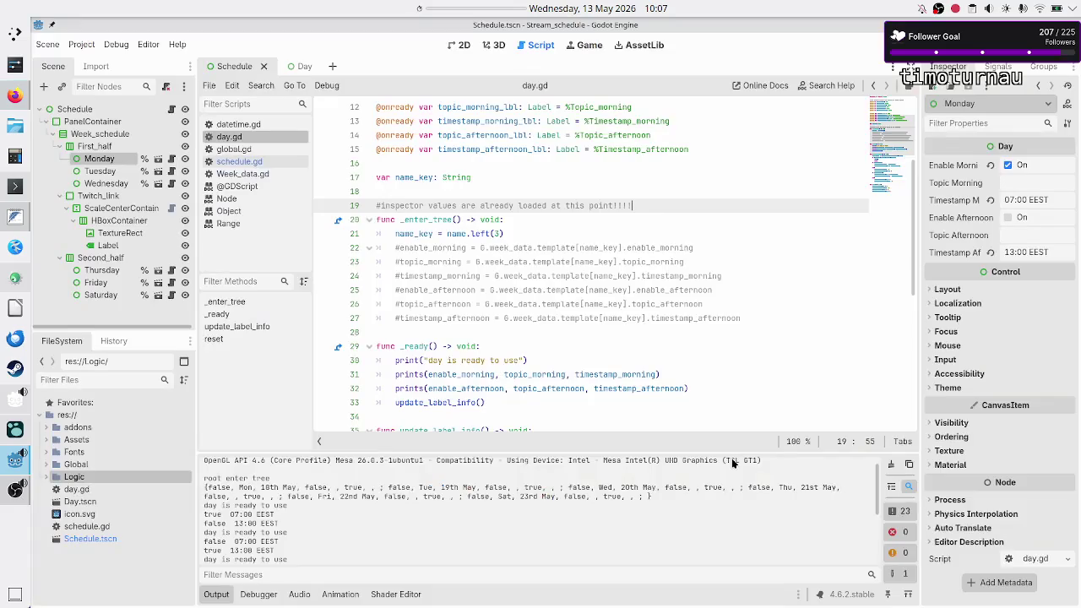
# Step: Start an 'if enable_morning' check on a new line after the name_key line
pyautogui.scroll(-2, 510, 312)
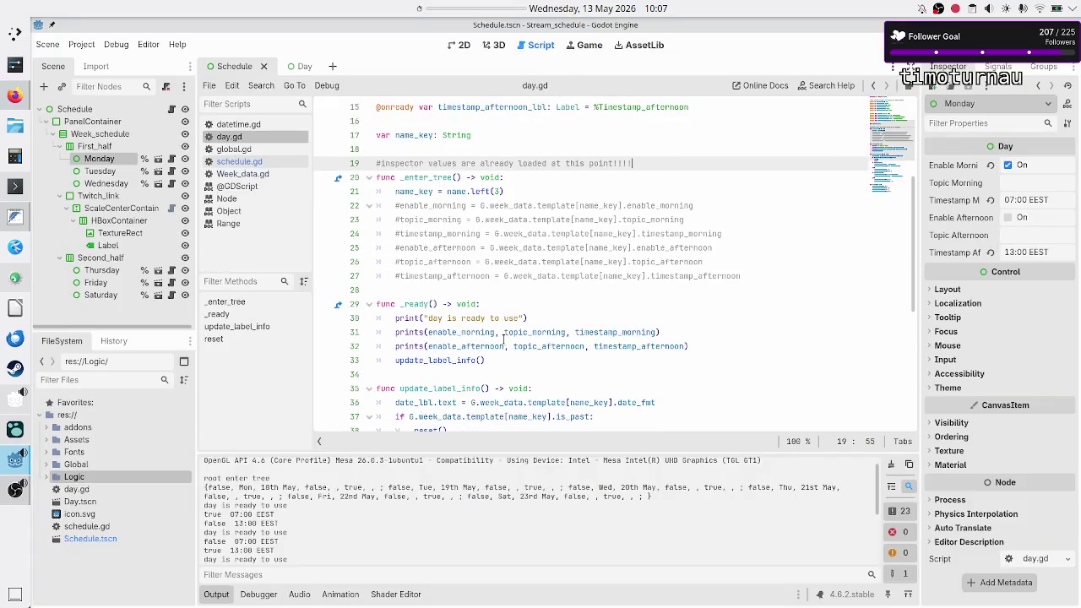
pyautogui.scroll(6, 503, 339)
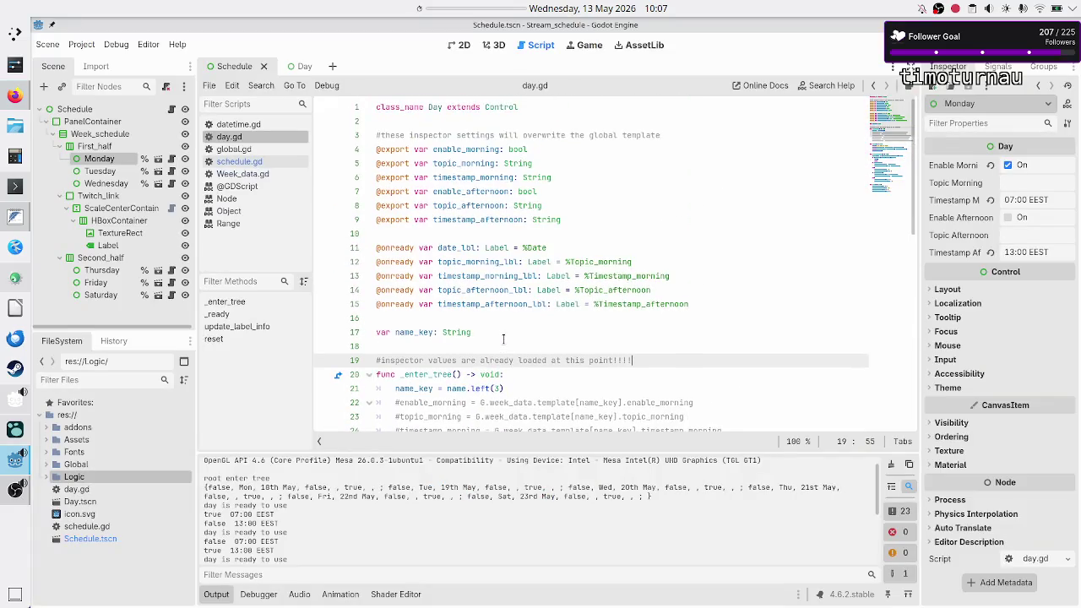
pyautogui.scroll(-1, 504, 339)
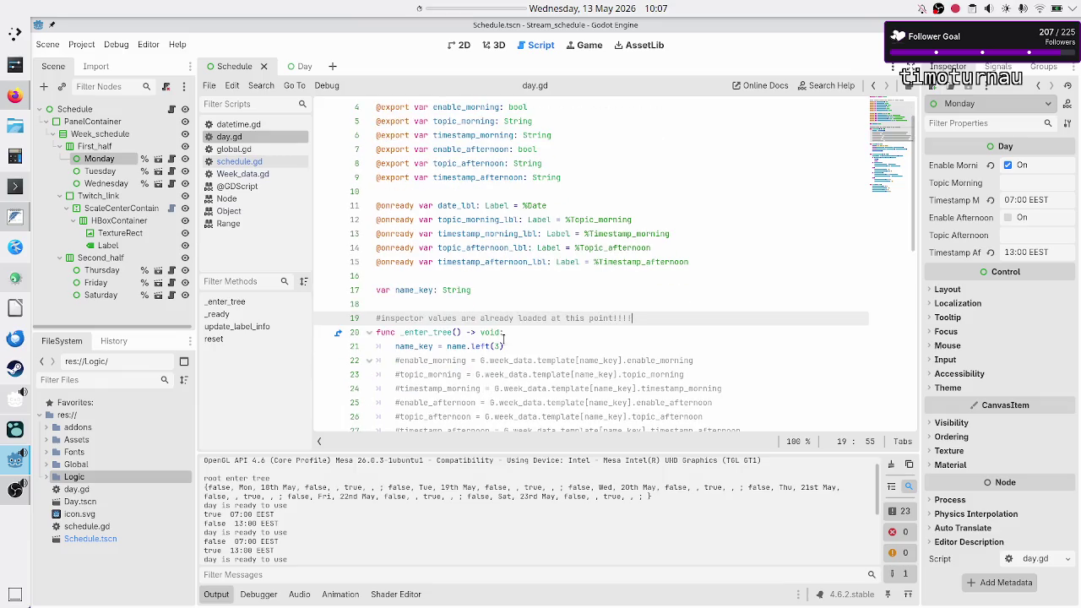
pyautogui.scroll(-2, 504, 339)
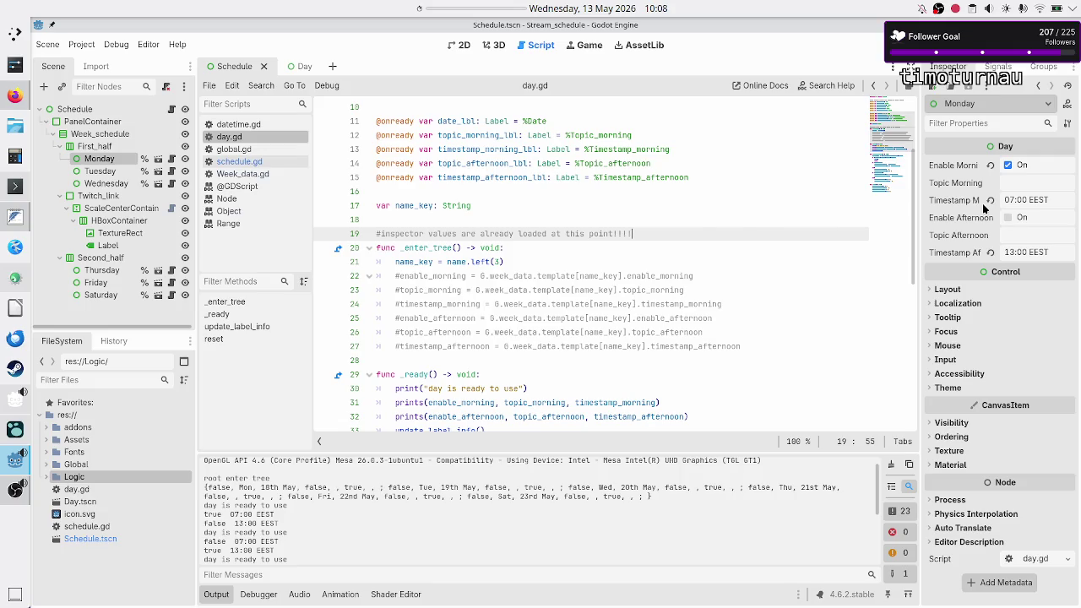
pyautogui.click(530, 260)
pyautogui.press('Return')
pyautogui.write('if')
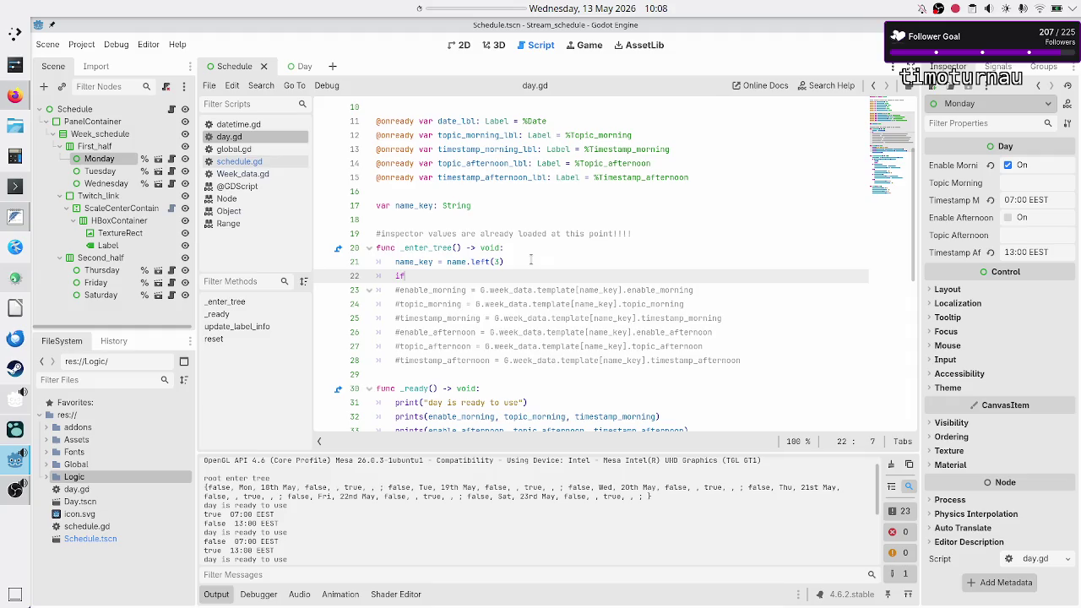
pyautogui.press('Escape')
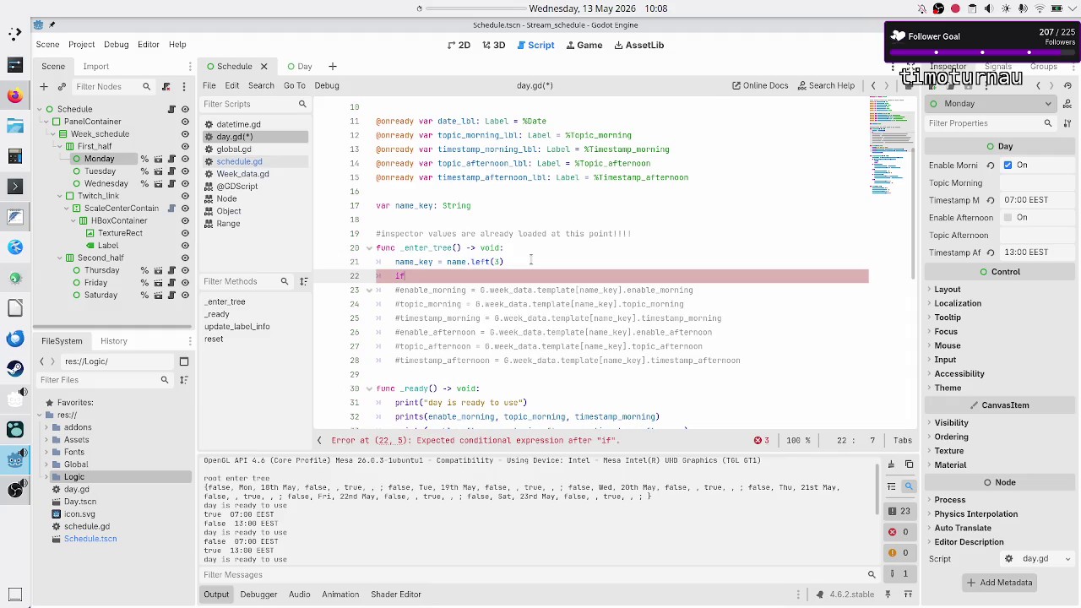
pyautogui.write(' ena')
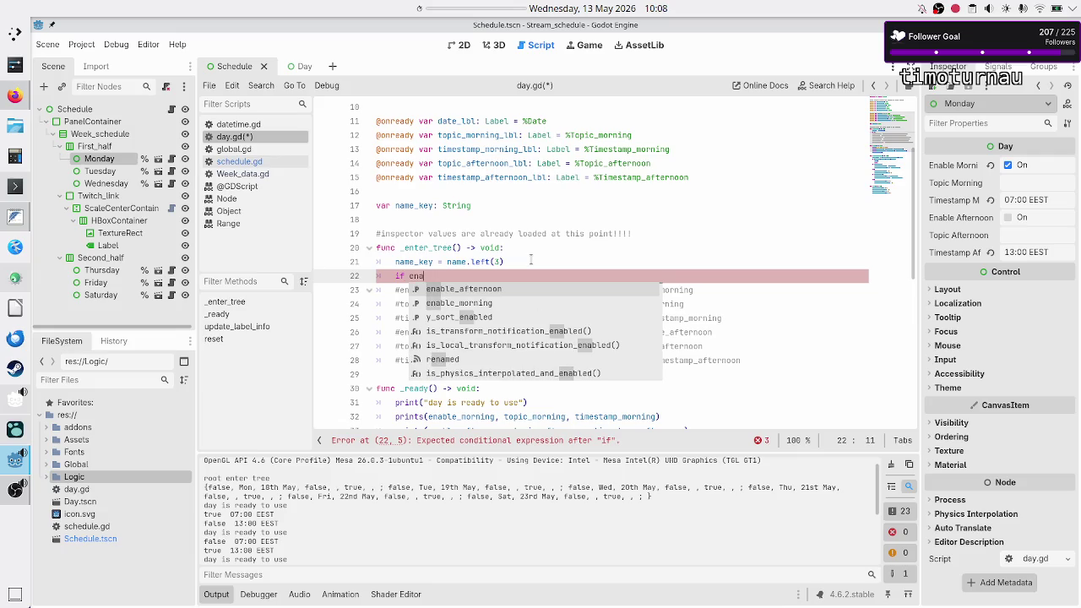
pyautogui.press('Down')
pyautogui.press('Return')
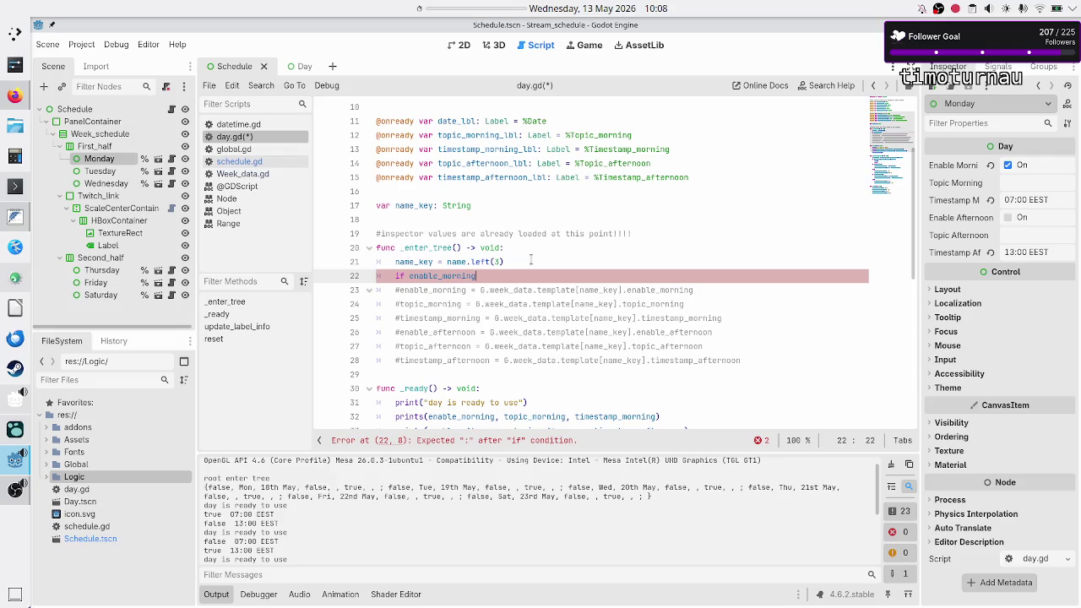
# Step: Check the enable_morning export near the top of day.gd before returning to Firefox
pyautogui.hotkey('ctrl', 'Home')
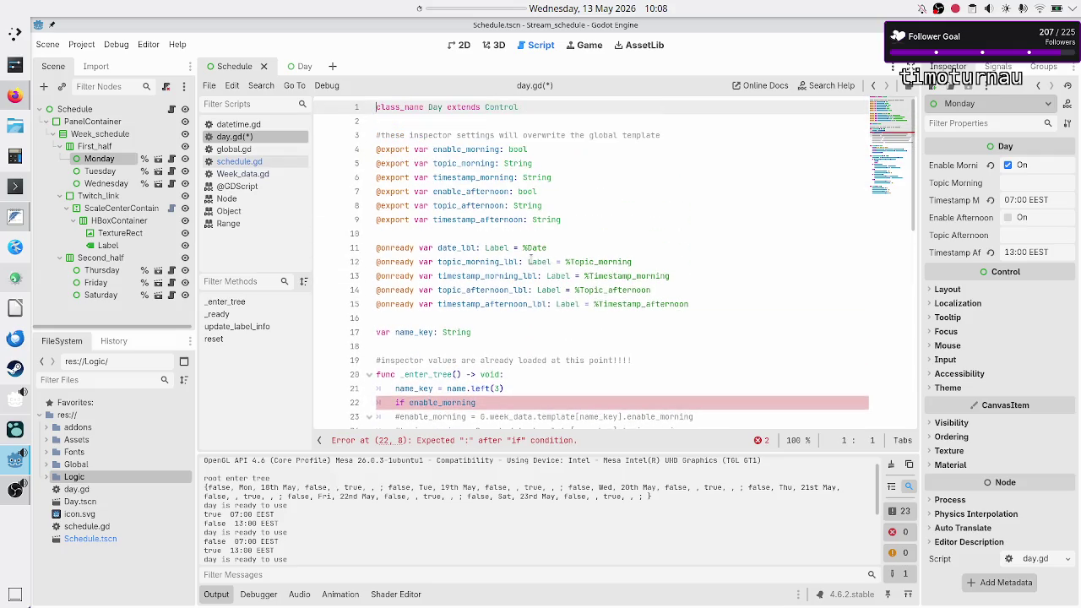
pyautogui.press('Down')
pyautogui.press('Down')
pyautogui.press('Down')
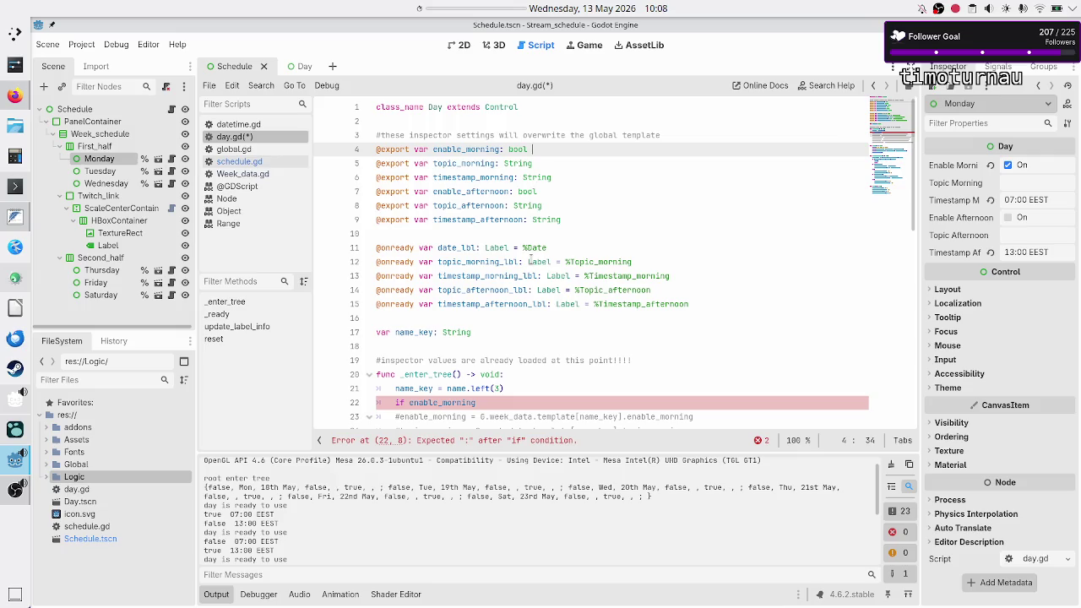
pyautogui.click(14, 98)
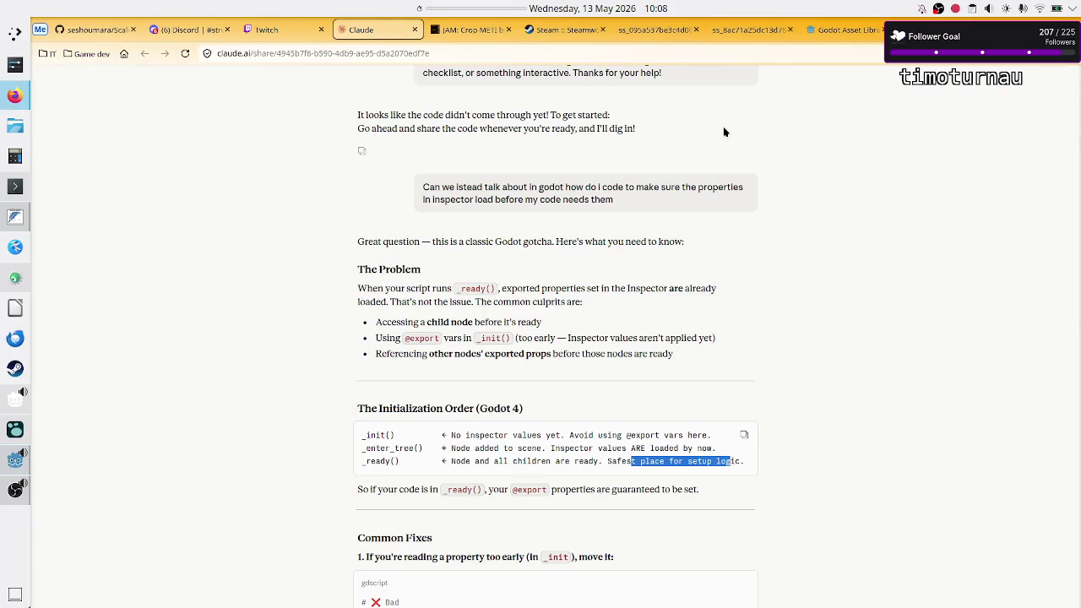
# Step: Search DuckDuckGo for 'godot export docs'
pyautogui.click(929, 30)
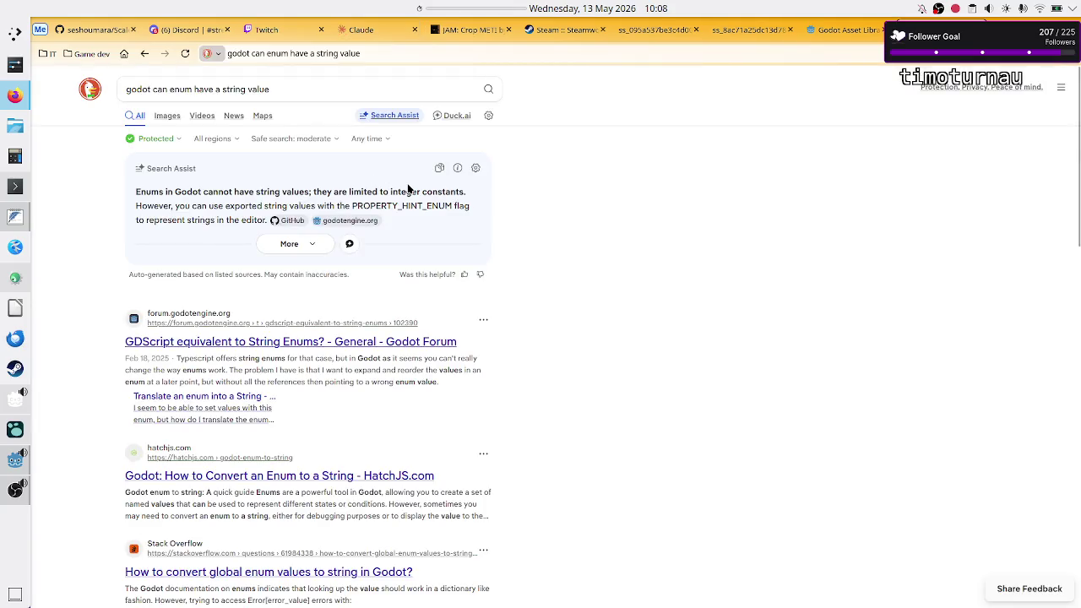
pyautogui.doubleClick(256, 89)
pyautogui.press('BackSpace')
pyautogui.press('BackSpace')
pyautogui.press('BackSpace')
pyautogui.press('BackSpace')
pyautogui.write('export')
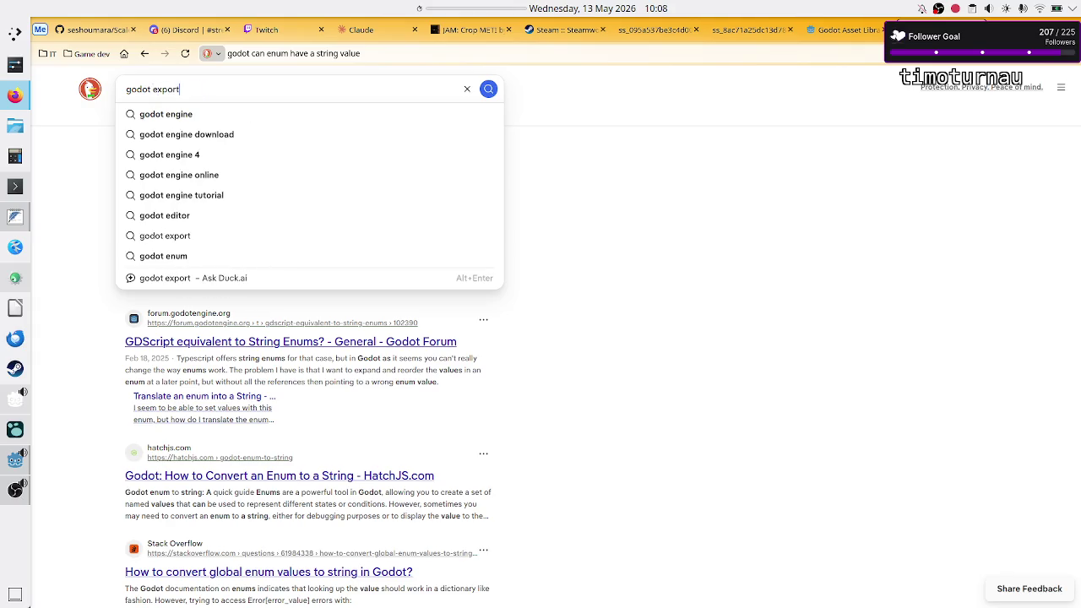
pyautogui.write(' docs')
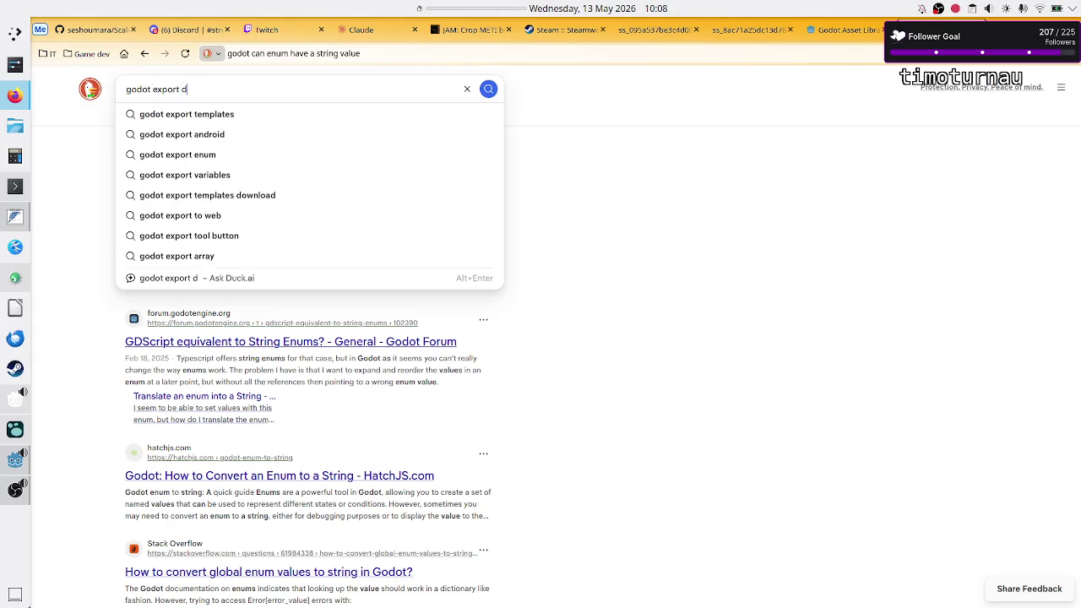
pyautogui.press('Return')
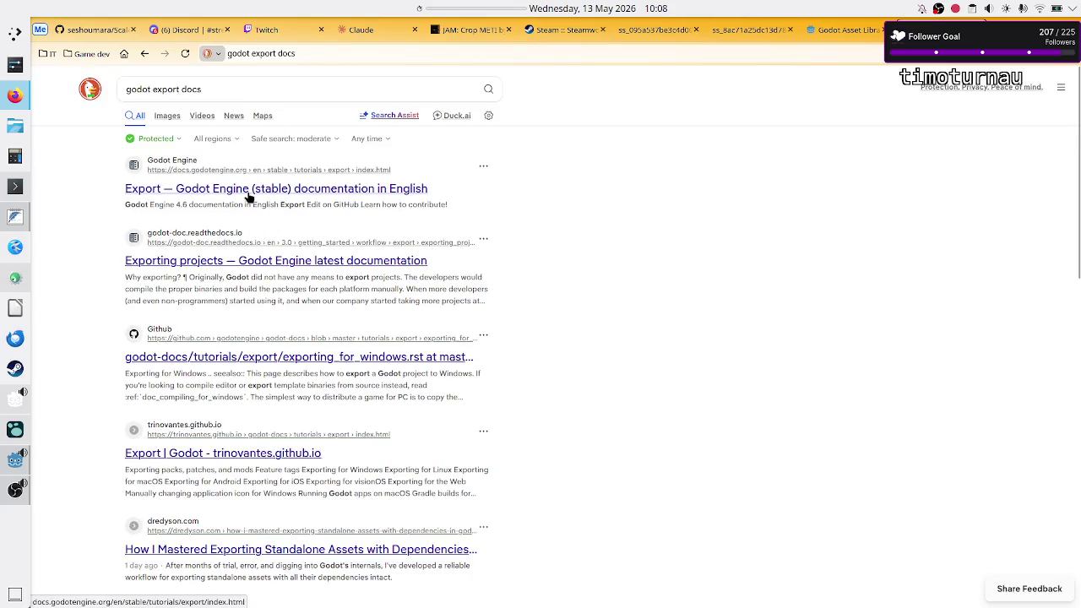
# Step: Search 'godot basics docs', scan the results, and open the Game dev bookmarks
pyautogui.click(225, 90)
pyautogui.press('BackSpace')
pyautogui.press('BackSpace')
pyautogui.press('BackSpace')
pyautogui.press('BackSpace')
pyautogui.press('BackSpace')
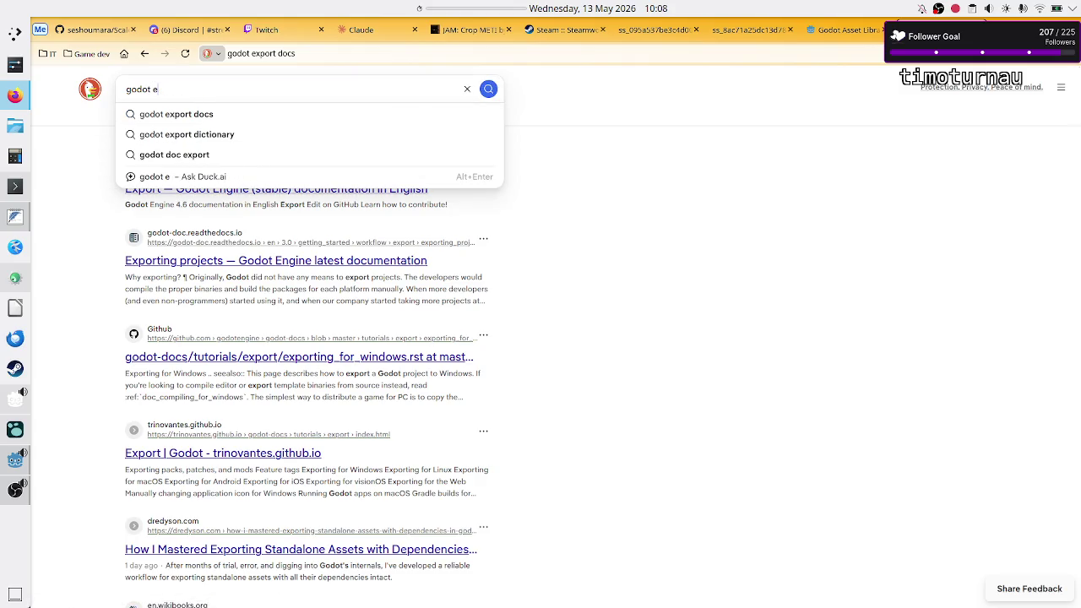
pyautogui.write('basics')
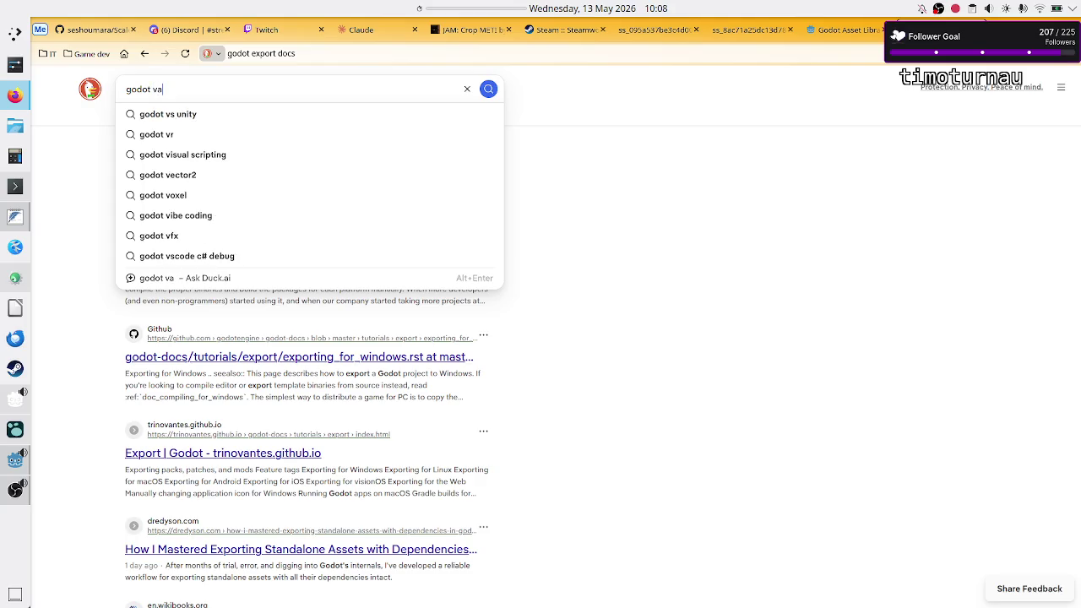
pyautogui.write(' docs')
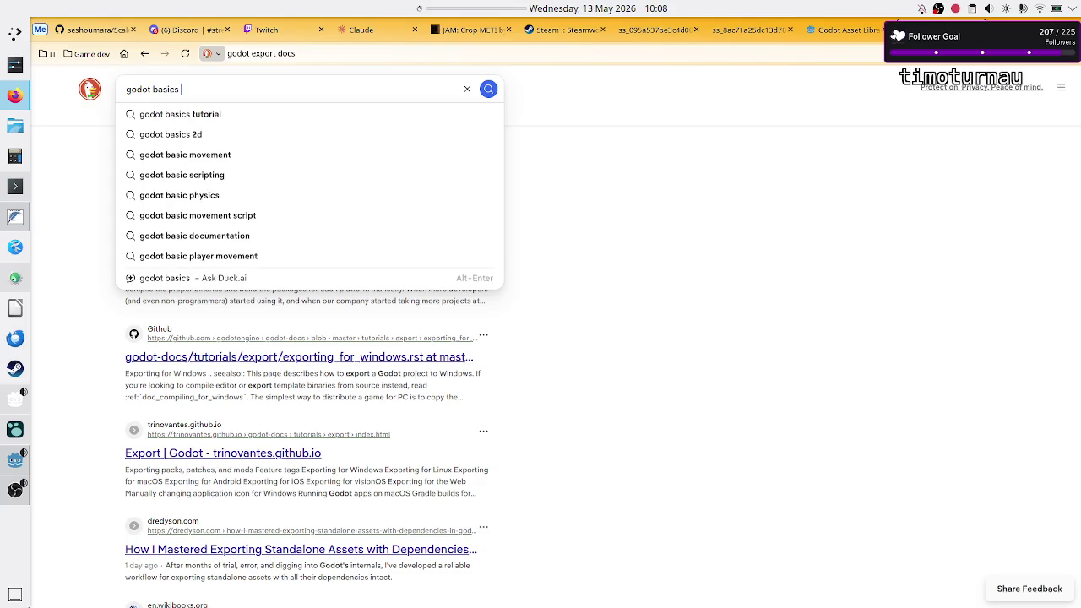
pyautogui.press('Return')
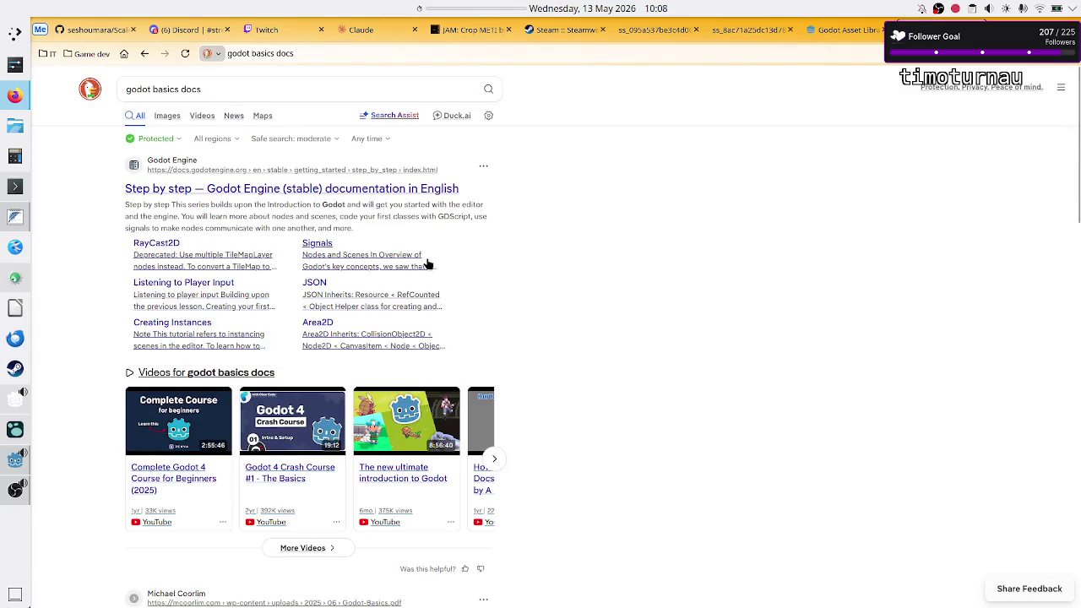
pyautogui.scroll(-3, 427, 263)
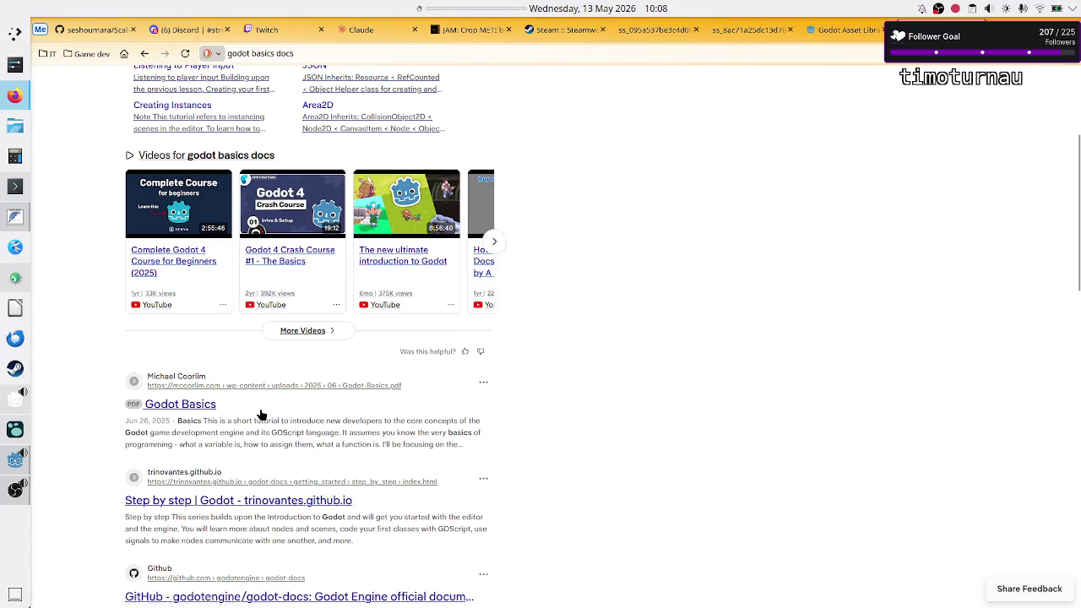
pyautogui.scroll(-2, 261, 417)
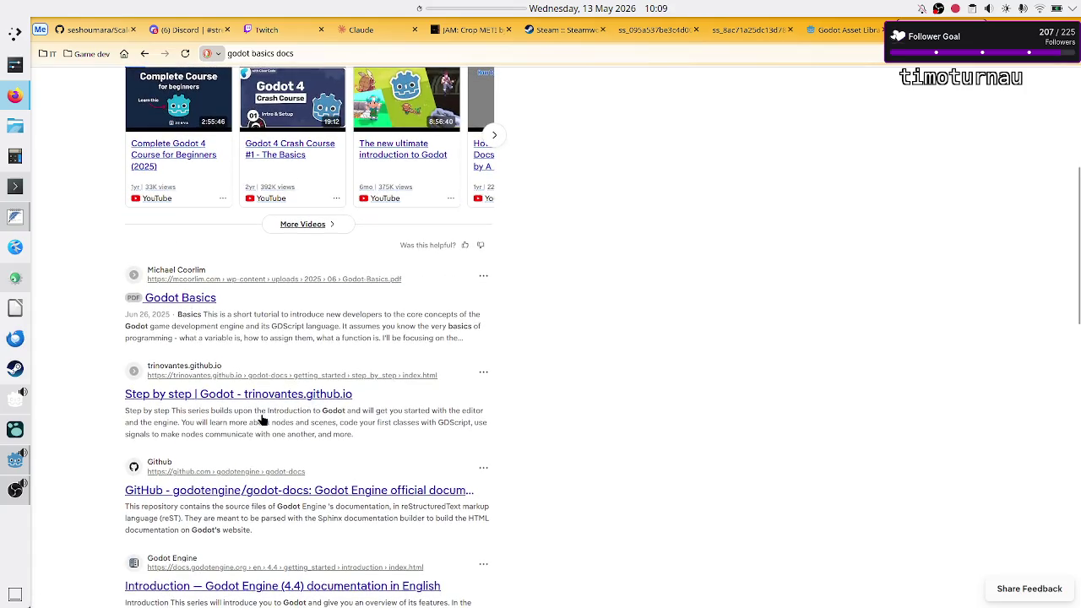
pyautogui.scroll(-2, 261, 419)
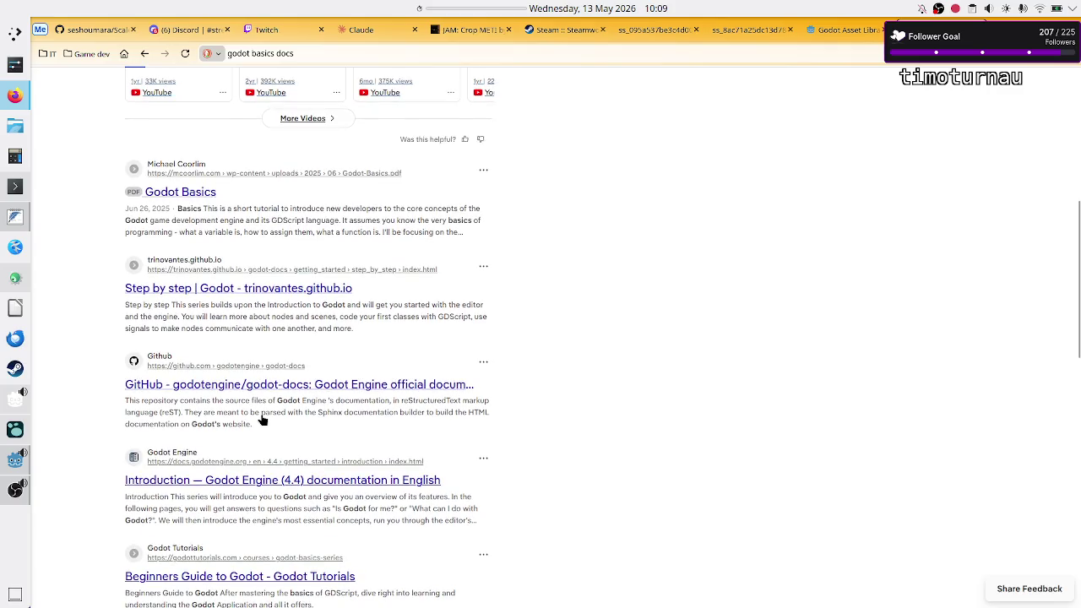
pyautogui.scroll(-1, 261, 420)
pyautogui.click(101, 54)
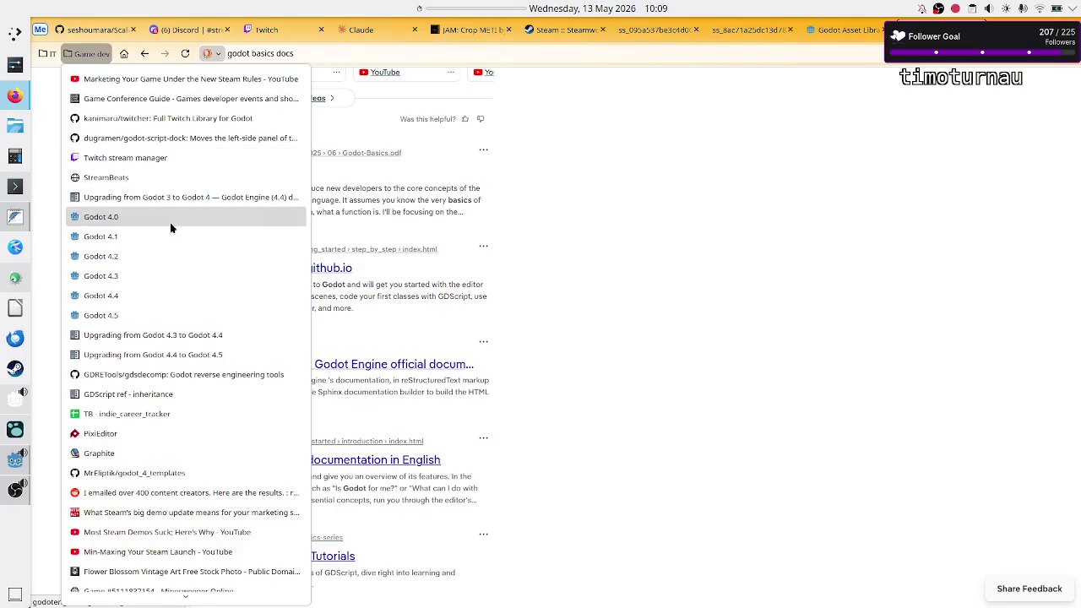
# Step: Go to the GDScript reference's Exports section and its 'GDScript exported properties' link
pyautogui.click(165, 400)
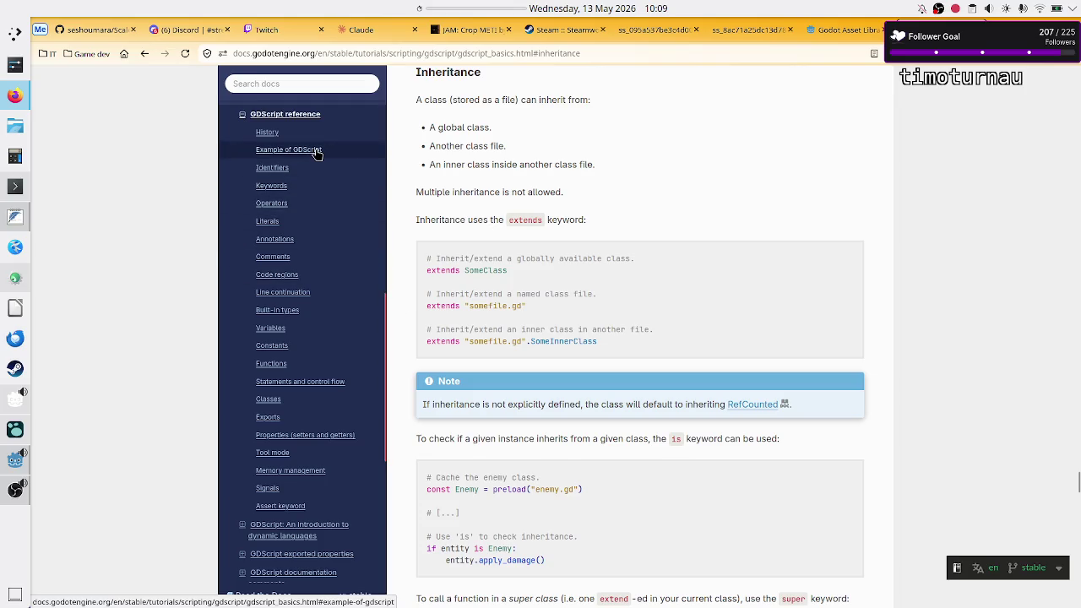
pyautogui.scroll(2, 323, 195)
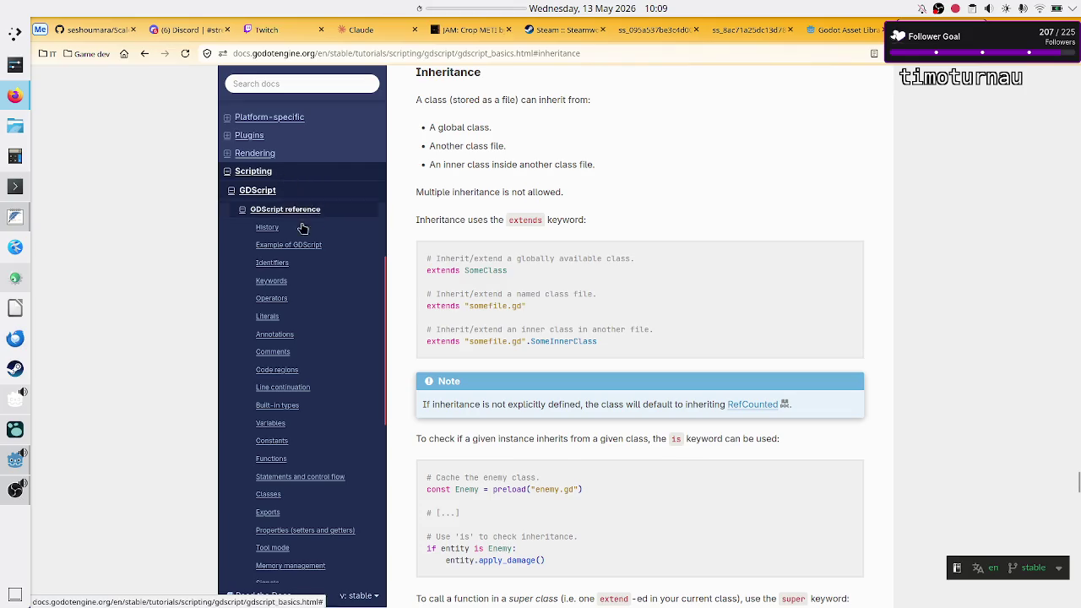
pyautogui.scroll(-2, 302, 379)
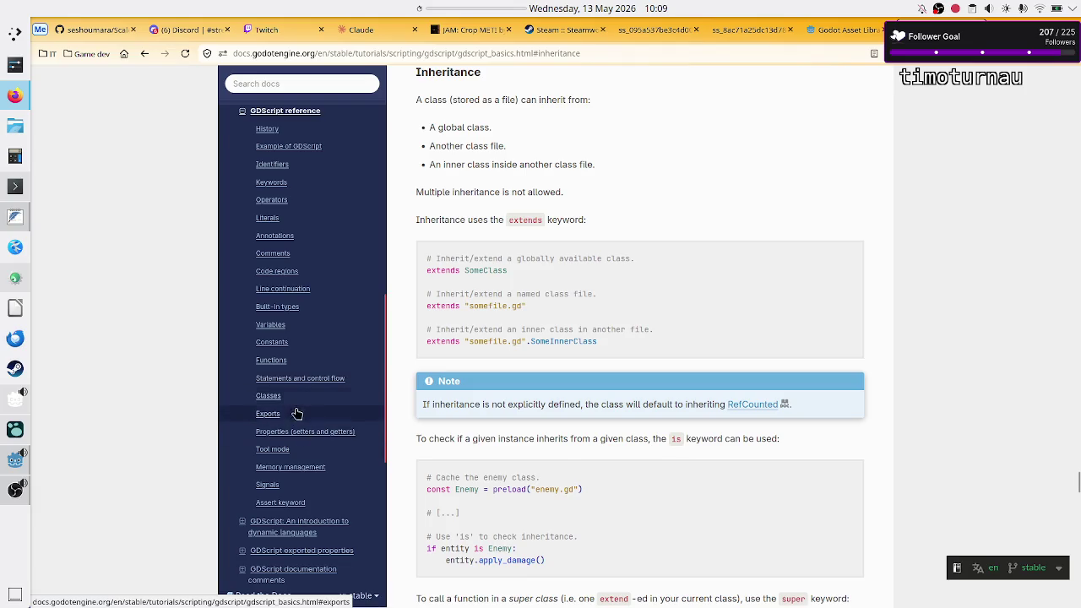
pyautogui.click(268, 413)
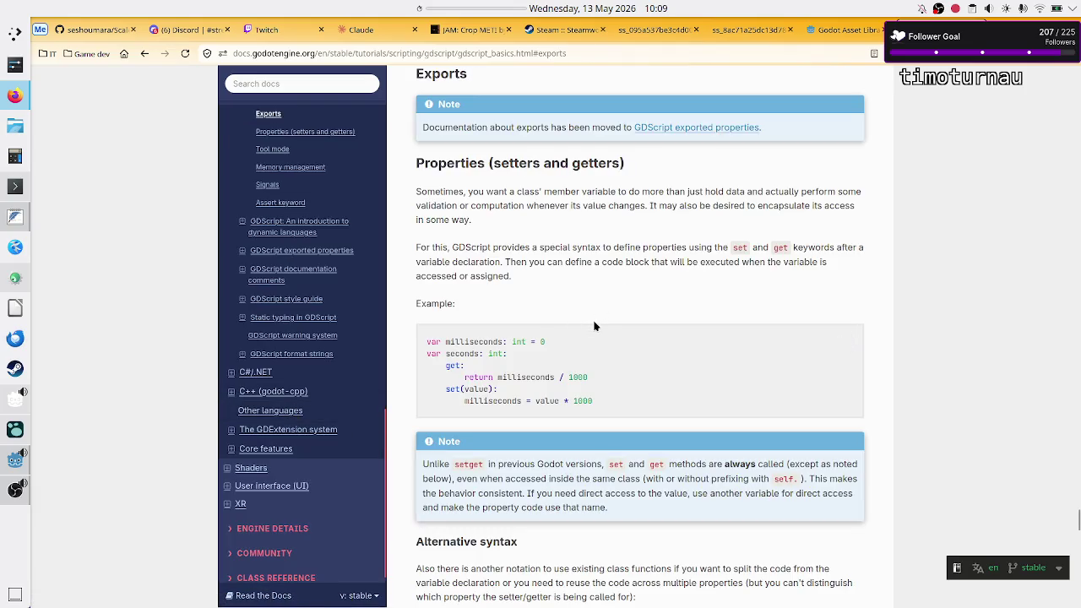
pyautogui.scroll(-3, 593, 326)
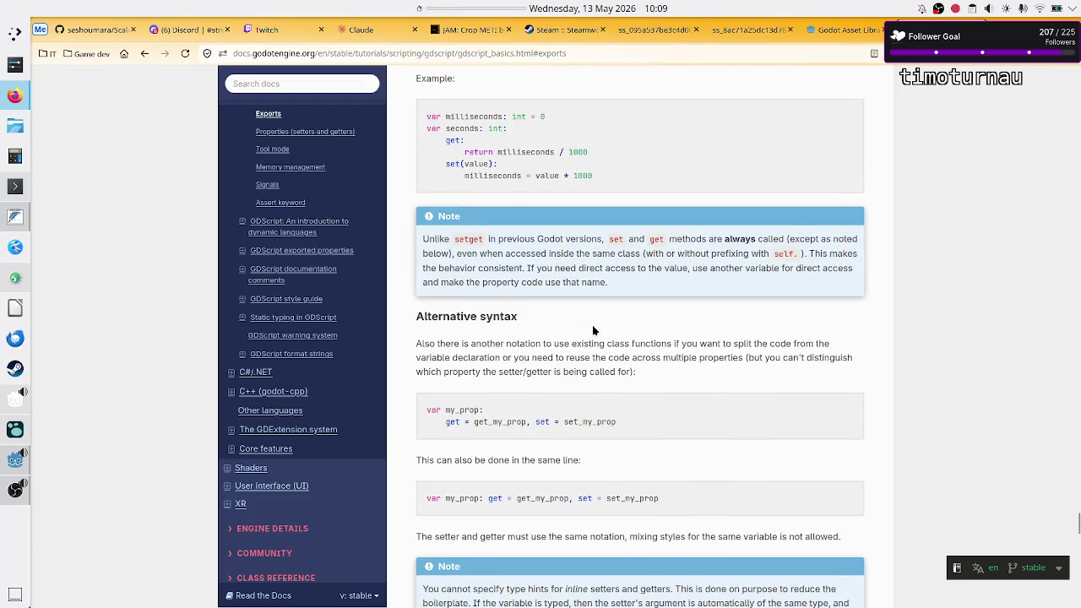
pyautogui.scroll(4, 592, 324)
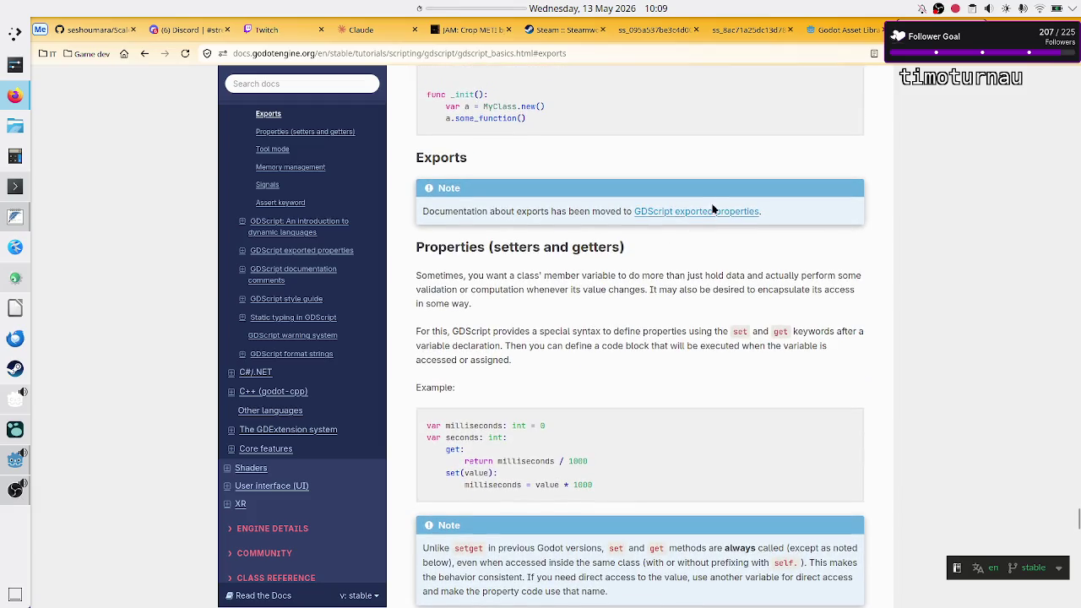
pyautogui.click(705, 211)
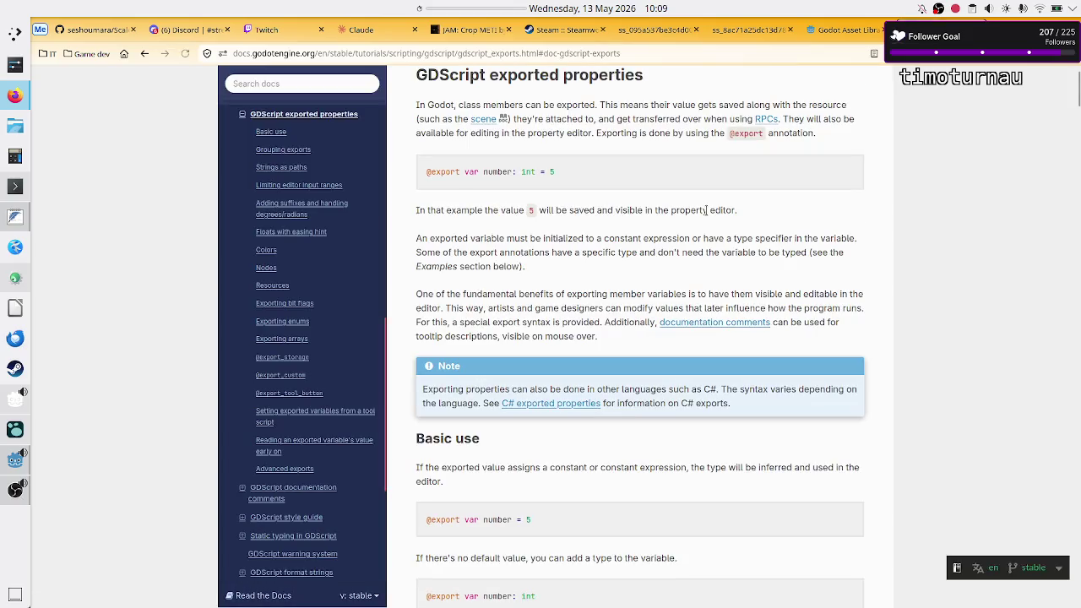
# Step: Find 'default' on the page, stepping to the 'Reading an exported variable's value early on' match
pyautogui.scroll(-1, 668, 307)
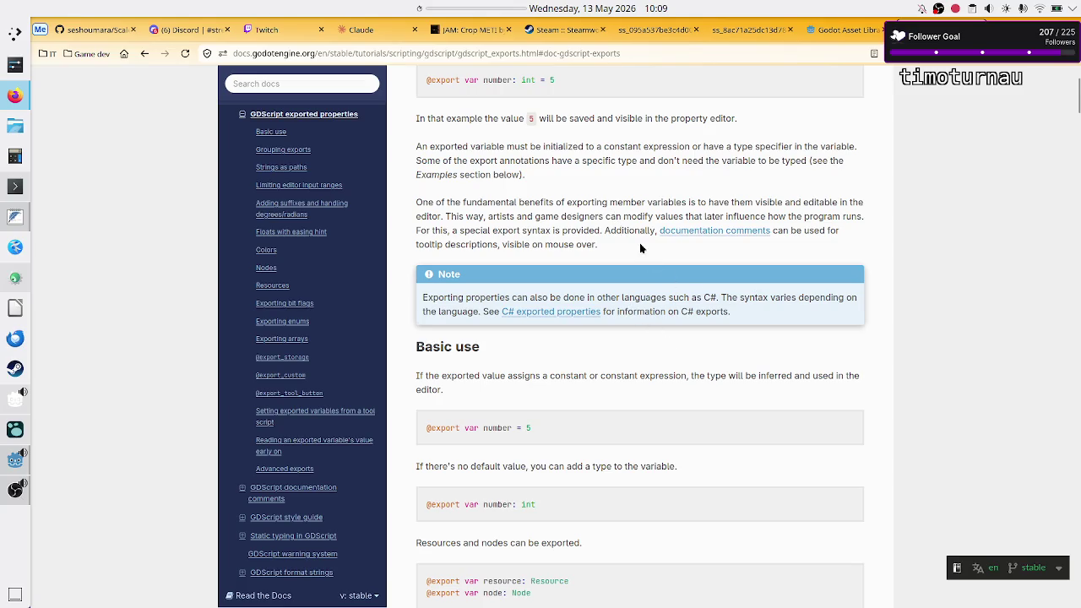
pyautogui.scroll(-4, 640, 243)
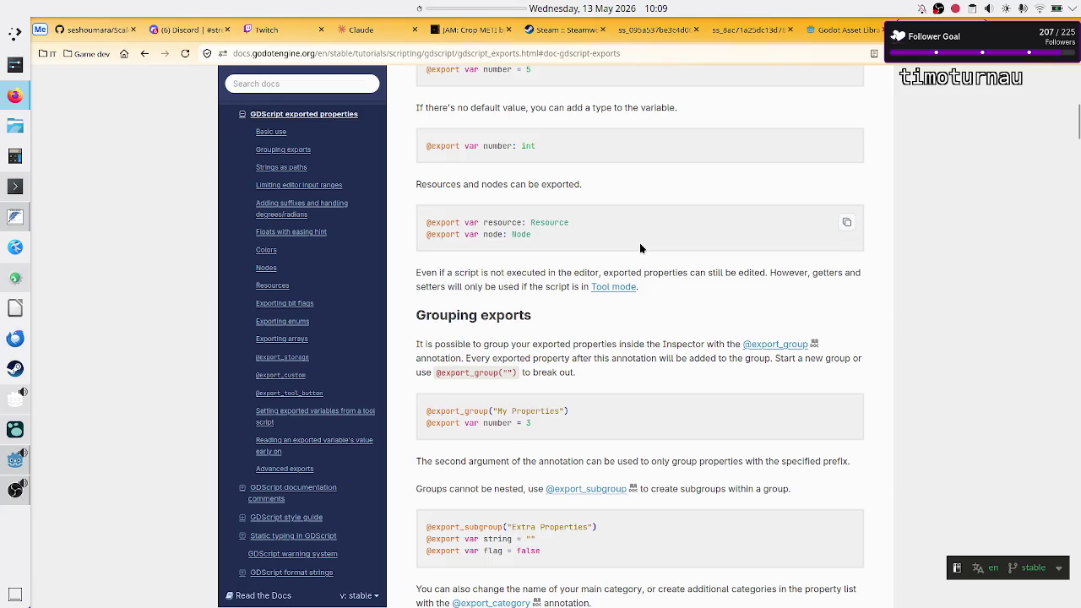
pyautogui.scroll(-3, 640, 248)
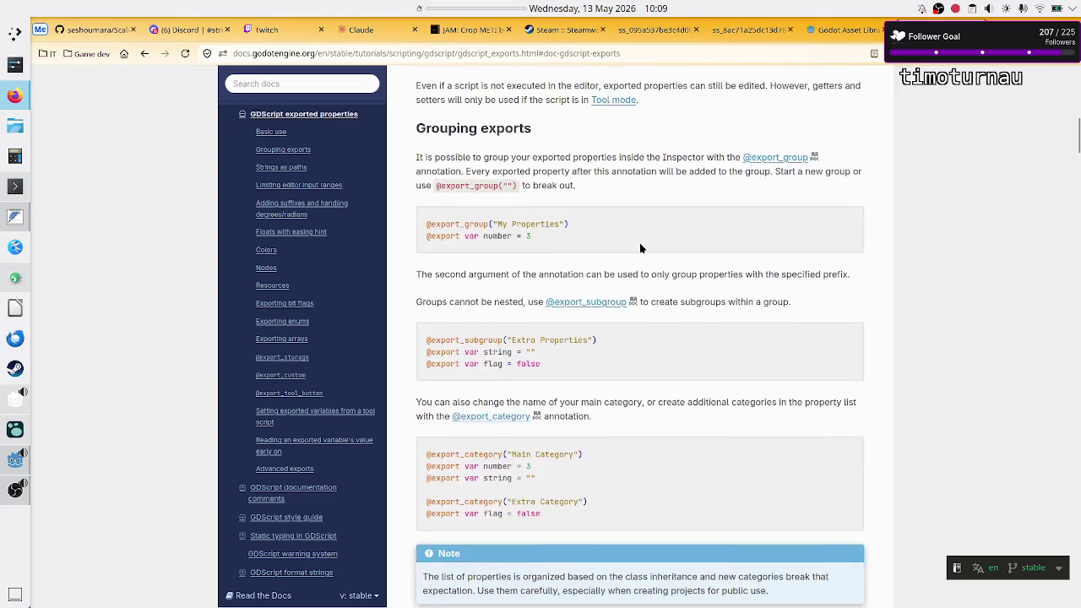
pyautogui.hotkey('ctrl', 'f')
pyautogui.write('default')
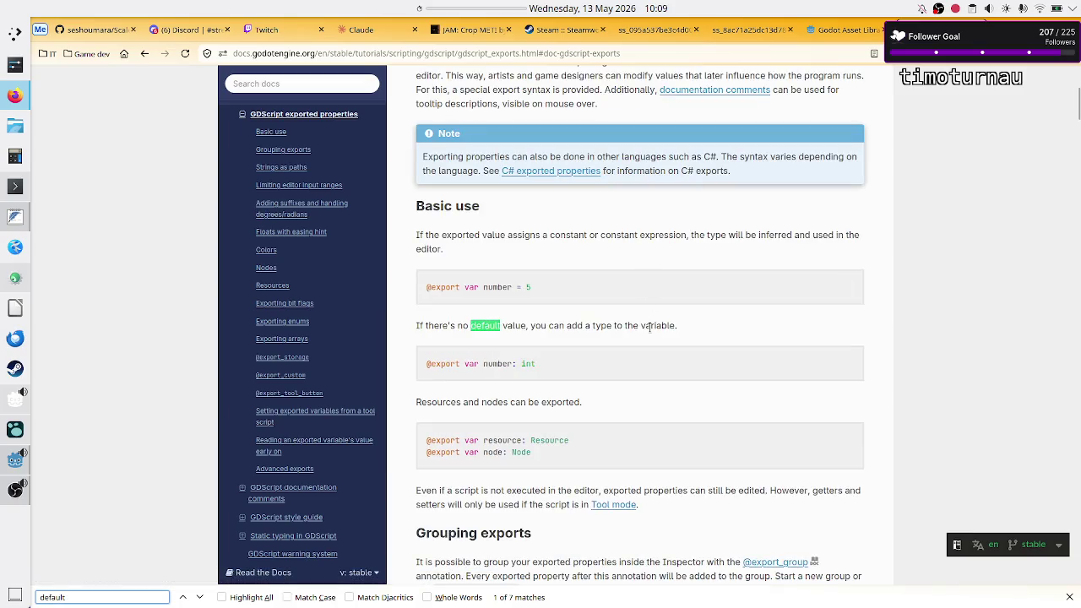
pyautogui.scroll(-6, 639, 389)
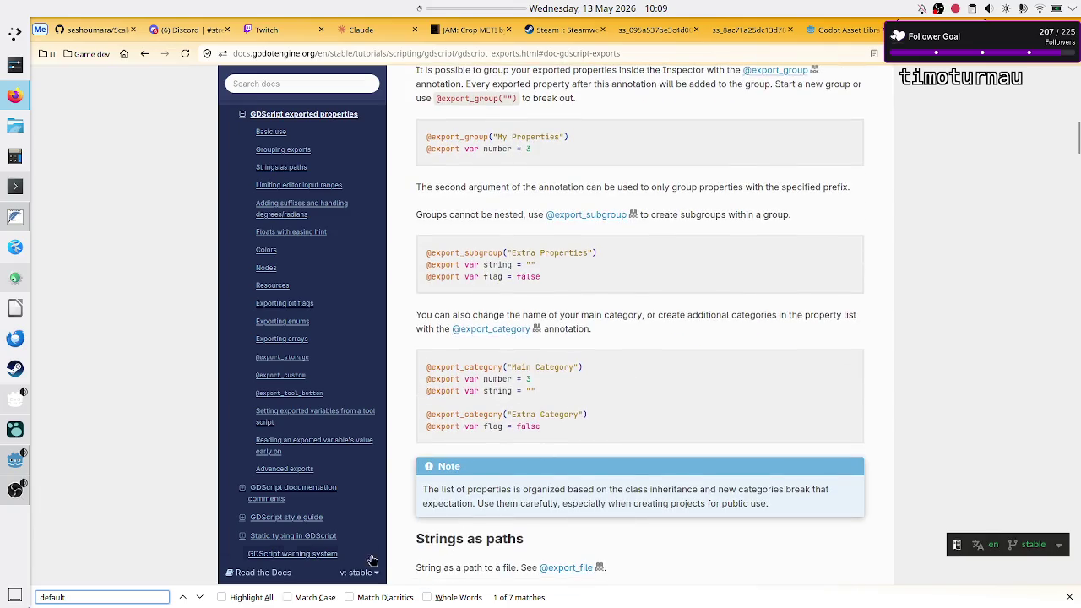
pyautogui.click(202, 600)
pyautogui.click(203, 600)
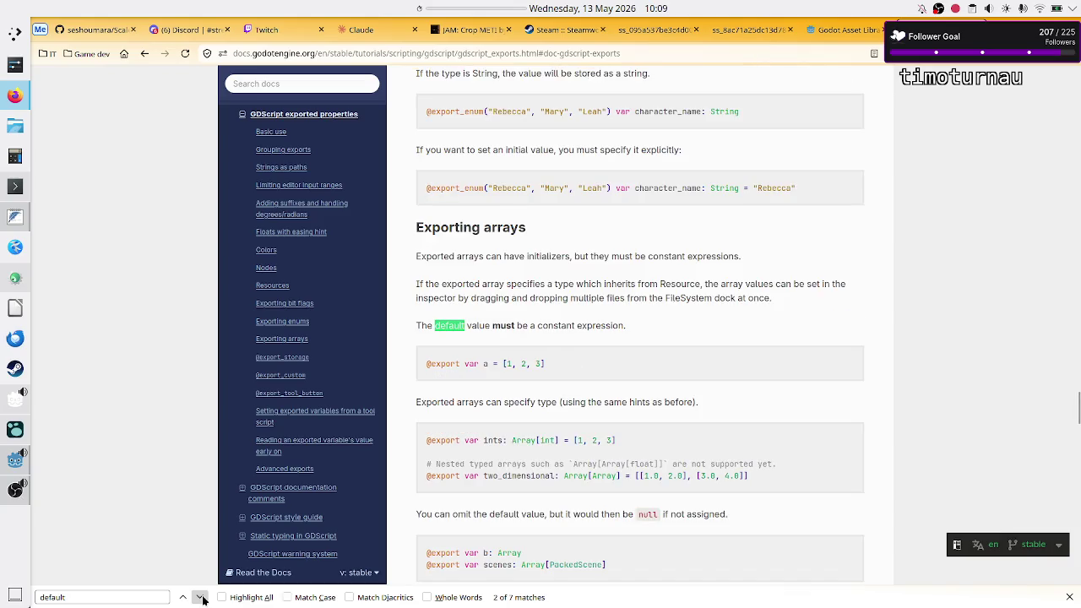
pyautogui.click(203, 599)
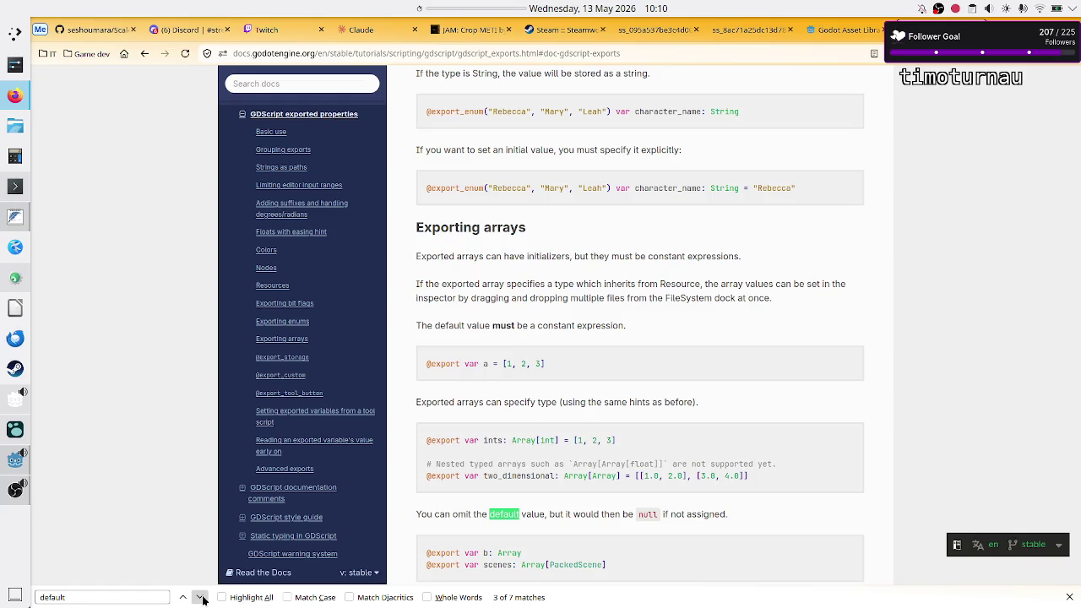
pyautogui.click(202, 600)
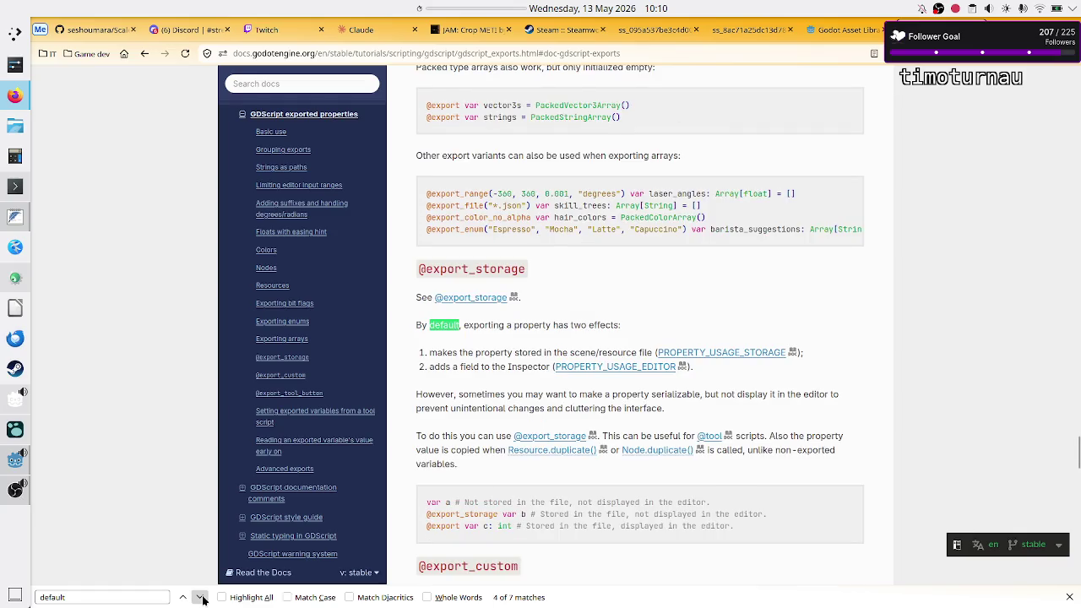
pyautogui.click(203, 600)
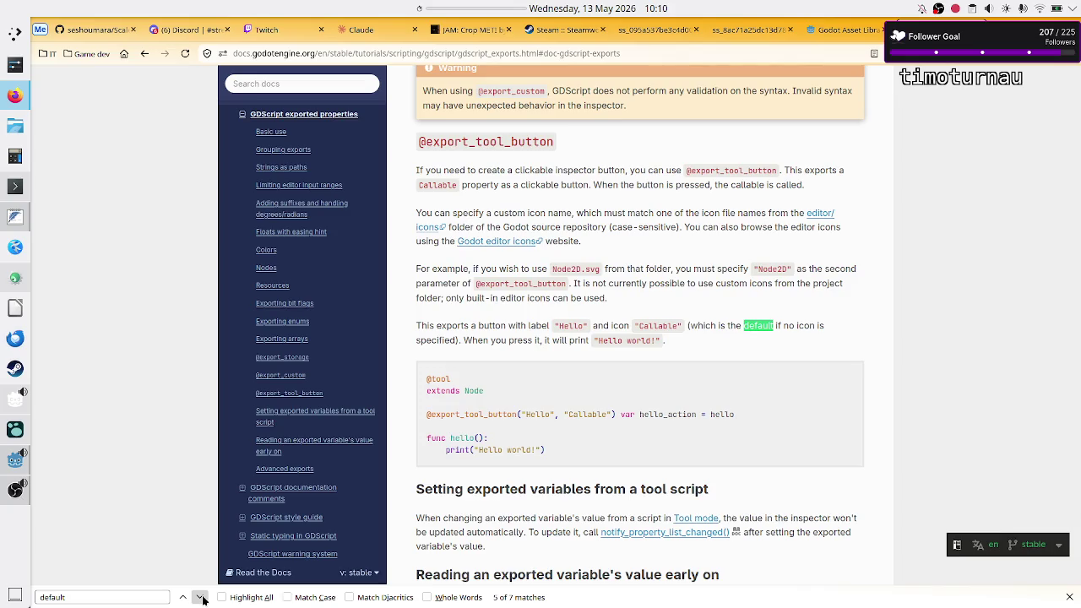
pyautogui.click(202, 599)
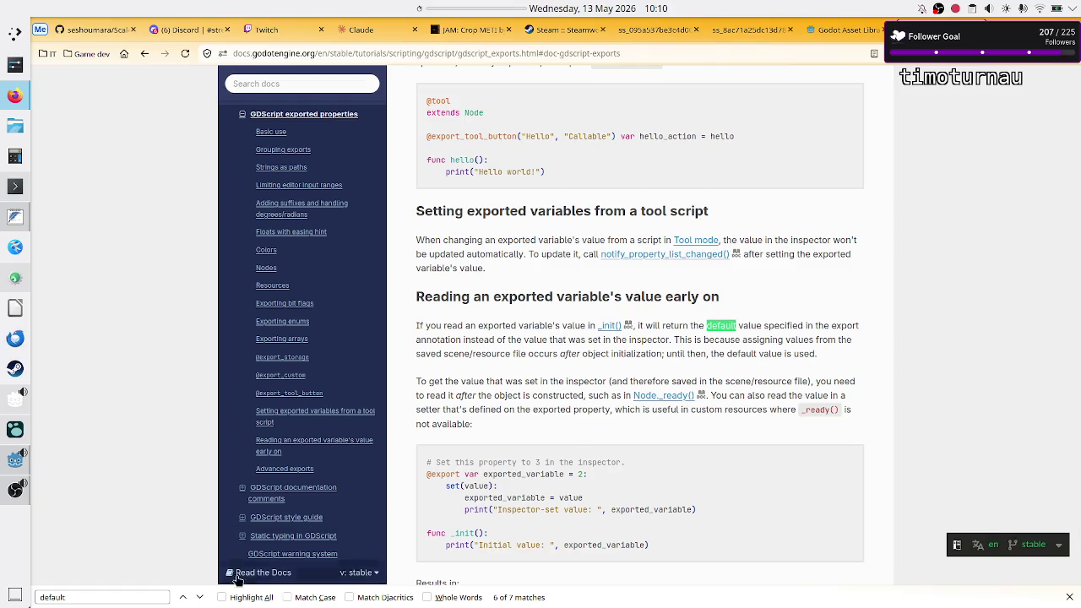
# Step: Highlight the phrase saying the exported variable returns its default value early on
pyautogui.moveTo(530, 324); pyautogui.dragTo(577, 320)
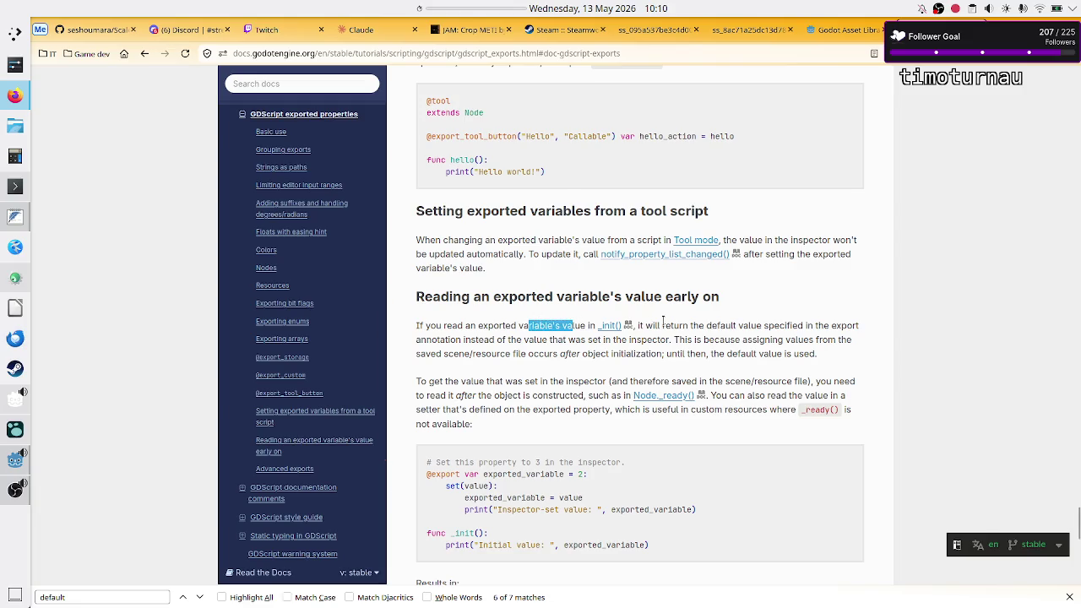
pyautogui.moveTo(662, 325); pyautogui.dragTo(757, 325)
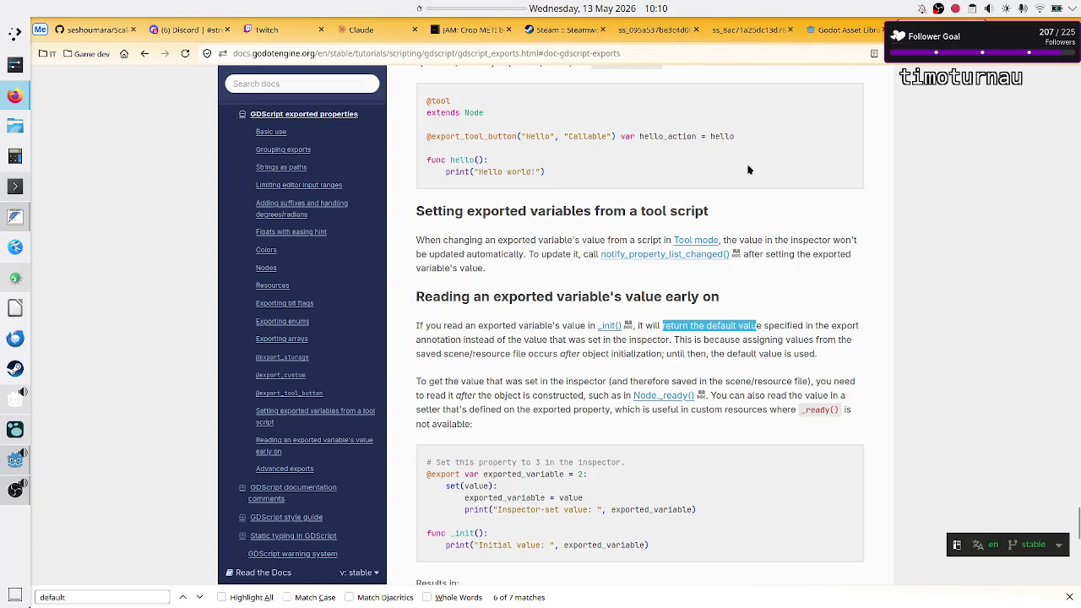
pyautogui.click(360, 30)
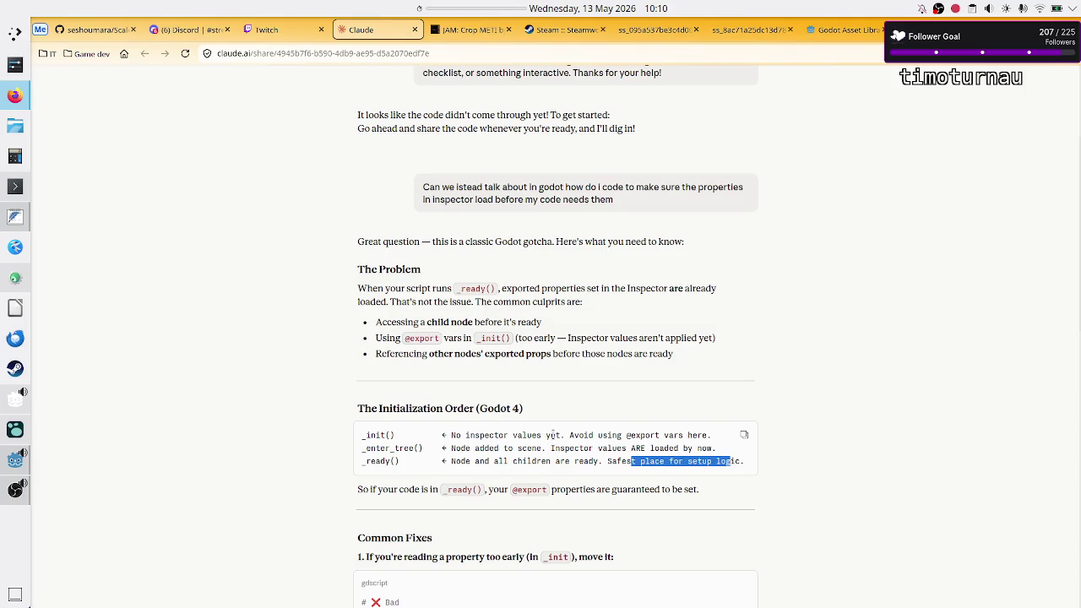
# Step: Highlight Claude's _init() note, then the docs sentences: _init() gets the export default, not the Inspector value
pyautogui.moveTo(563, 435); pyautogui.dragTo(439, 438)
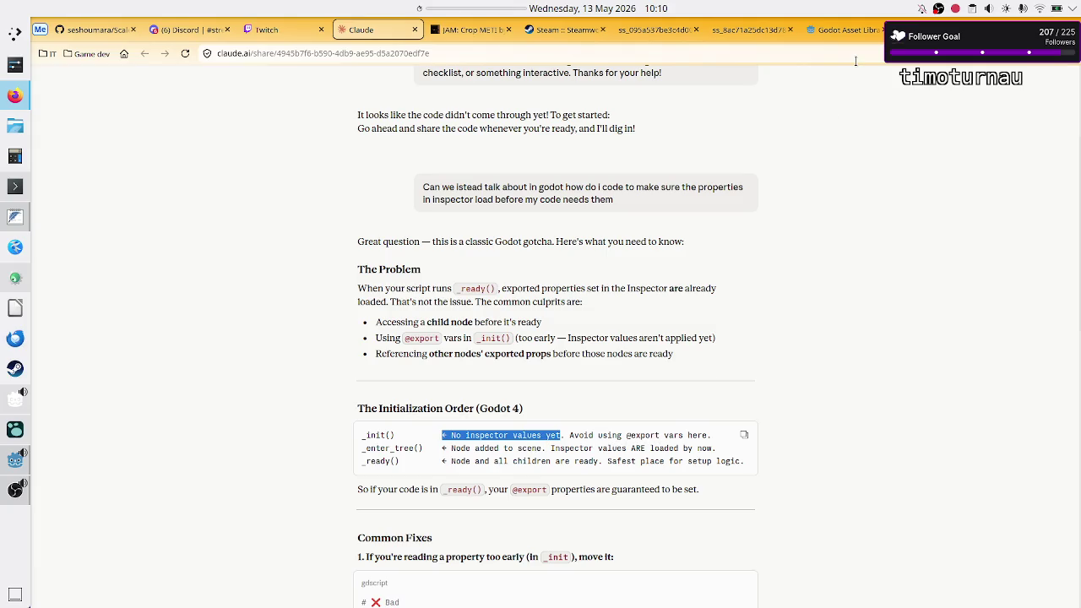
pyautogui.hotkey('ctrl', '9')
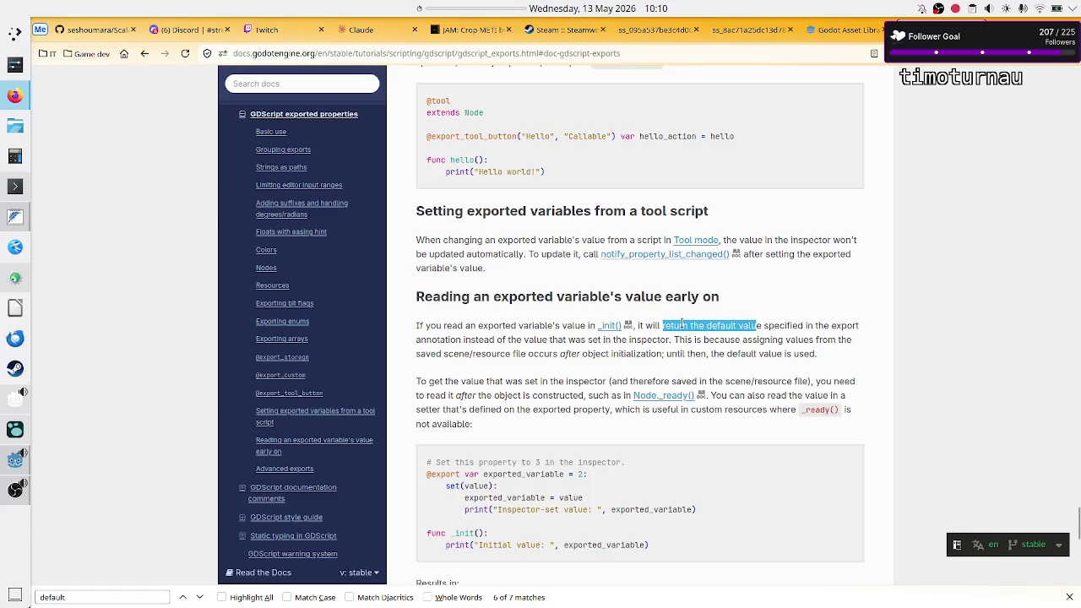
pyautogui.click(681, 324)
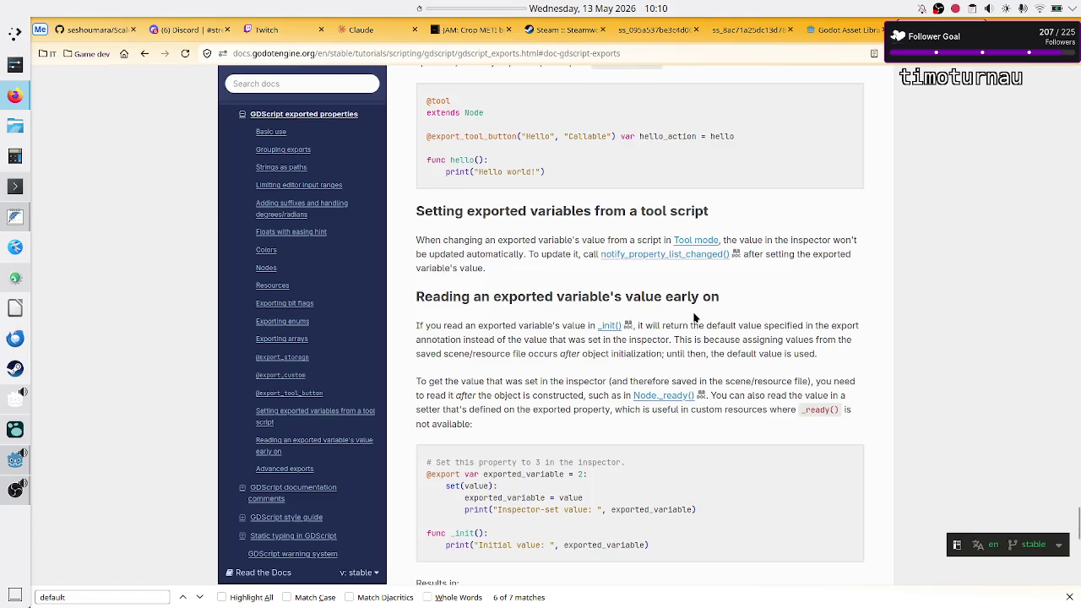
pyautogui.moveTo(735, 325); pyautogui.dragTo(778, 329)
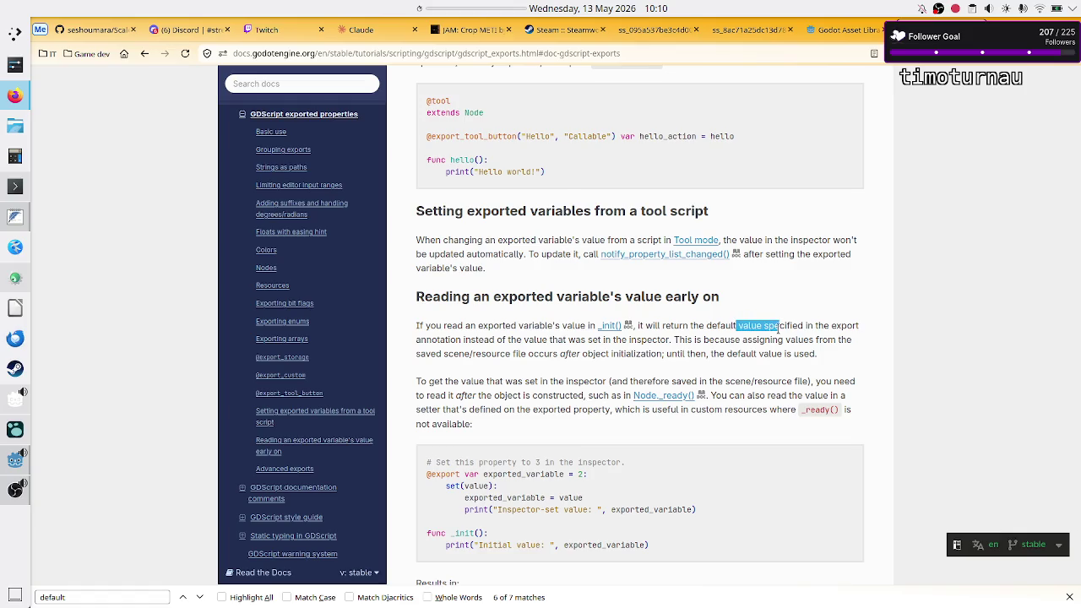
pyautogui.click(891, 331)
pyautogui.moveTo(694, 325)
pyautogui.mouseDown()
pyautogui.moveTo(819, 325)
pyautogui.moveTo(479, 339)
pyautogui.moveTo(667, 335)
pyautogui.mouseUp()
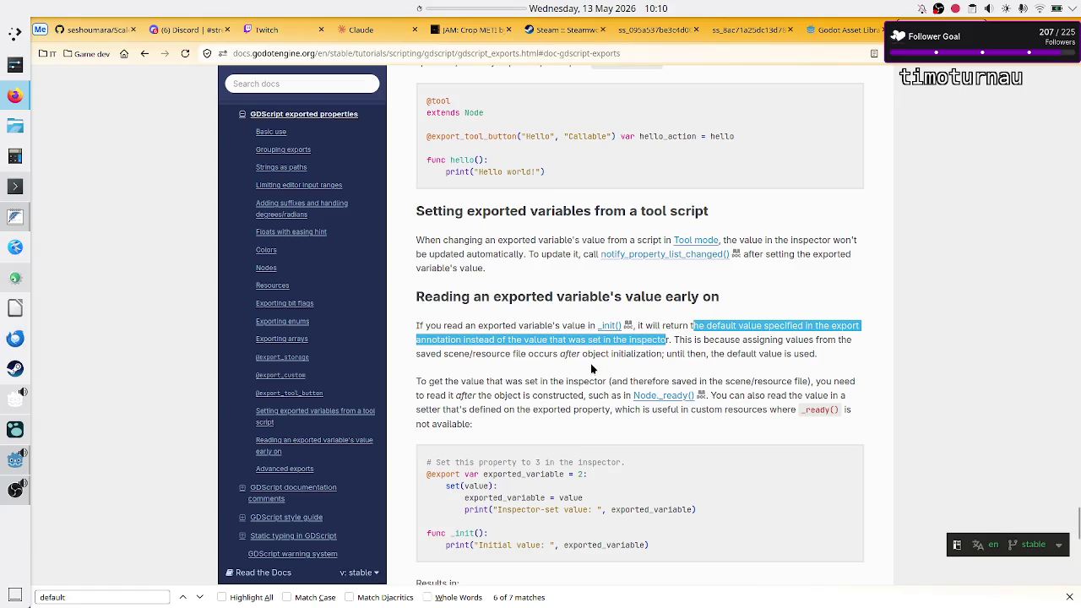
pyautogui.moveTo(486, 381); pyautogui.dragTo(582, 381)
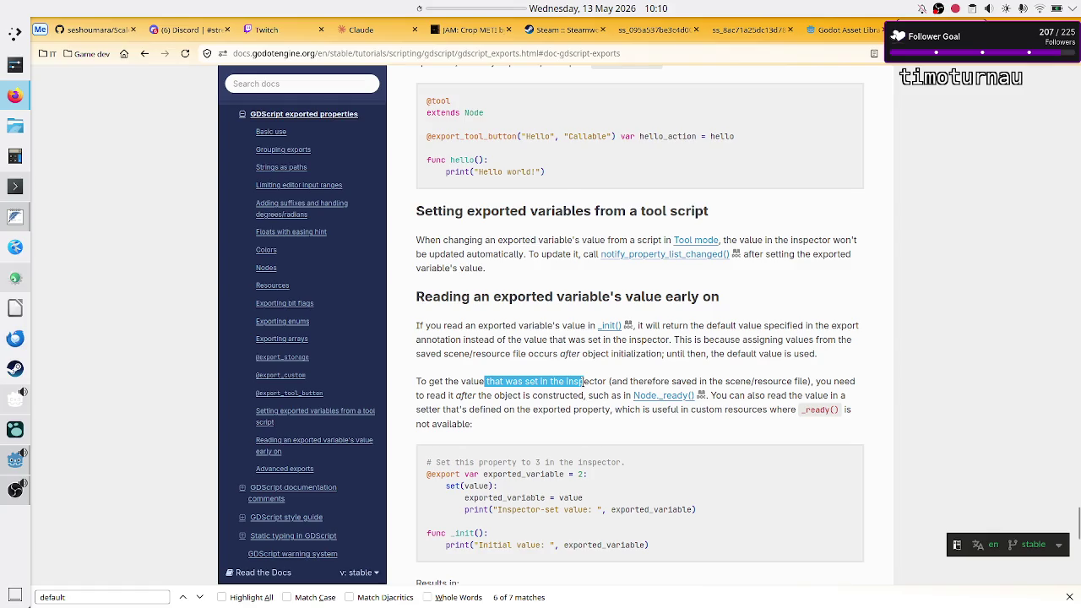
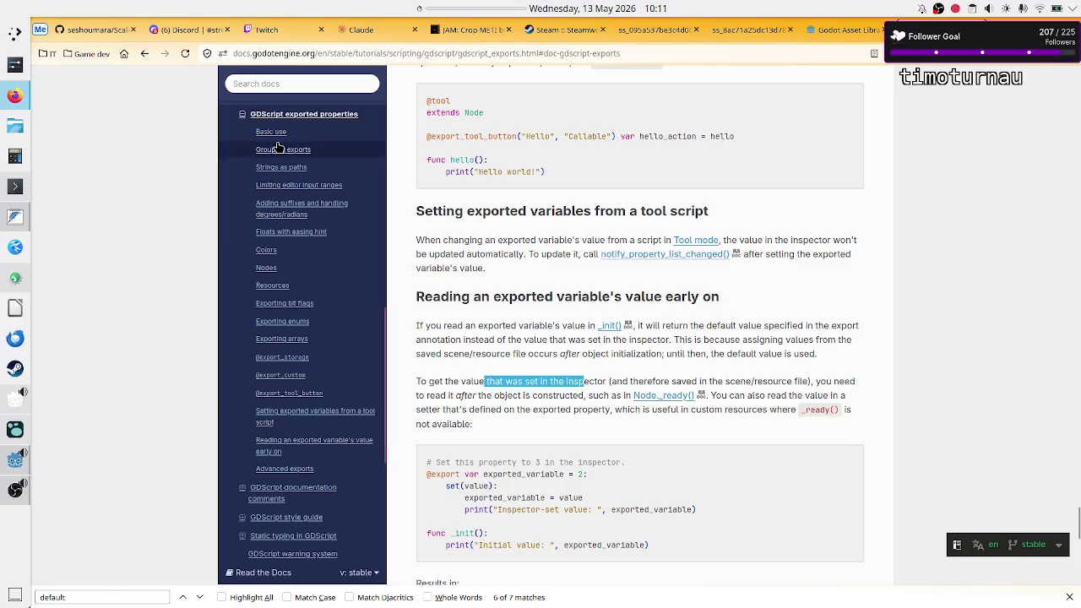
# Step: Switch from the Firefox docs back to the Godot editor showing day.gd
pyautogui.click(11, 459)
pyautogui.scroll(-2, 563, 361)
pyautogui.scroll(2, 564, 361)
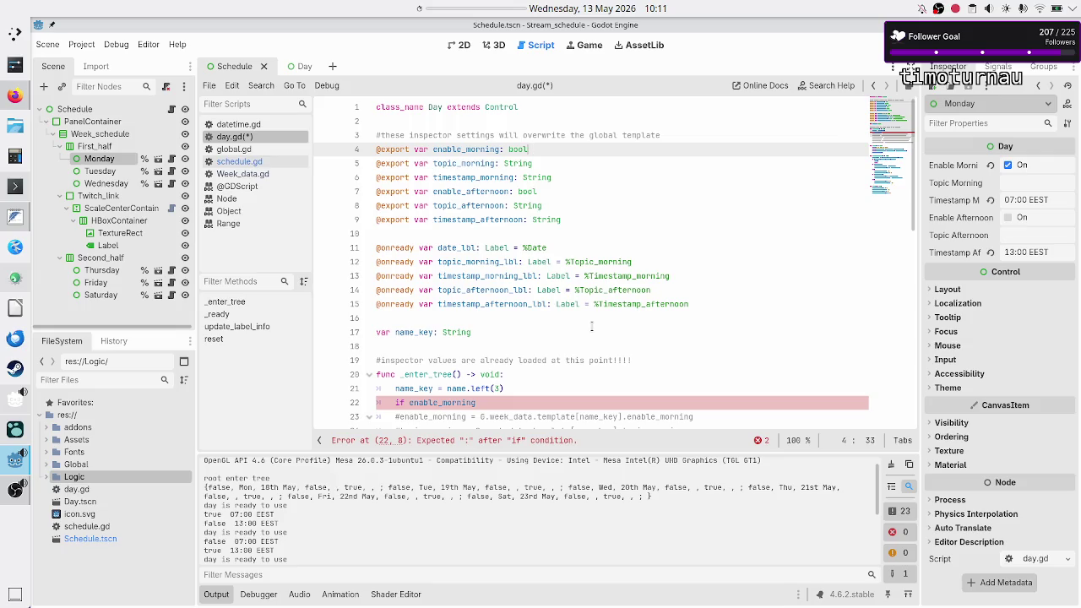
# Step: Comment out the unfinished 'if enable_morning' line with # and run the project
pyautogui.press('Up')
pyautogui.press('Down')
pyautogui.press('Down')
pyautogui.press('Up')
pyautogui.press('Home')
pyautogui.press('Up')
pyautogui.press('Down')
pyautogui.press('Down')
pyautogui.press('Down')
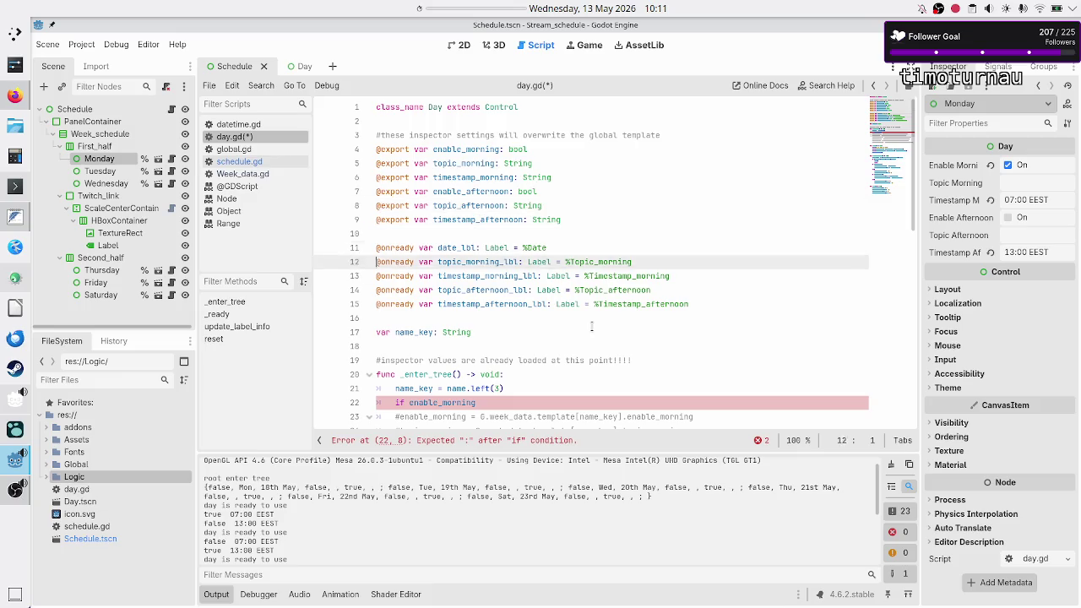
pyautogui.press('Down')
pyautogui.press('Down')
pyautogui.press('Down')
pyautogui.press('Up')
pyautogui.press('Up')
pyautogui.press('Up')
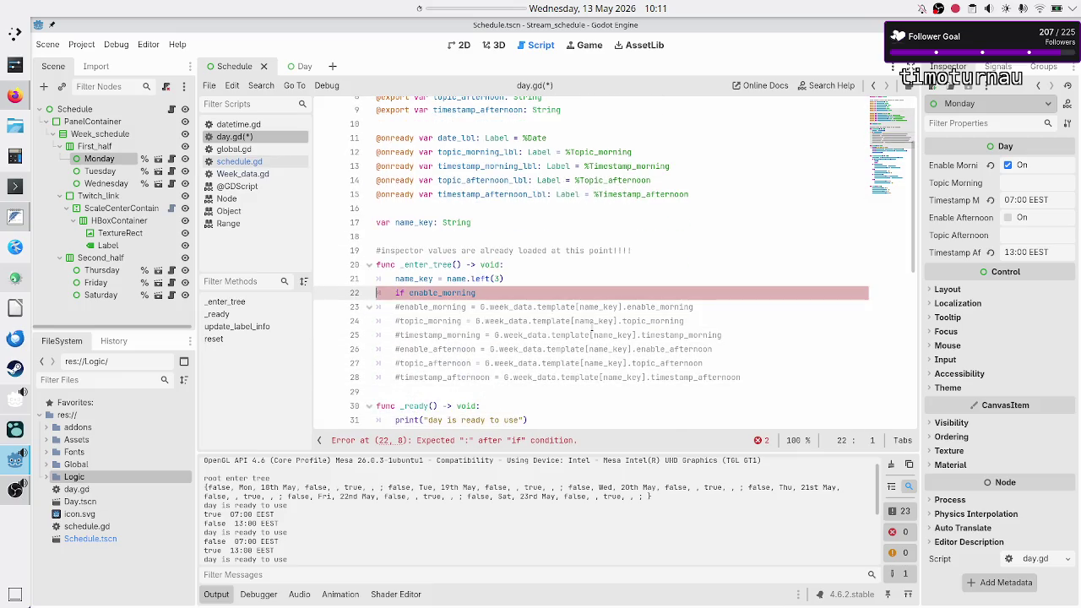
pyautogui.press('Down')
pyautogui.write('#')
pyautogui.press('F5')
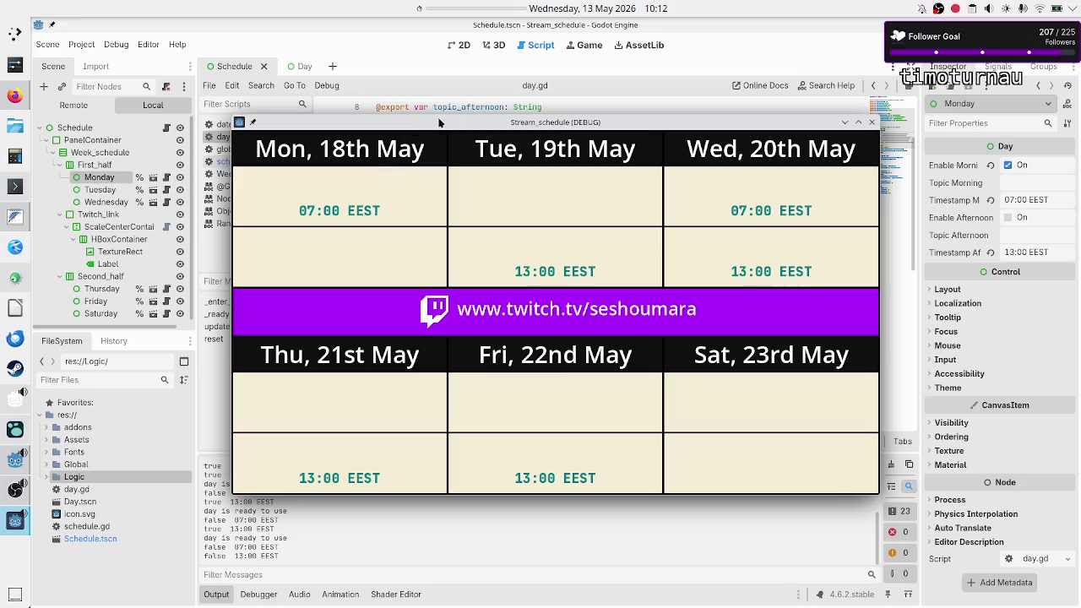
# Step: Set the running schedule window to Keep Above Others
pyautogui.rightClick(438, 123)
pyautogui.moveTo(498, 178)
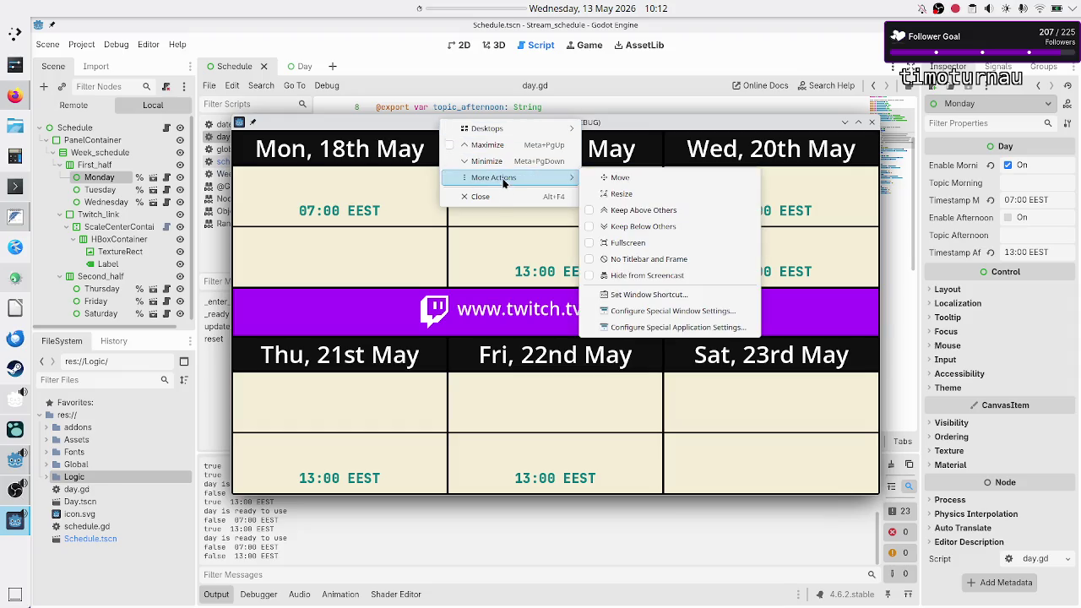
pyautogui.click(651, 216)
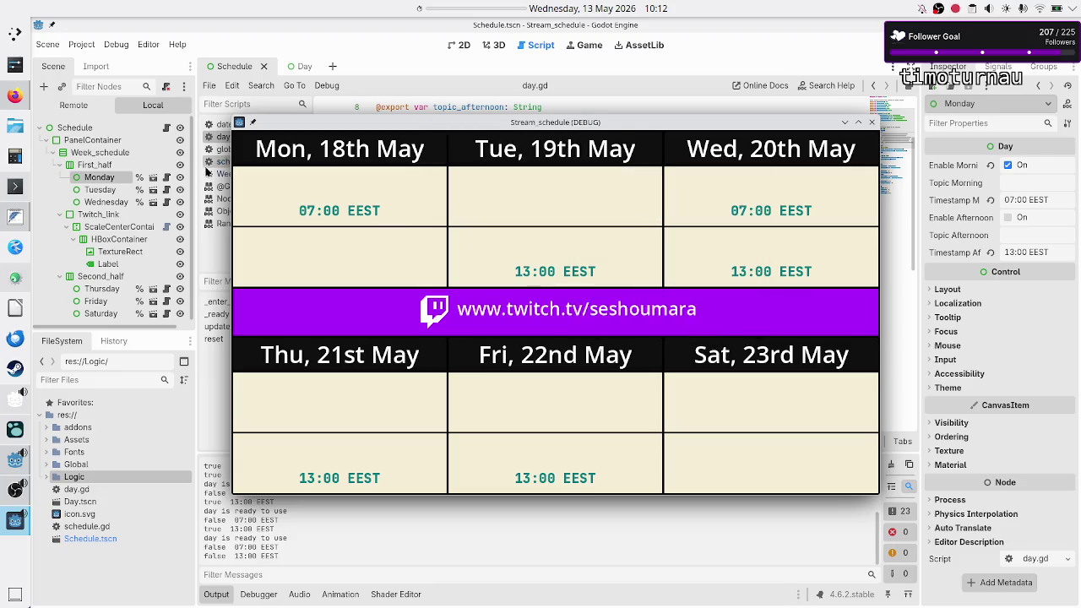
# Step: Inspect the Monday through Saturday day nodes' settings, then close the schedule window
pyautogui.click(100, 179)
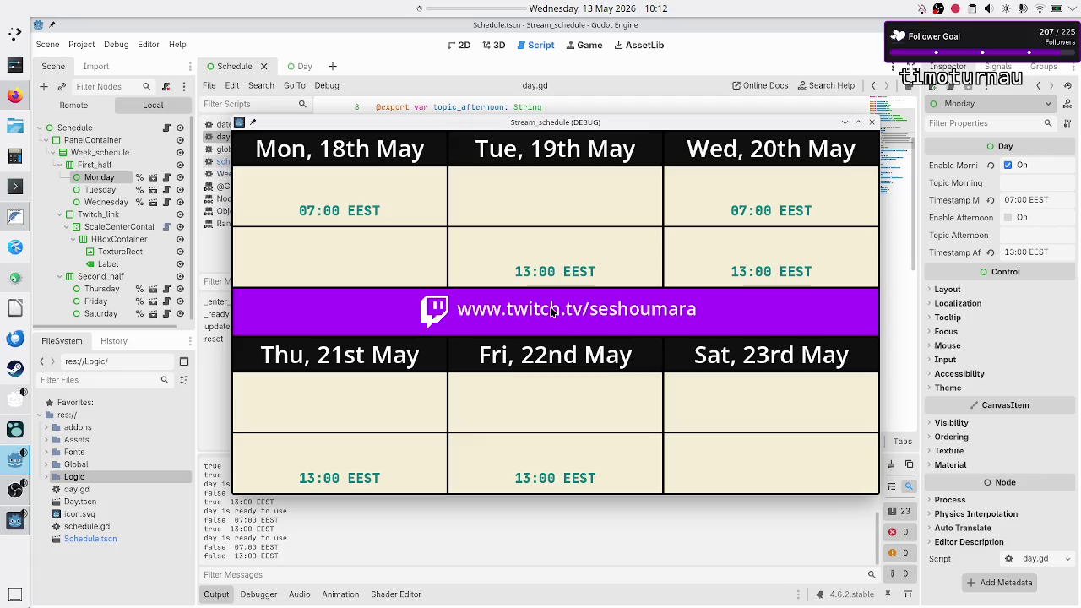
pyautogui.click(101, 190)
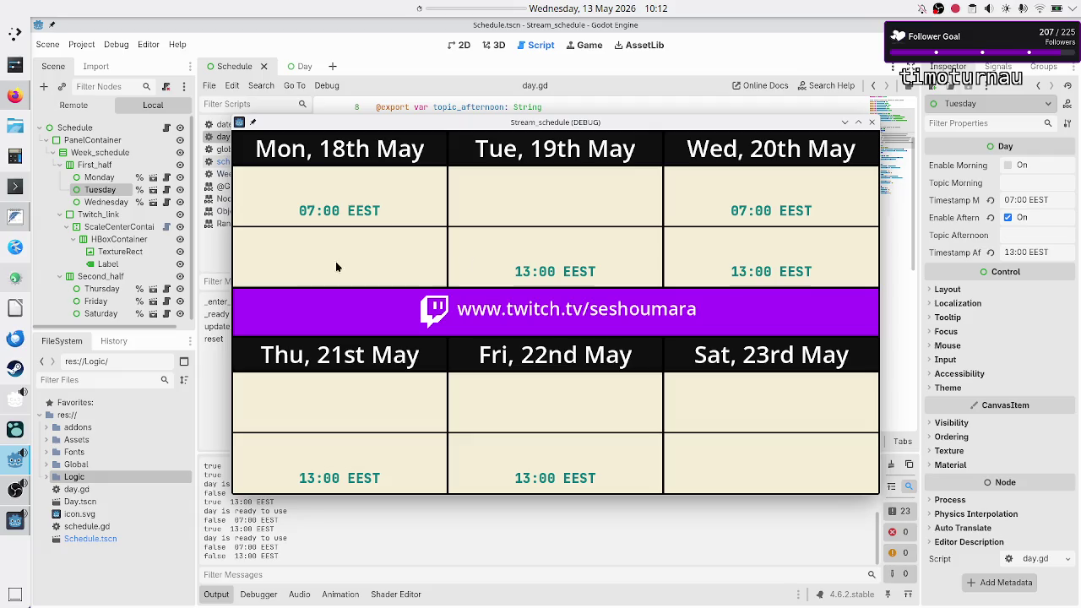
pyautogui.click(108, 203)
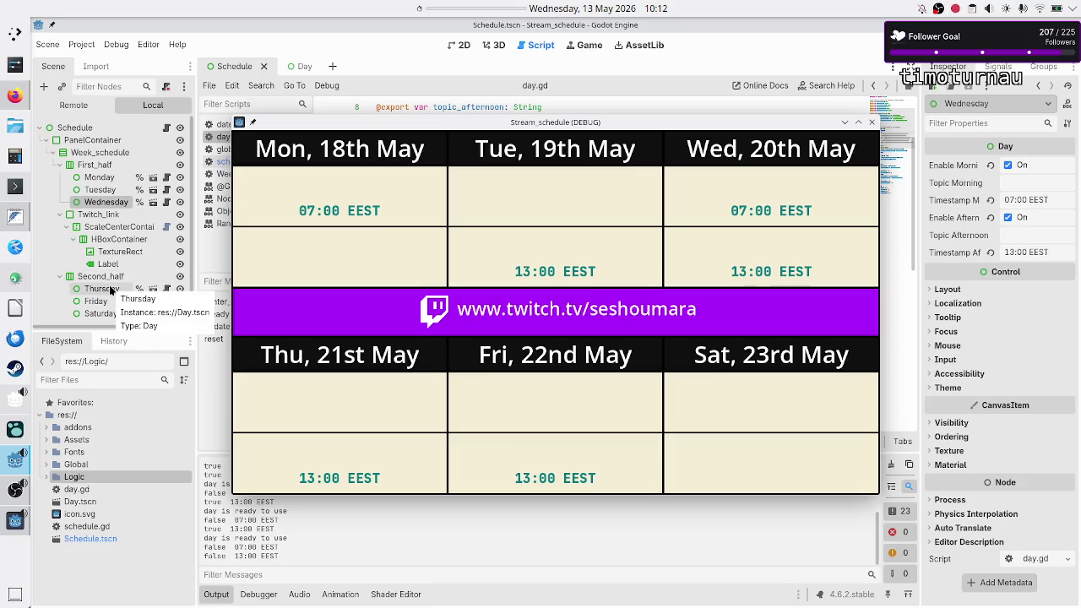
pyautogui.click(110, 289)
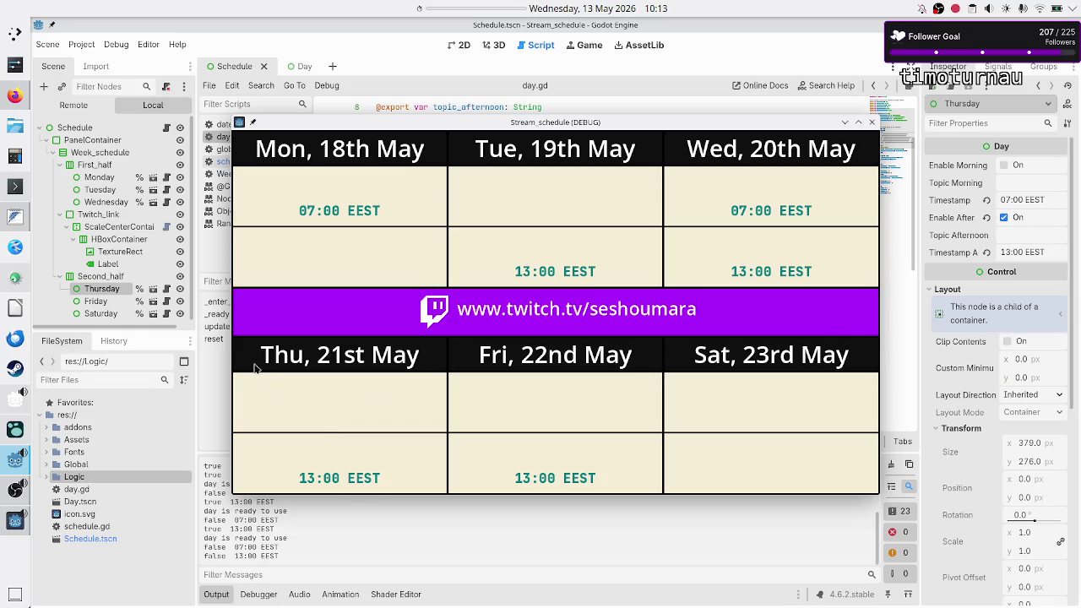
pyautogui.click(95, 301)
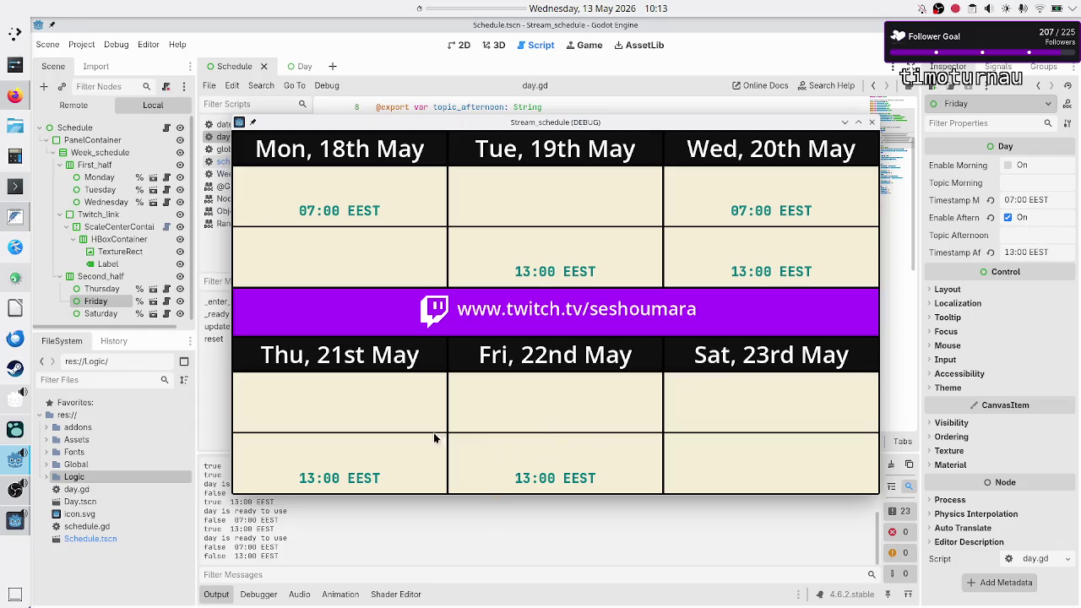
pyautogui.click(105, 317)
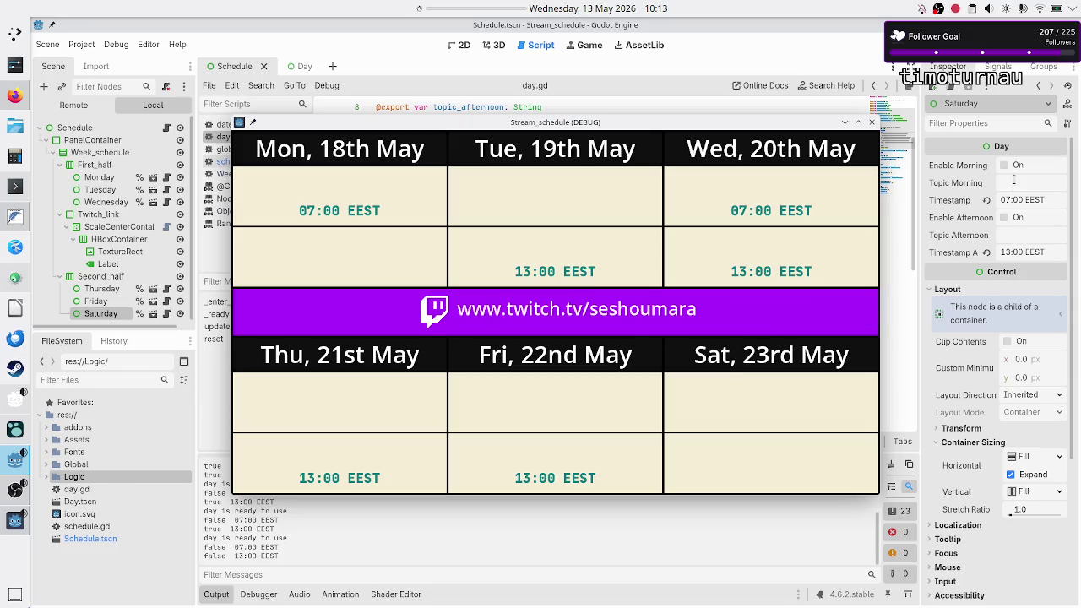
pyautogui.click(873, 123)
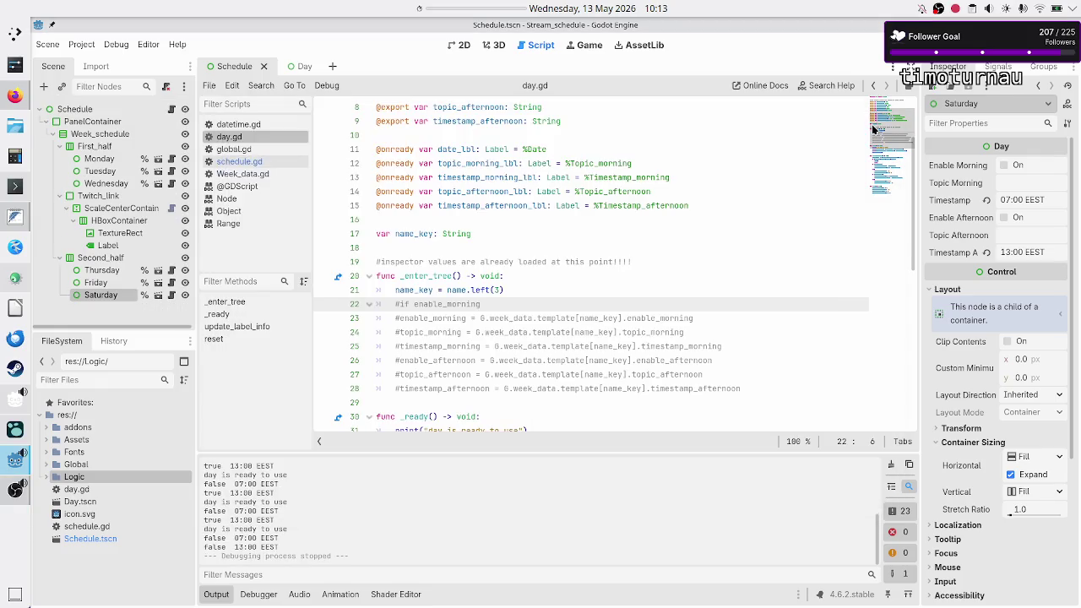
# Step: Enter 'gamedev' as Monday's Topic Morning, run the schedule to verify, then close it
pyautogui.click(111, 160)
pyautogui.click(1026, 186)
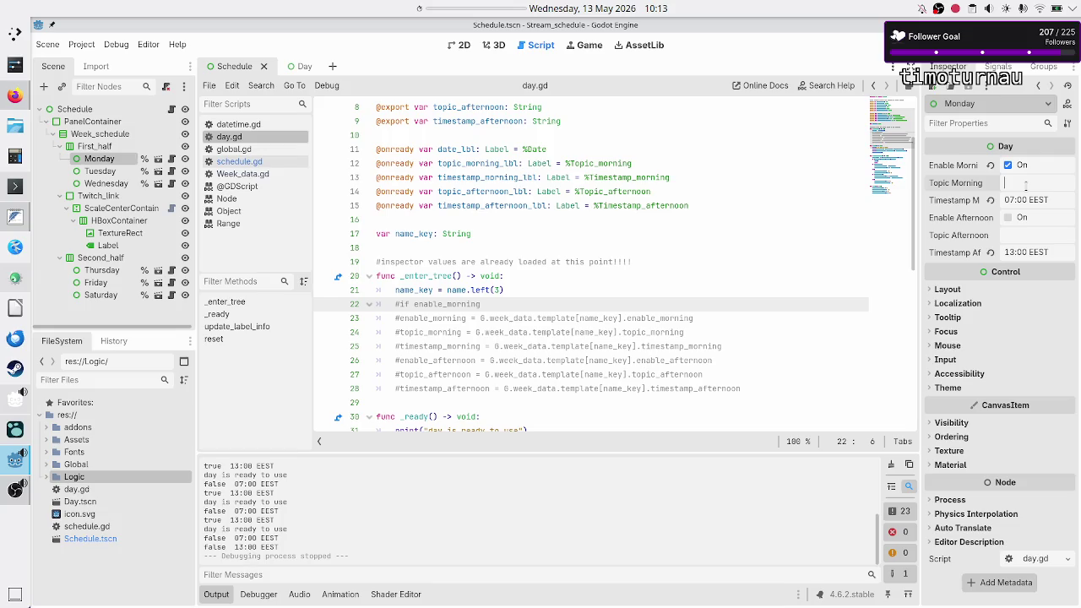
pyautogui.write('gamedev')
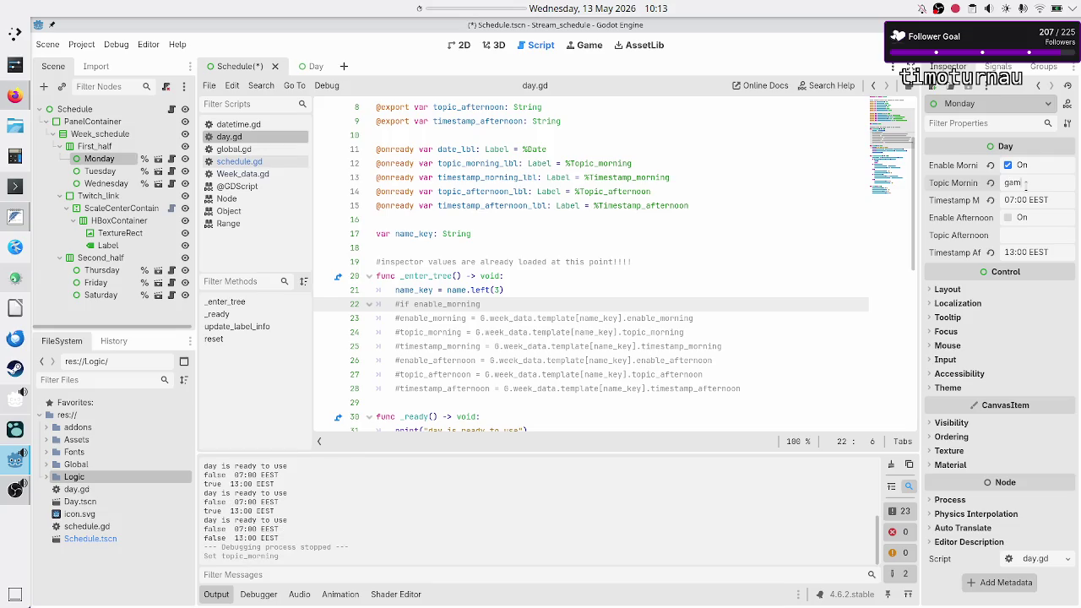
pyautogui.press('F5')
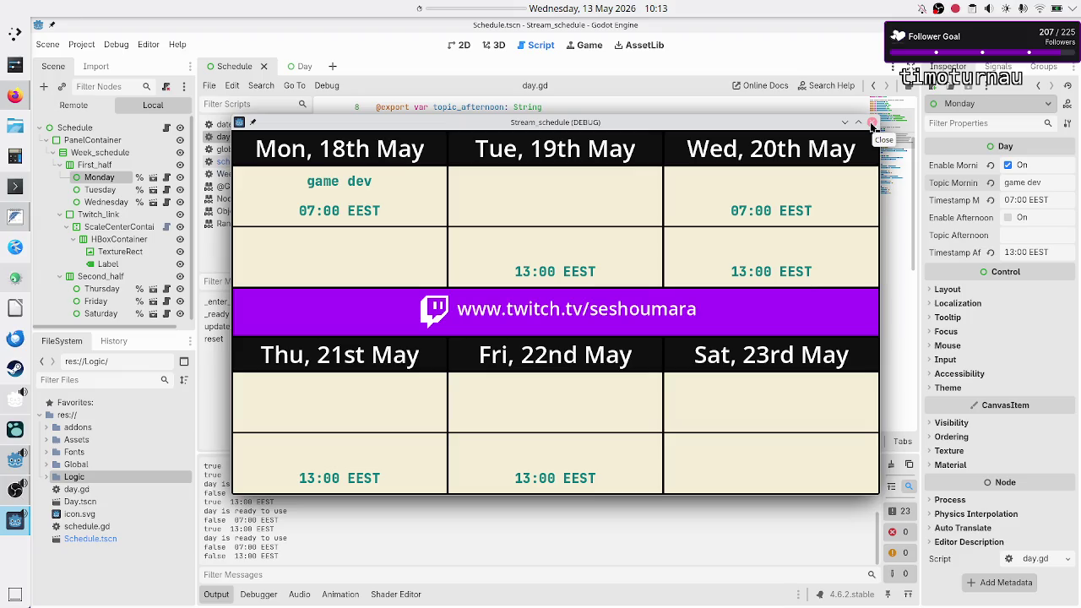
pyautogui.click(872, 125)
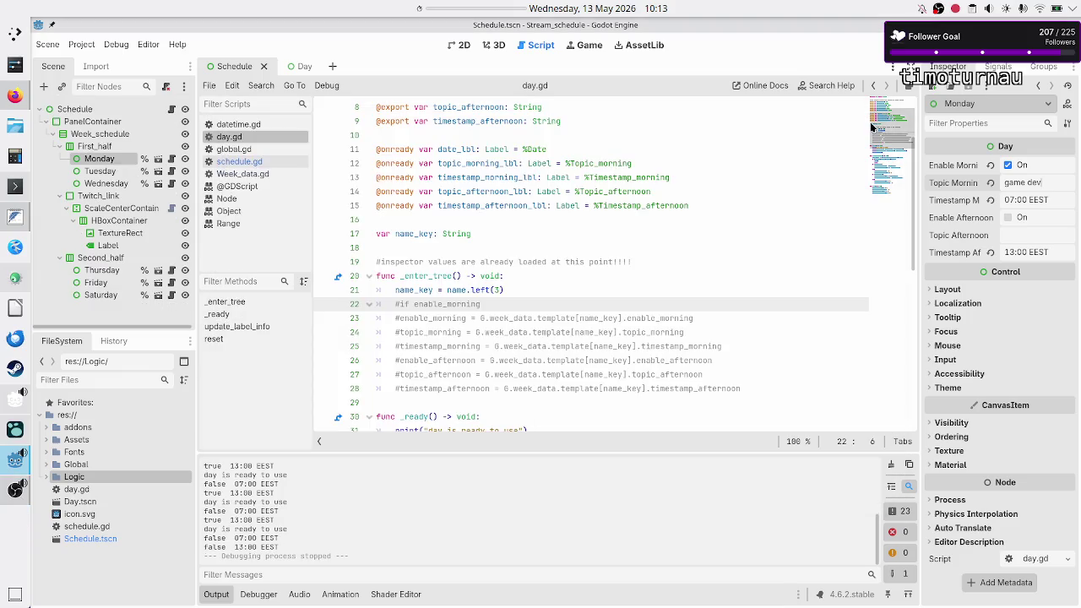
# Step: Review _enter_tree and place the cursor at the first commented template line, line 22
pyautogui.click(546, 262)
pyautogui.click(600, 292)
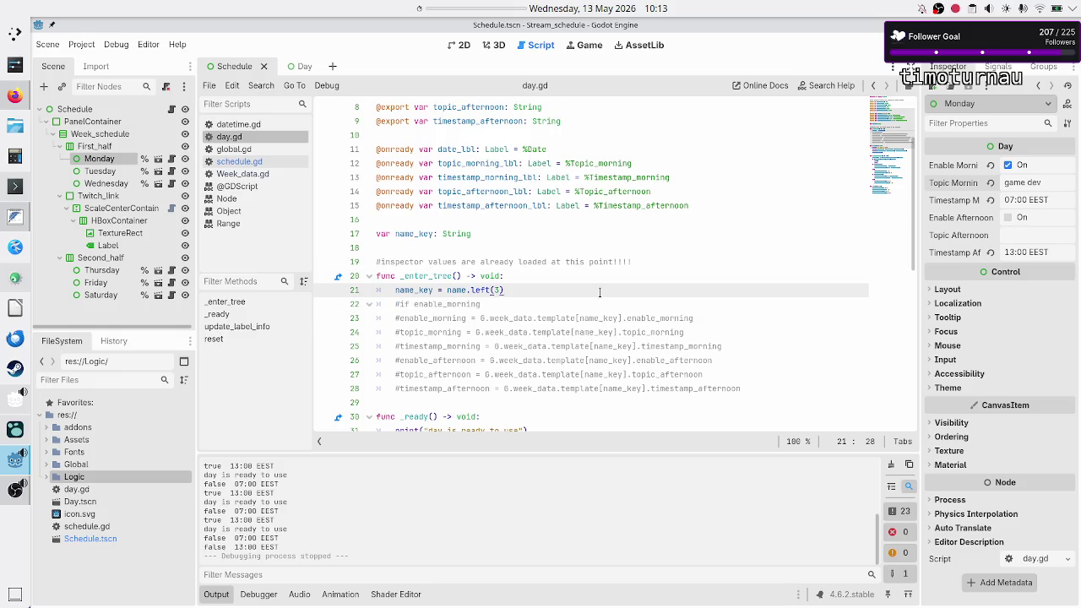
pyautogui.scroll(-4, 541, 279)
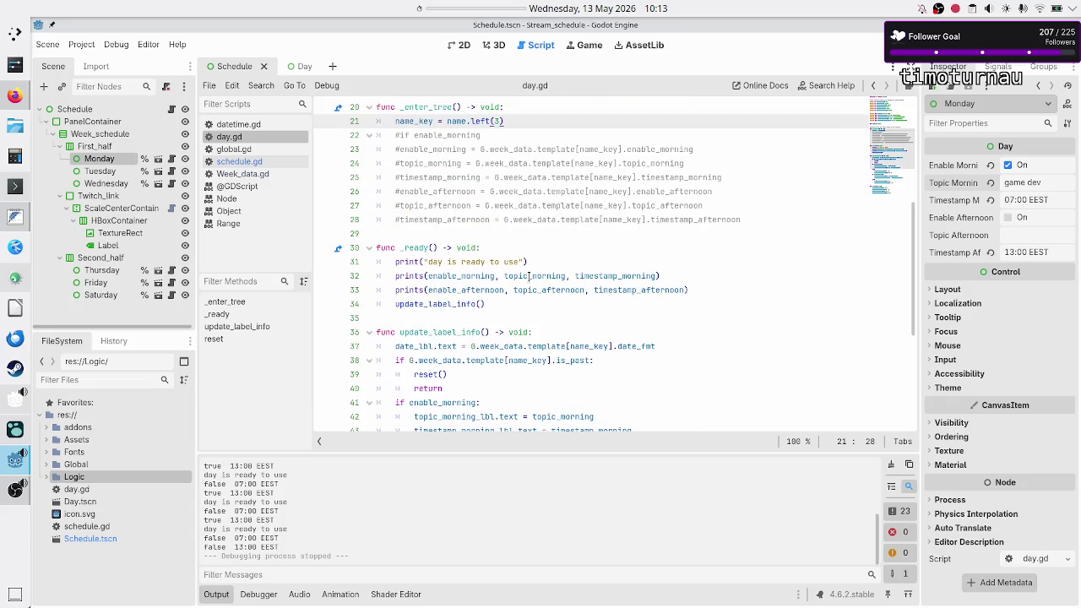
pyautogui.scroll(-1, 529, 276)
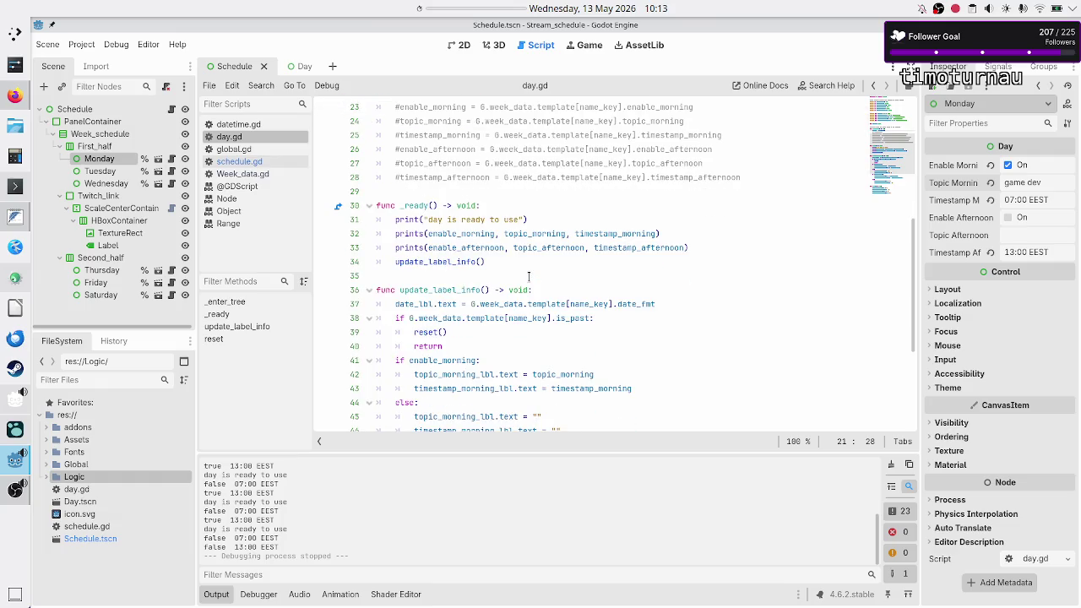
pyautogui.scroll(3, 528, 276)
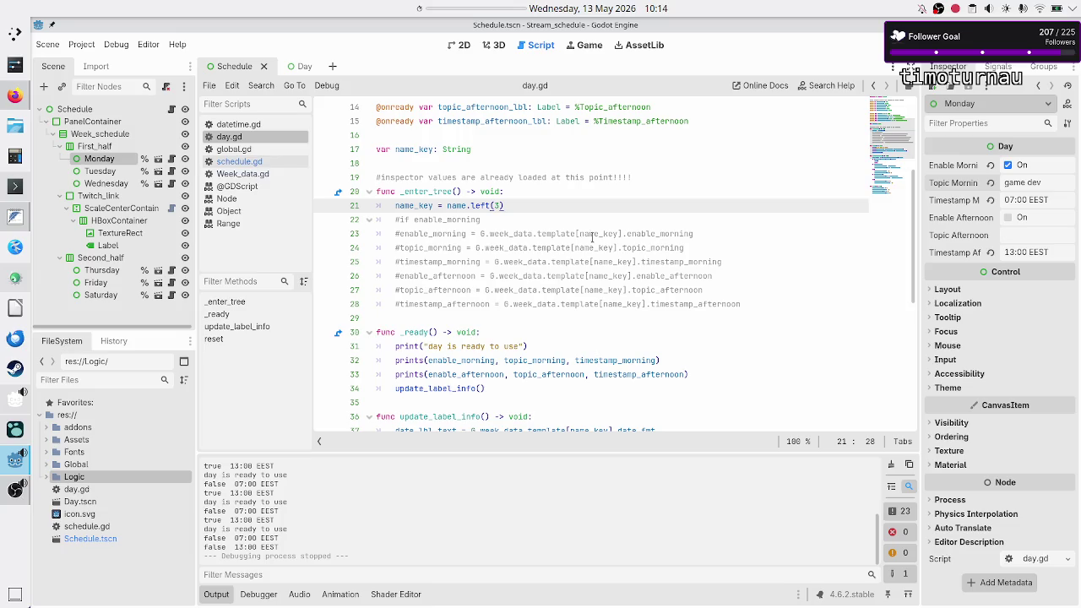
pyautogui.scroll(-3, 592, 240)
pyautogui.scroll(5, 591, 240)
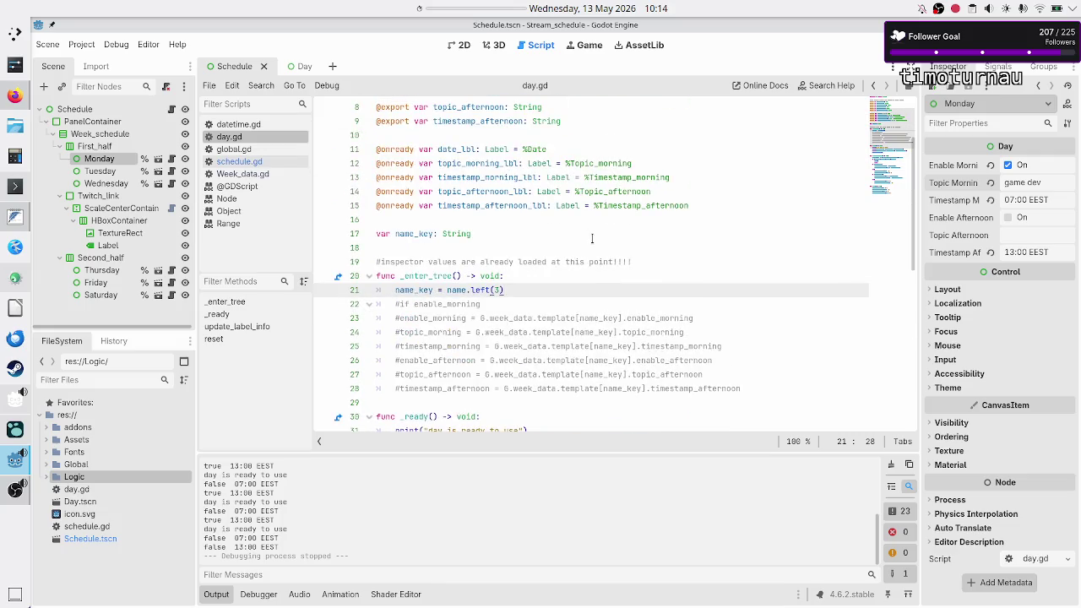
pyautogui.click(557, 276)
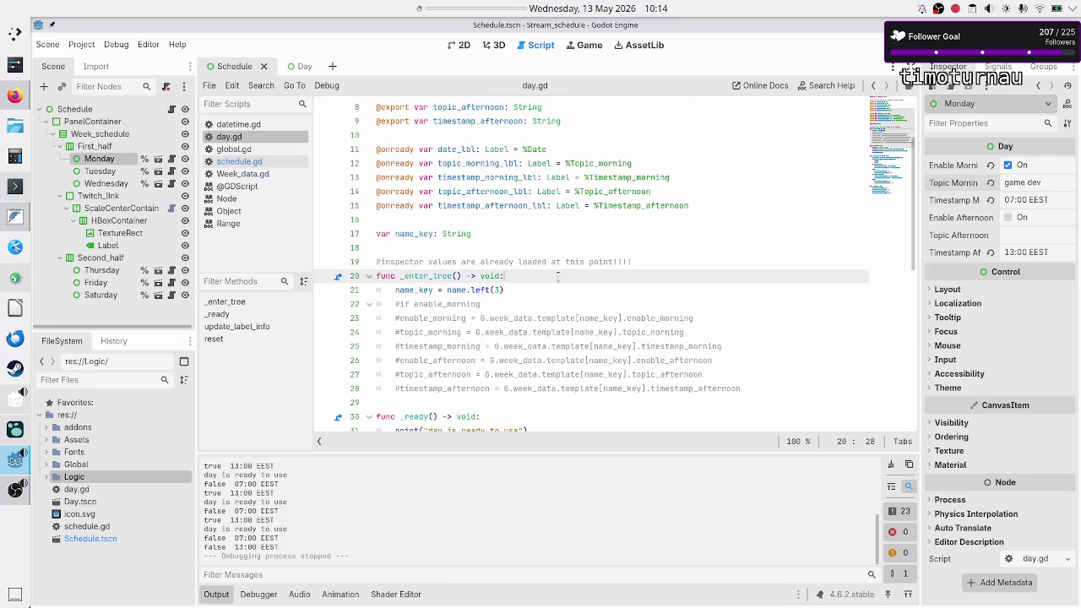
pyautogui.press('Down')
pyautogui.press('Down')
pyautogui.press('Home')
# Step: Delete commented lines 22–28 and the leftover empty line, leaving only name_key
pyautogui.hotkey('shift', 'Down')
pyautogui.hotkey('shift', 'Down')
pyautogui.hotkey('shift', 'Down')
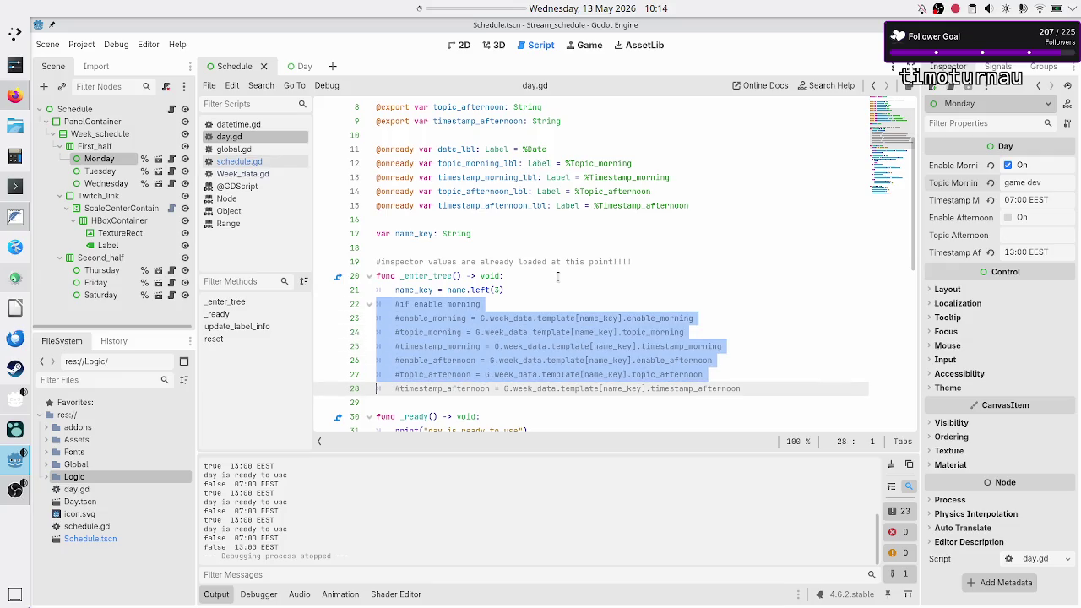
pyautogui.hotkey('shift', 'Down')
pyautogui.hotkey('shift', 'Left')
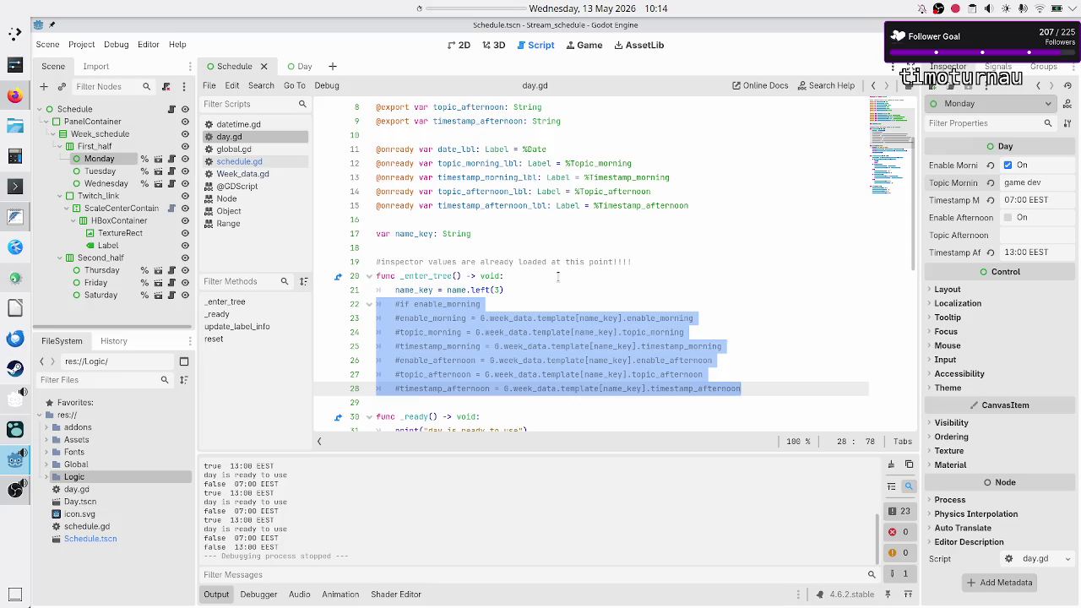
pyautogui.press('BackSpace')
pyautogui.press('Delete')
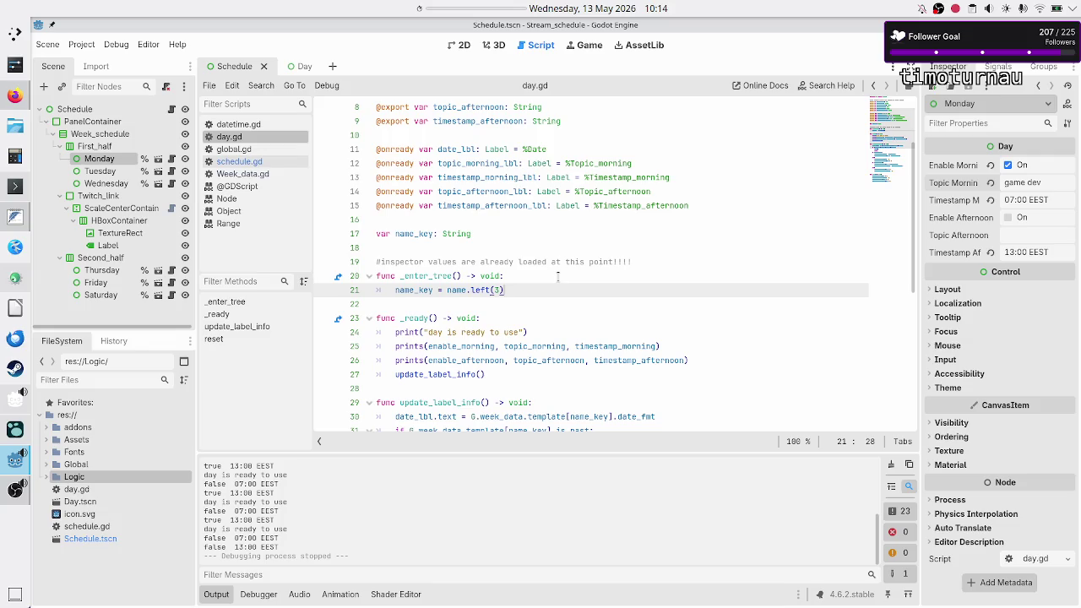
pyautogui.press('Down')
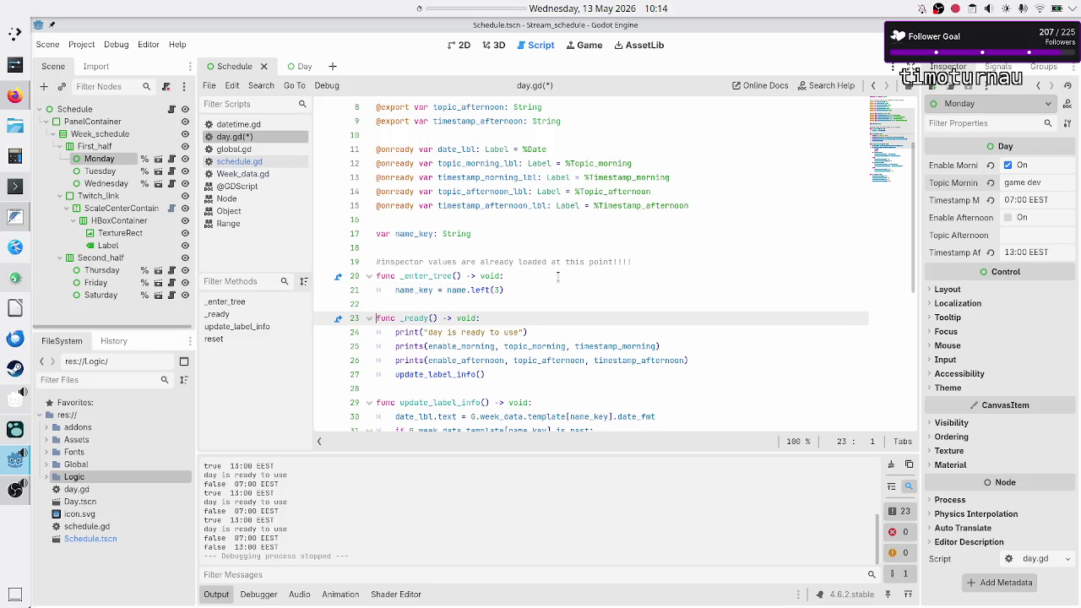
# Step: Select the date_fmt and is_past lines in day.gd to inspect them
pyautogui.press('Up')
pyautogui.press('Down')
pyautogui.press('Down')
pyautogui.press('Down')
pyautogui.press('Down')
pyautogui.press('Down')
pyautogui.press('Down')
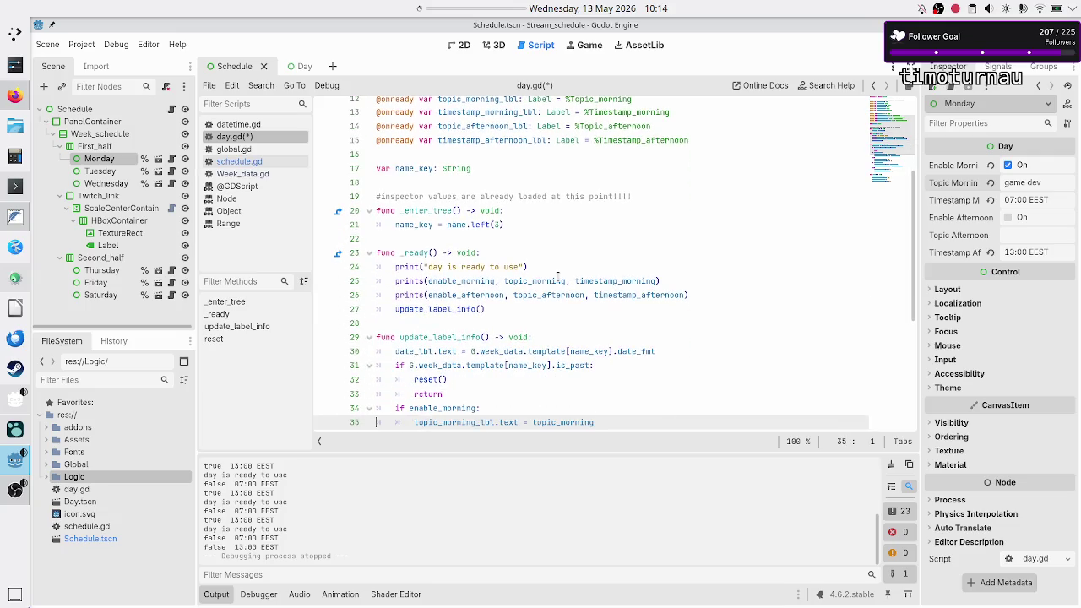
pyautogui.press('Up')
pyautogui.press('Up')
pyautogui.press('Up')
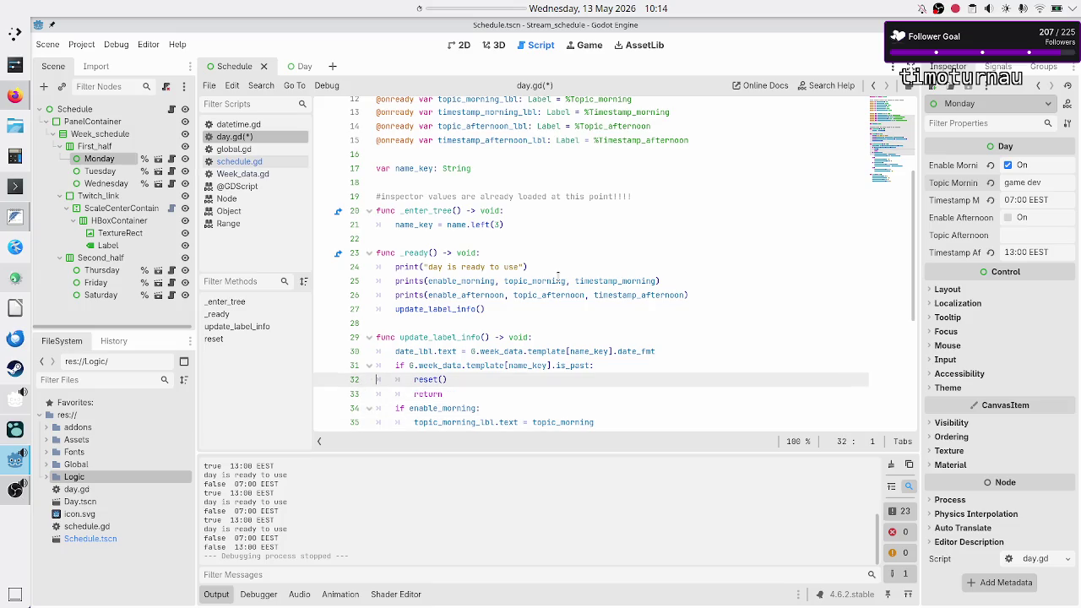
pyautogui.hotkey('shift', 'End')
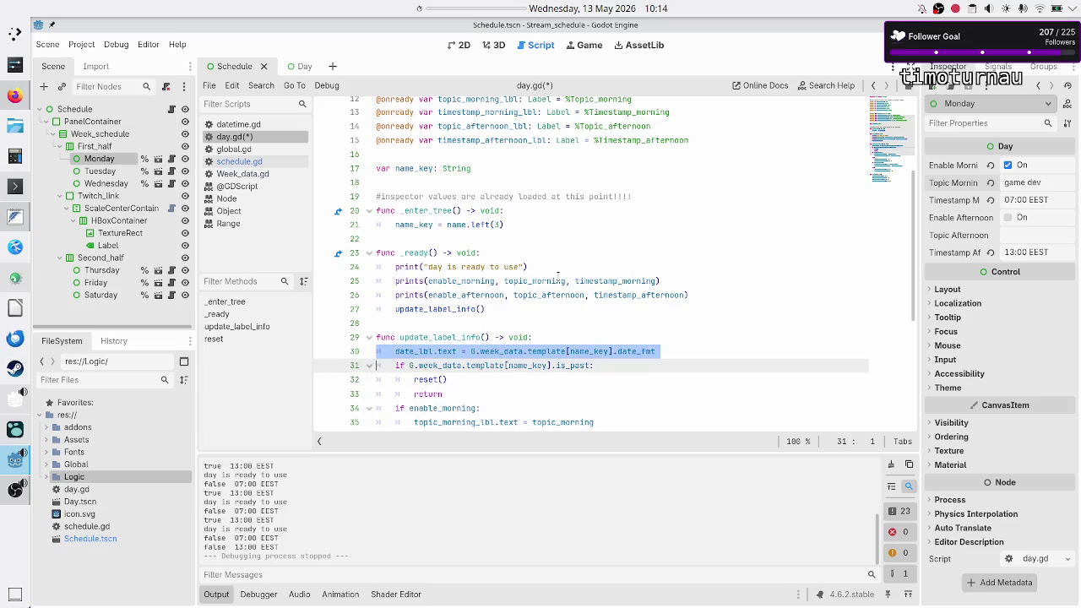
pyautogui.press('Down')
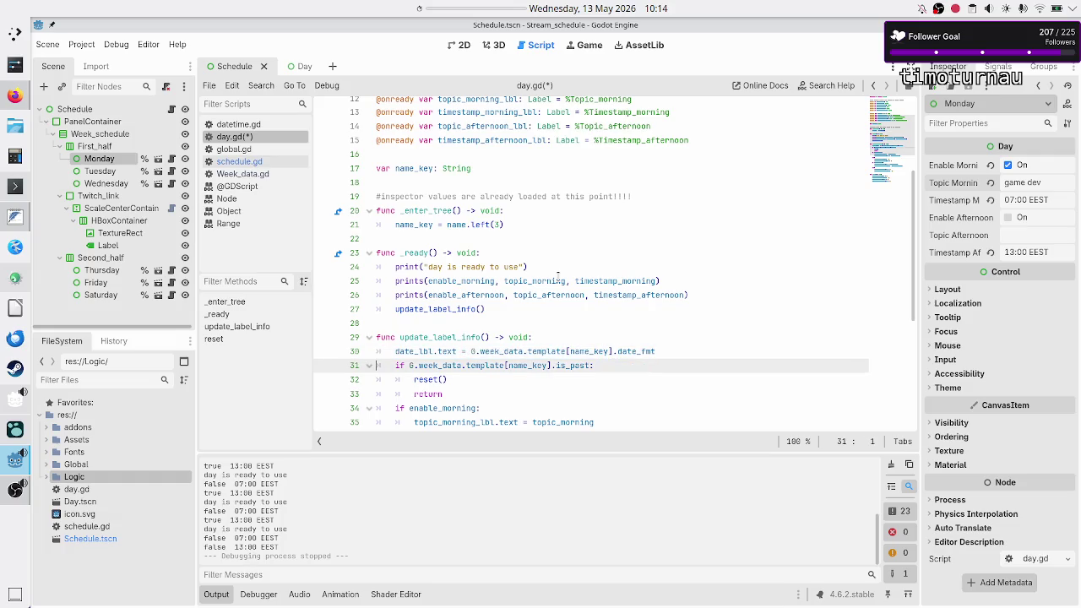
pyautogui.hotkey('shift', 'End')
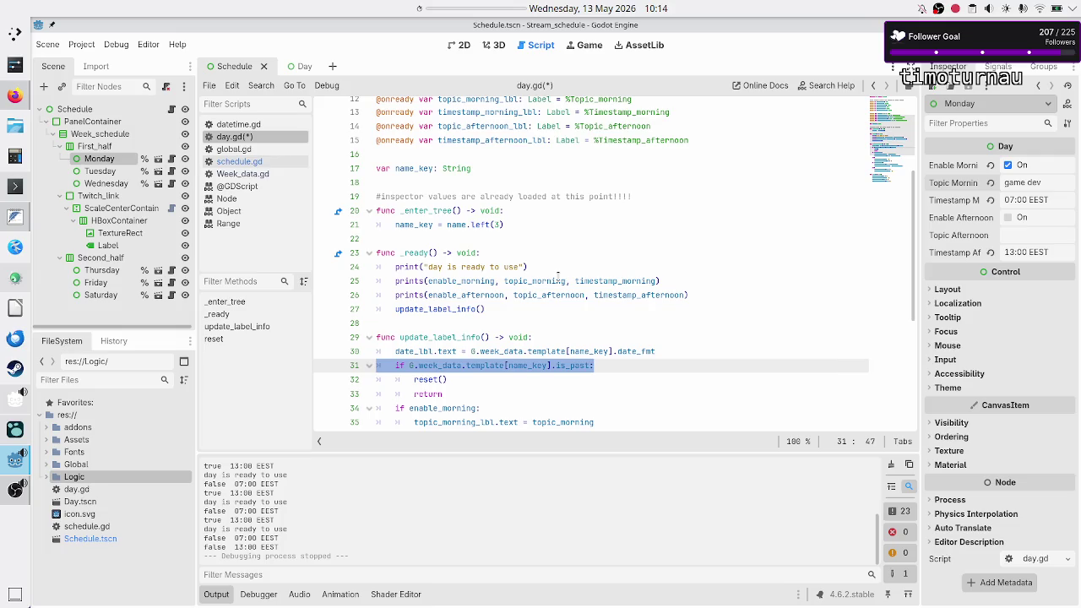
pyautogui.press('Left')
pyautogui.press('Down')
pyautogui.press('Up')
pyautogui.press('Up')
pyautogui.hotkey('shift', 'Down')
pyautogui.hotkey('shift', 'End')
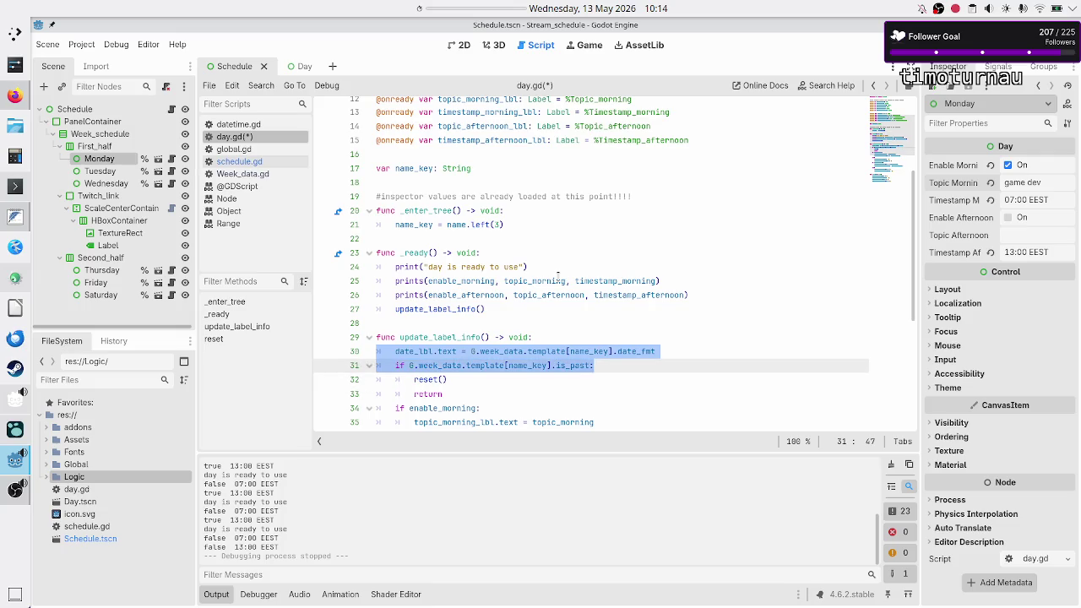
pyautogui.press('Left')
pyautogui.press('Down')
pyautogui.press('Down')
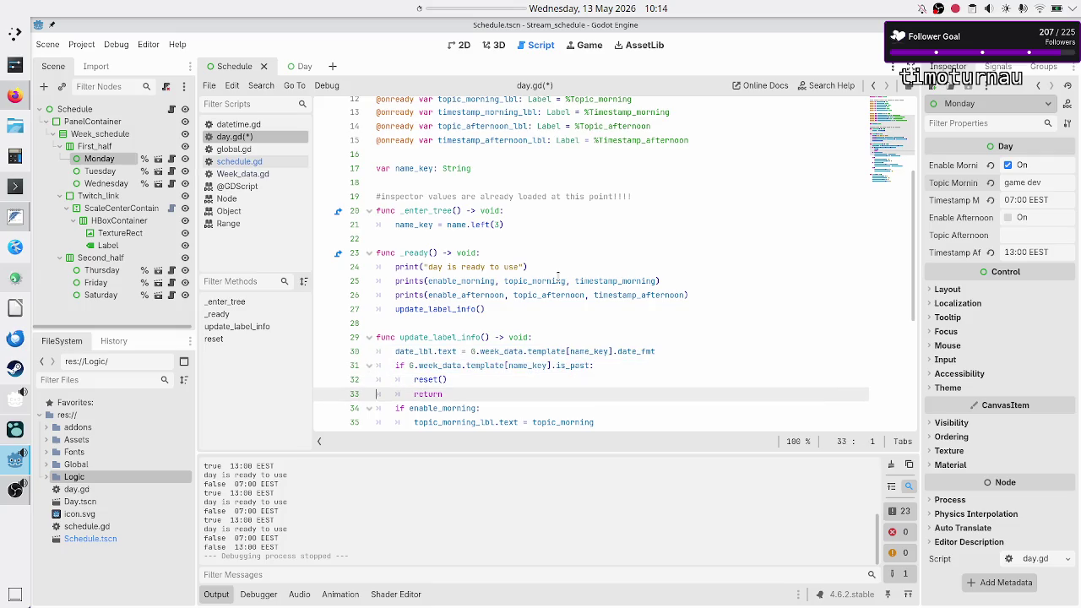
pyautogui.press('Up')
pyautogui.press('Up')
pyautogui.press('Up')
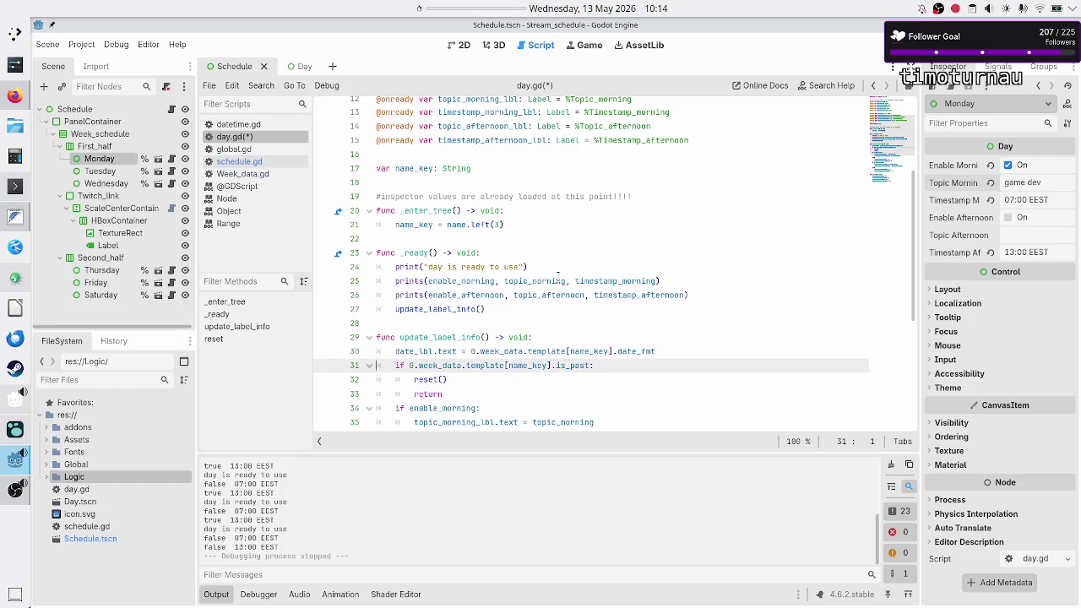
pyautogui.press('Up')
pyautogui.hotkey('shift', 'Down')
pyautogui.hotkey('shift', 'End')
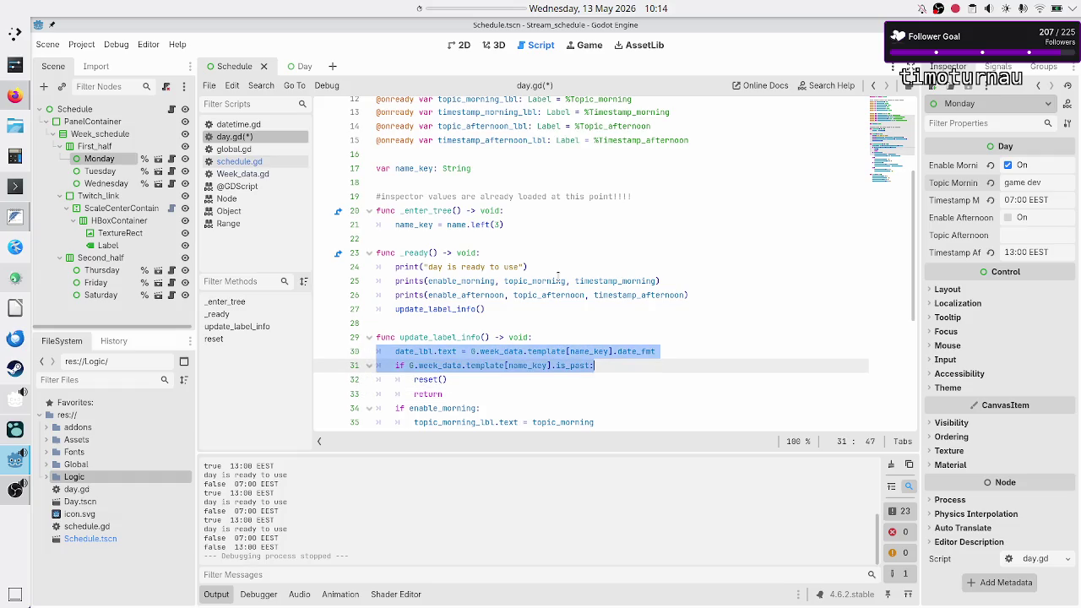
pyautogui.press('Left')
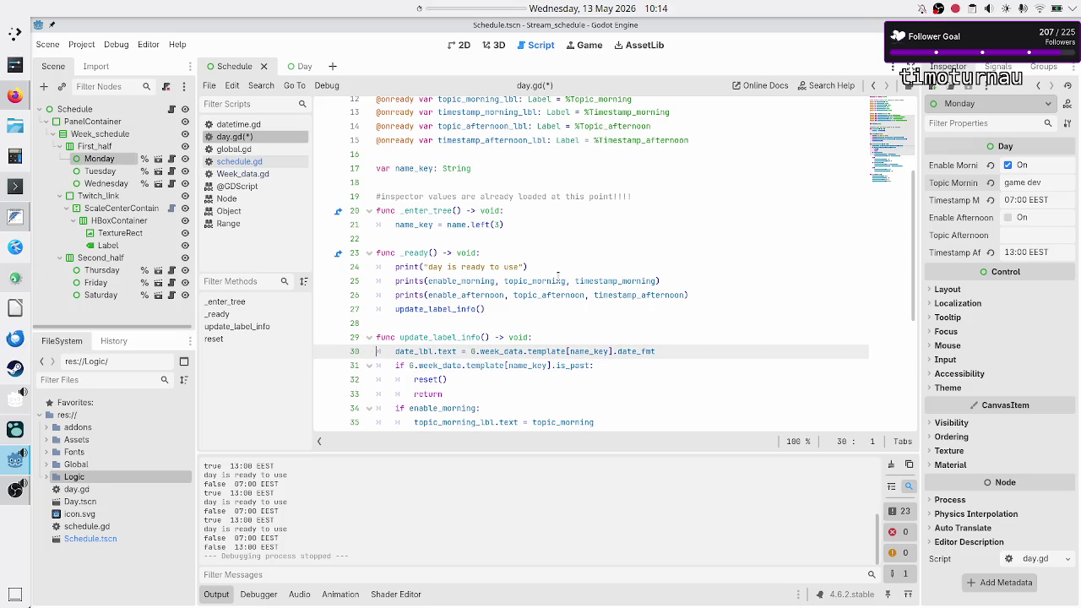
# Step: Browse through update_label_info and reset, then return to the debug prints in _ready
pyautogui.press('Down')
pyautogui.press('Down')
pyautogui.press('Down')
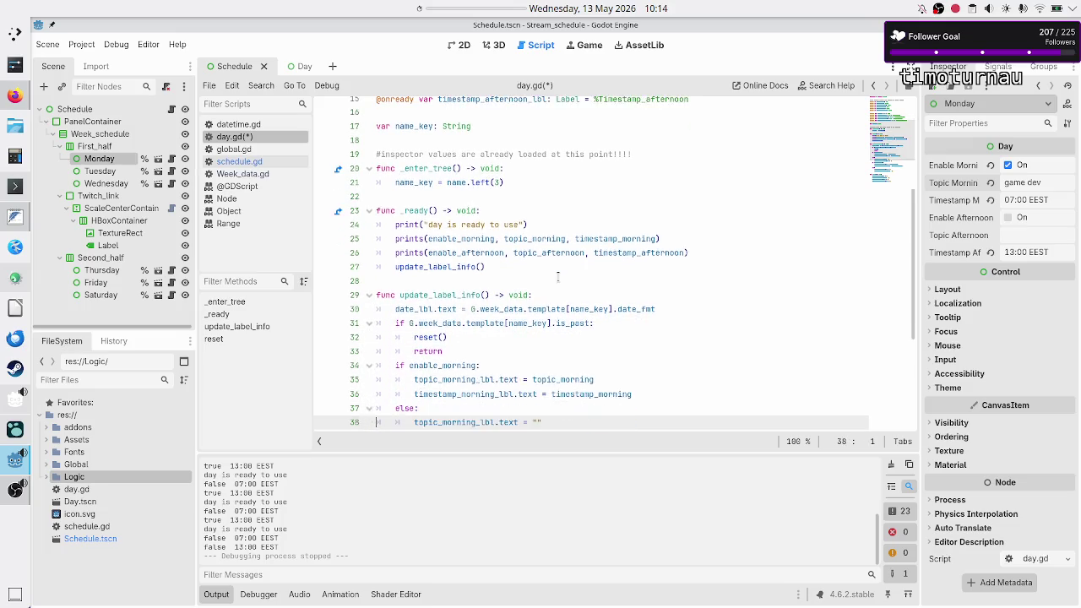
pyautogui.press('Down')
pyautogui.press('Down')
pyautogui.press('Down')
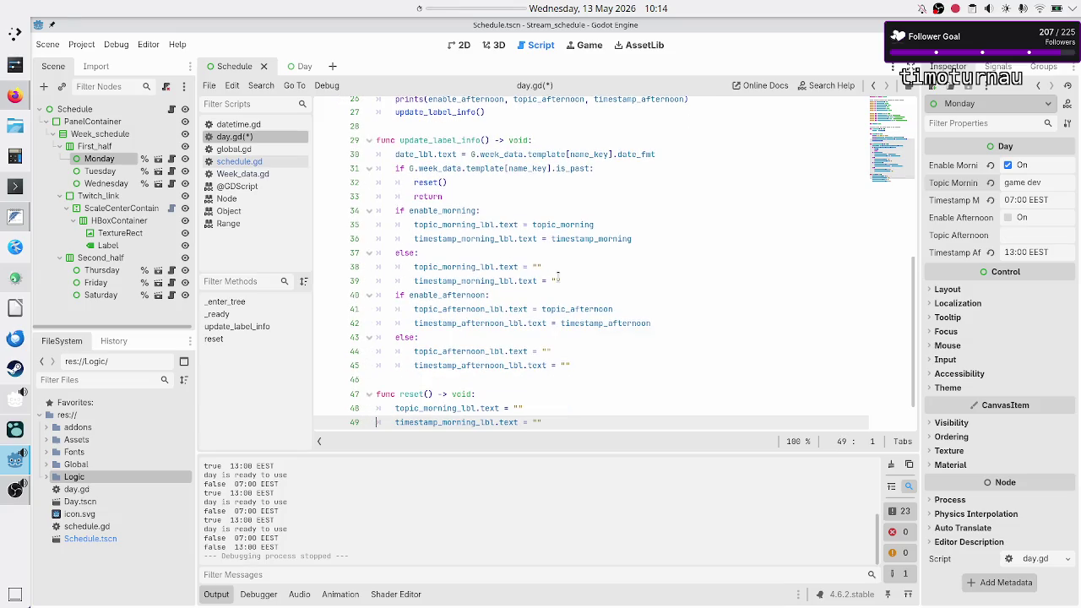
pyautogui.press('Up')
pyautogui.press('Up')
pyautogui.press('Up')
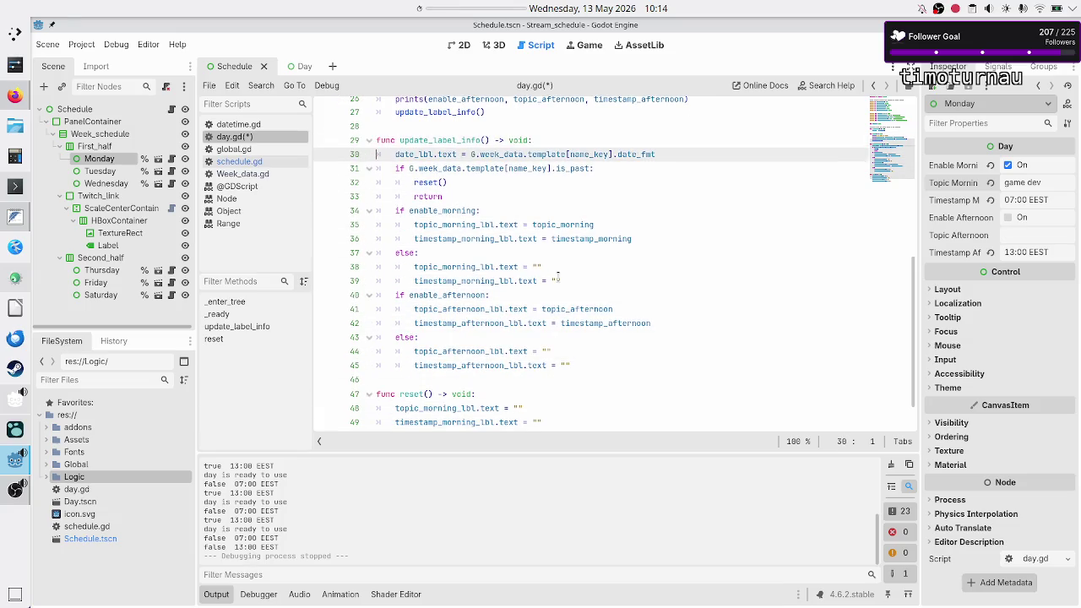
pyautogui.press('Up')
pyautogui.press('Up')
pyautogui.press('Up')
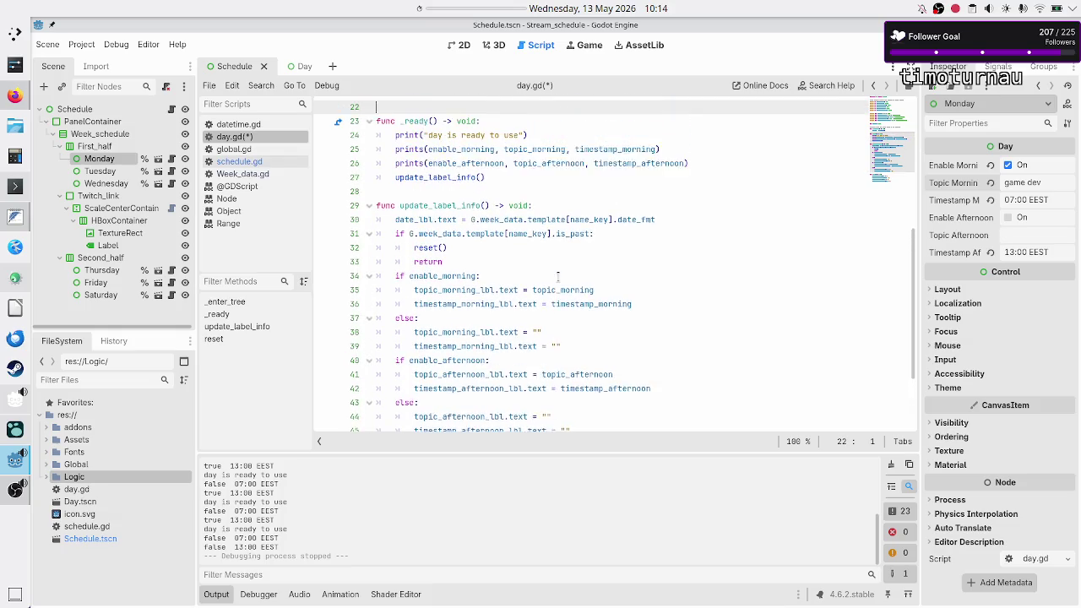
pyautogui.press('Down')
pyautogui.press('Down')
pyautogui.press('Down')
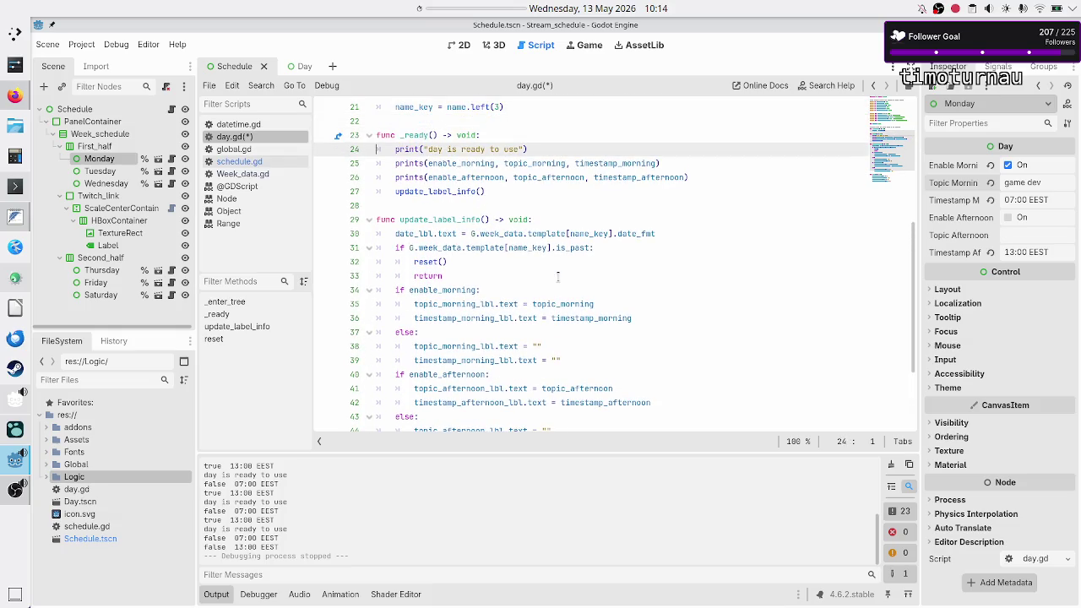
pyautogui.press('Down')
pyautogui.press('Down')
pyautogui.press('Down')
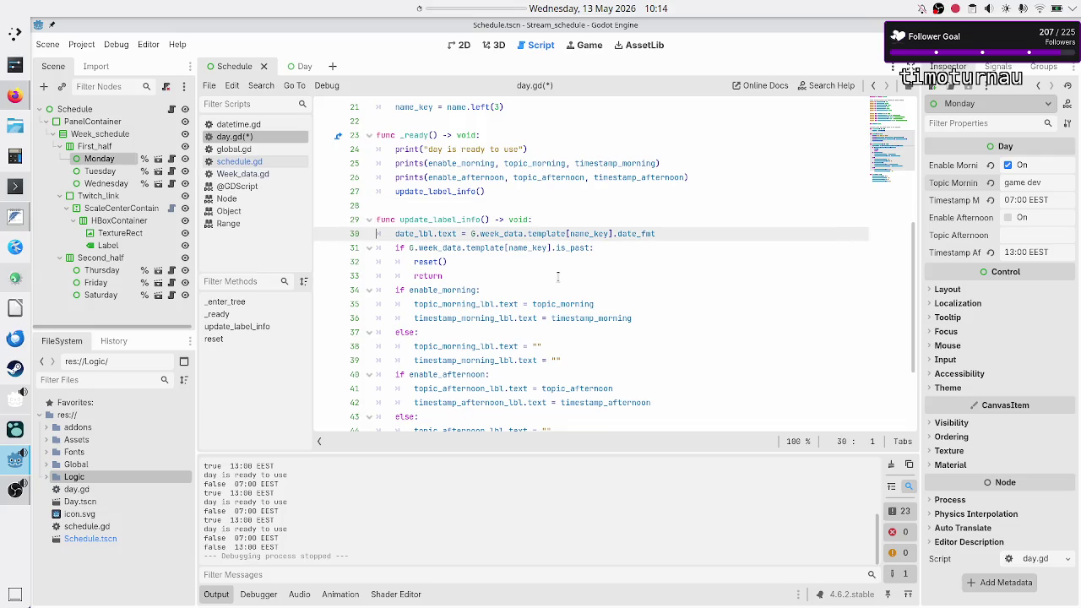
# Step: Delete the three debug print lines from _ready
pyautogui.press('Up')
pyautogui.press('Up')
pyautogui.press('Up')
pyautogui.hotkey('shift', 'Down')
pyautogui.hotkey('shift', 'Down')
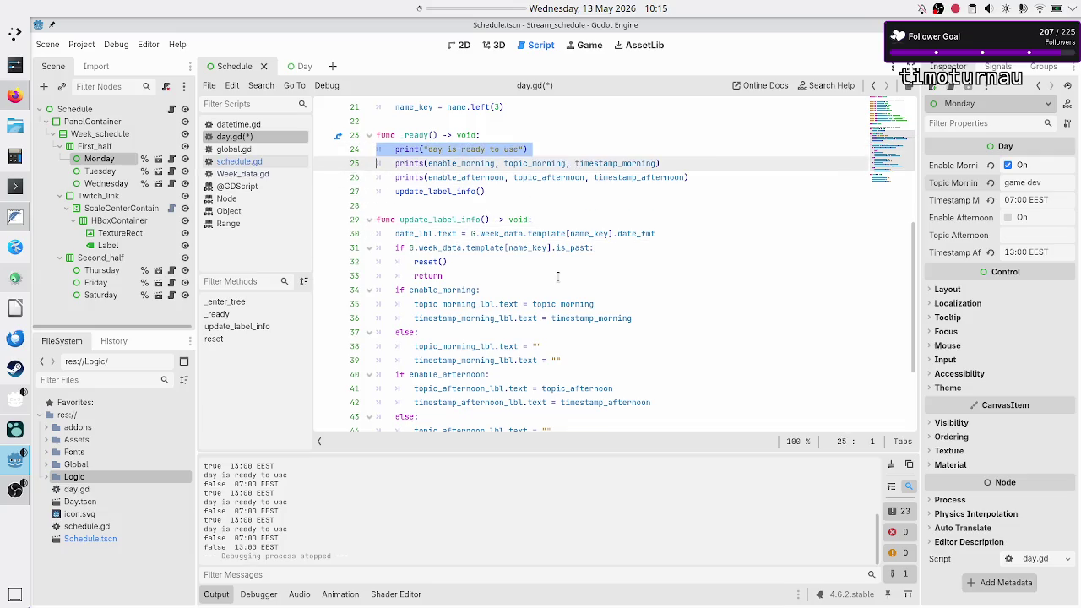
pyautogui.hotkey('shift', 'End')
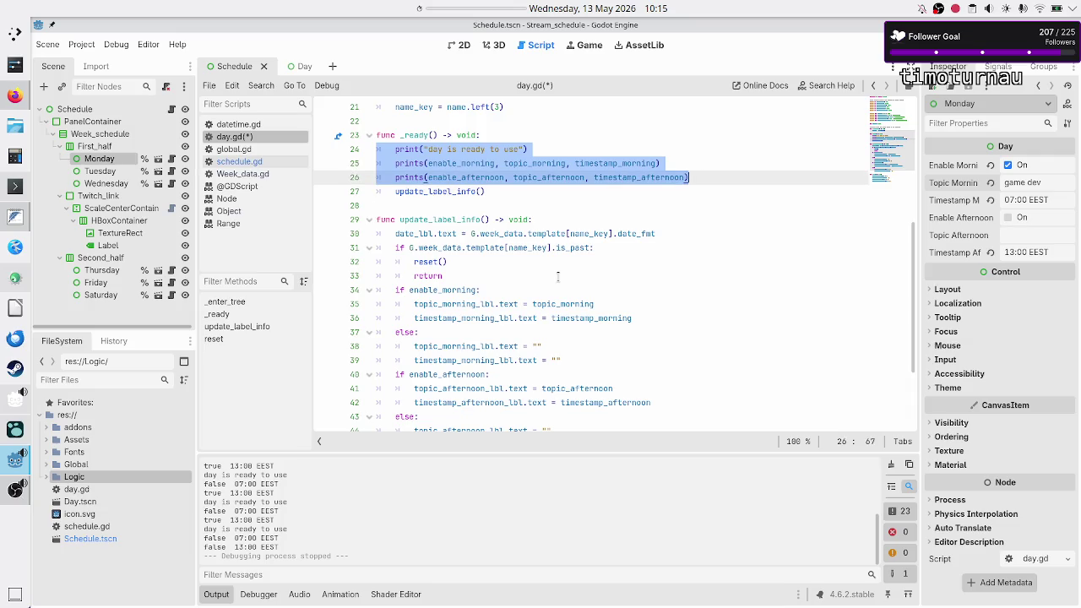
pyautogui.press('Delete')
pyautogui.press('Up')
pyautogui.press('Up')
pyautogui.press('Up')
# Step: Save the cleaned-up day.gd script
pyautogui.scroll(1, 557, 276)
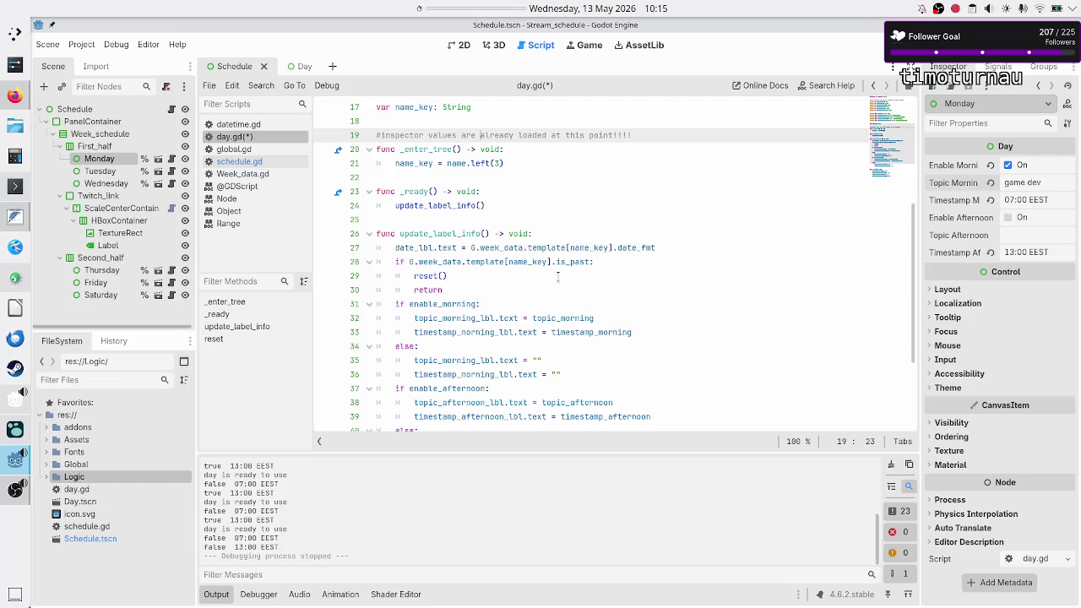
pyautogui.press('Up')
pyautogui.hotkey('ctrl', 's')
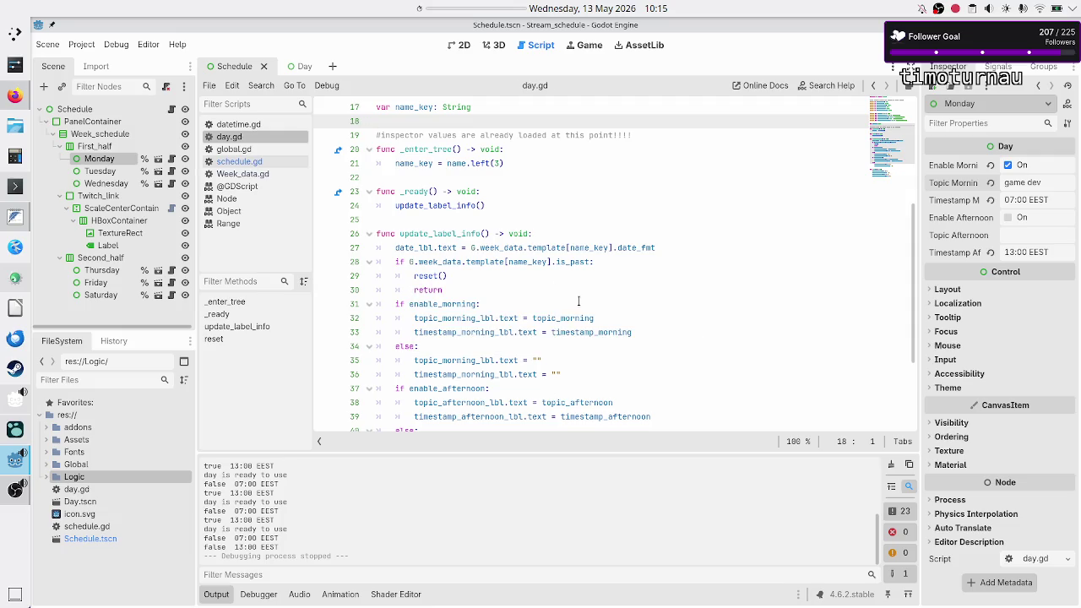
pyautogui.click(252, 162)
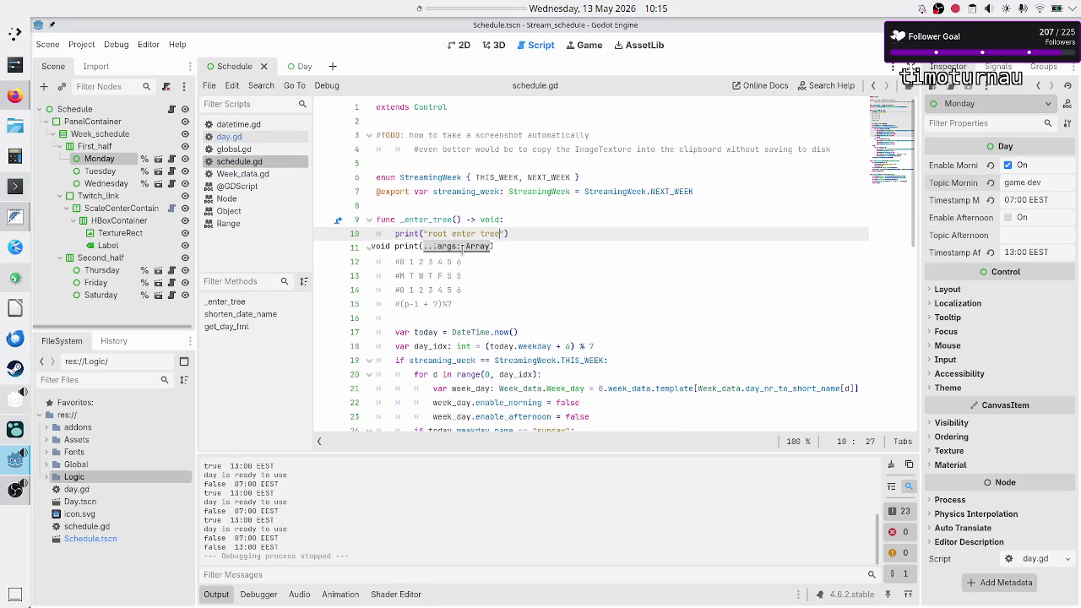
# Step: Delete the print("root enter tree") line from _enter_tree in schedule.gd
pyautogui.click(564, 216)
pyautogui.hotkey('shift', 'Down')
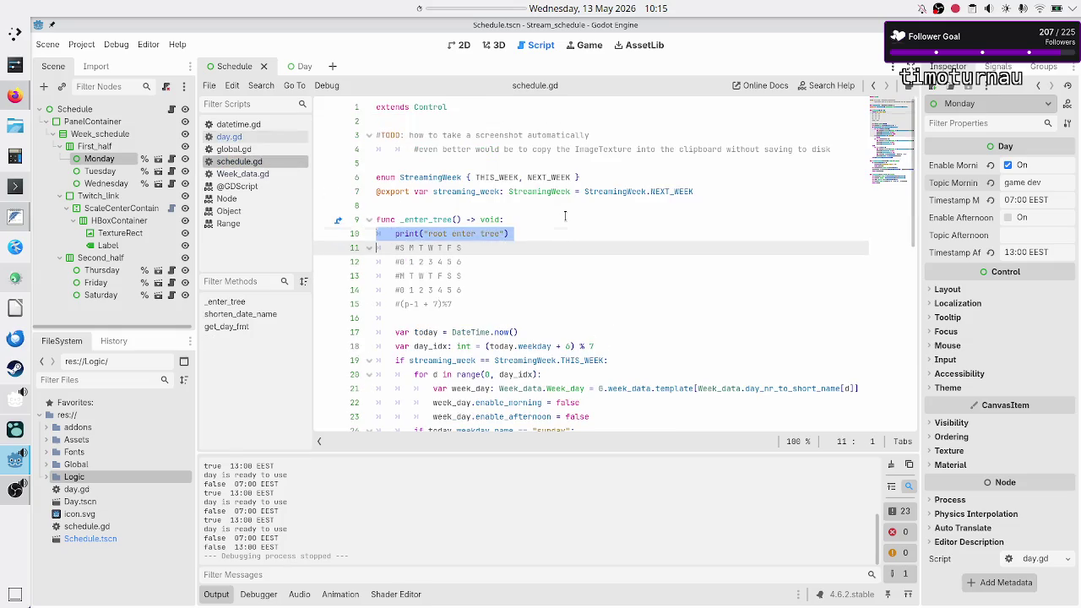
pyautogui.press('BackSpace')
# Step: Add the comment '#mapping between plugin and personal preference' in _enter_tree
pyautogui.press('Down')
pyautogui.press('Down')
pyautogui.press('Down')
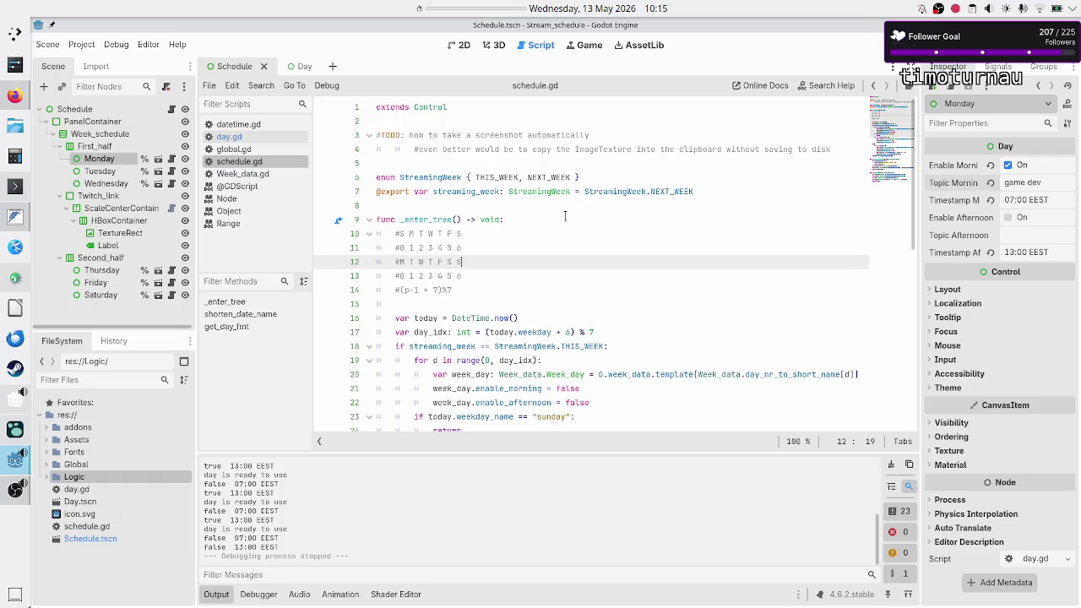
pyautogui.press('Up')
pyautogui.press('Up')
pyautogui.press('Up')
pyautogui.press('Down')
pyautogui.press('Down')
pyautogui.press('Up')
pyautogui.press('End')
pyautogui.press('Return')
pyautogui.write('#mapp')
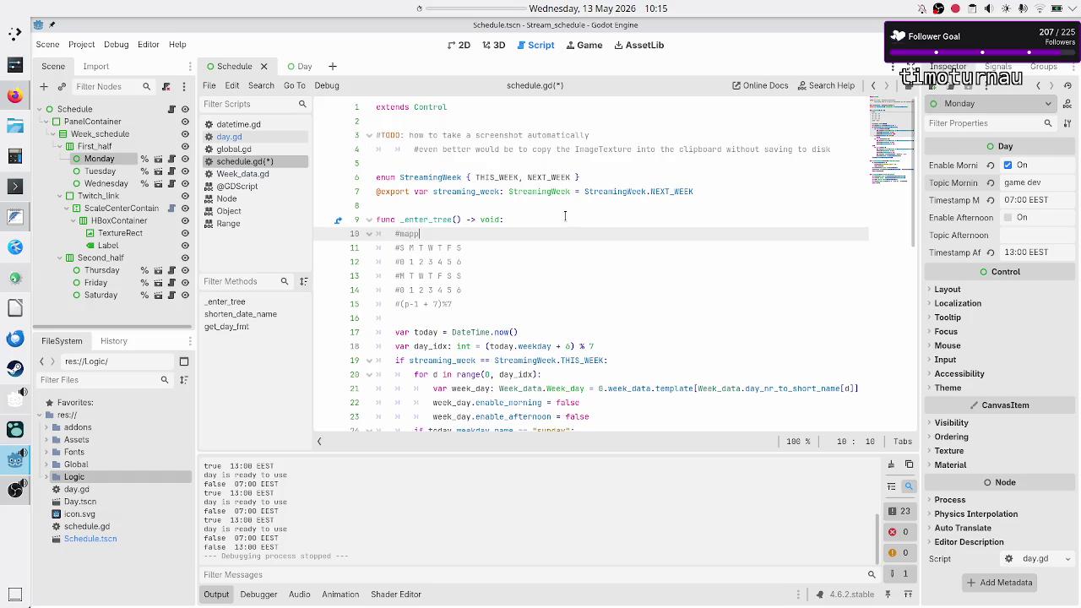
pyautogui.write('ing between ')
pyautogui.write('plugin and ')
pyautogui.write('personal pr')
pyautogui.write('eference')
# Step: Move the (p-1 + 7)%7 formula onto the end of the mapping comment
pyautogui.press('Down')
pyautogui.press('Down')
pyautogui.press('Down')
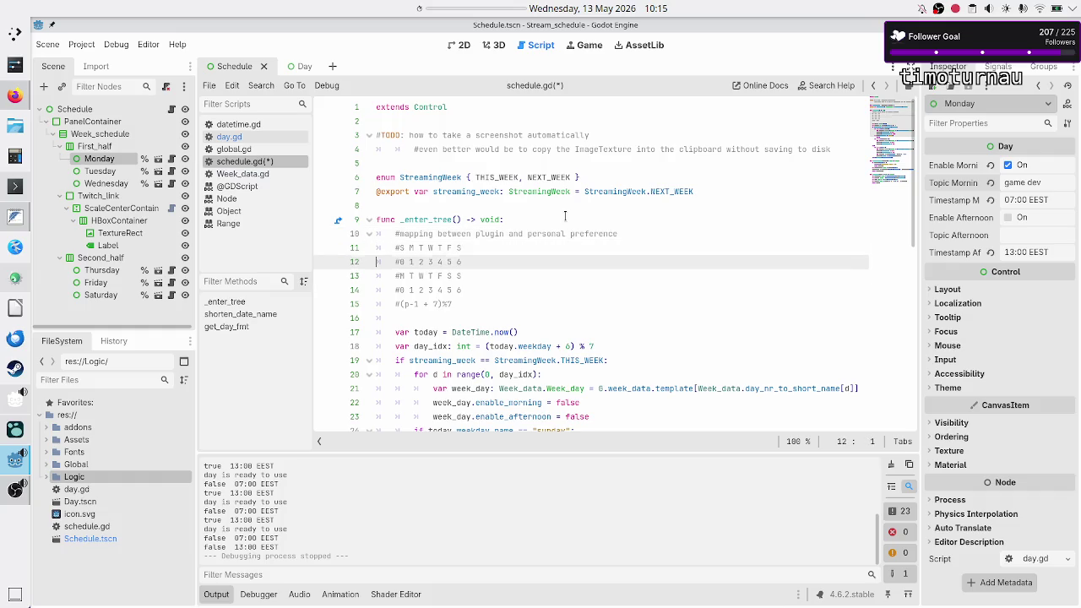
pyautogui.press('Home')
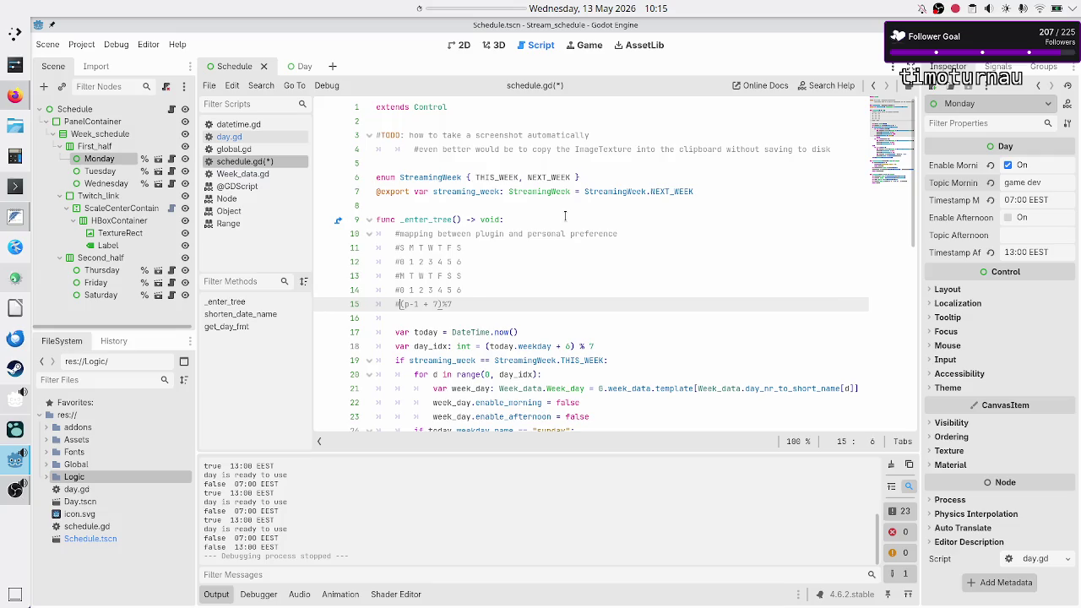
pyautogui.hotkey('shift', 'End')
pyautogui.press('Delete')
pyautogui.press('BackSpace')
pyautogui.press('BackSpace')
pyautogui.press('BackSpace')
pyautogui.press('Up')
pyautogui.press('Up')
pyautogui.press('Up')
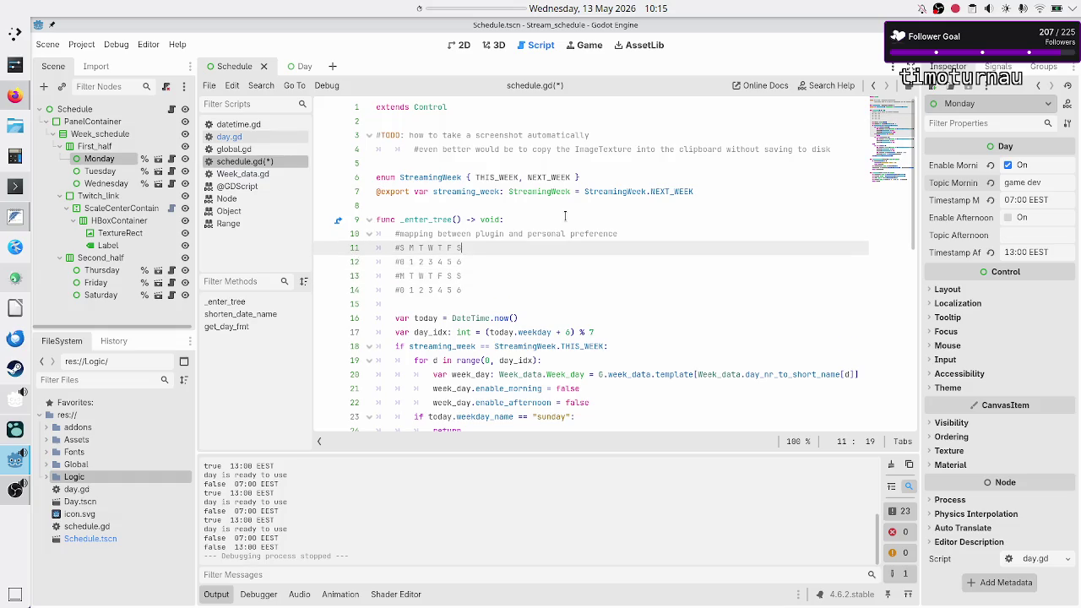
pyautogui.press('End')
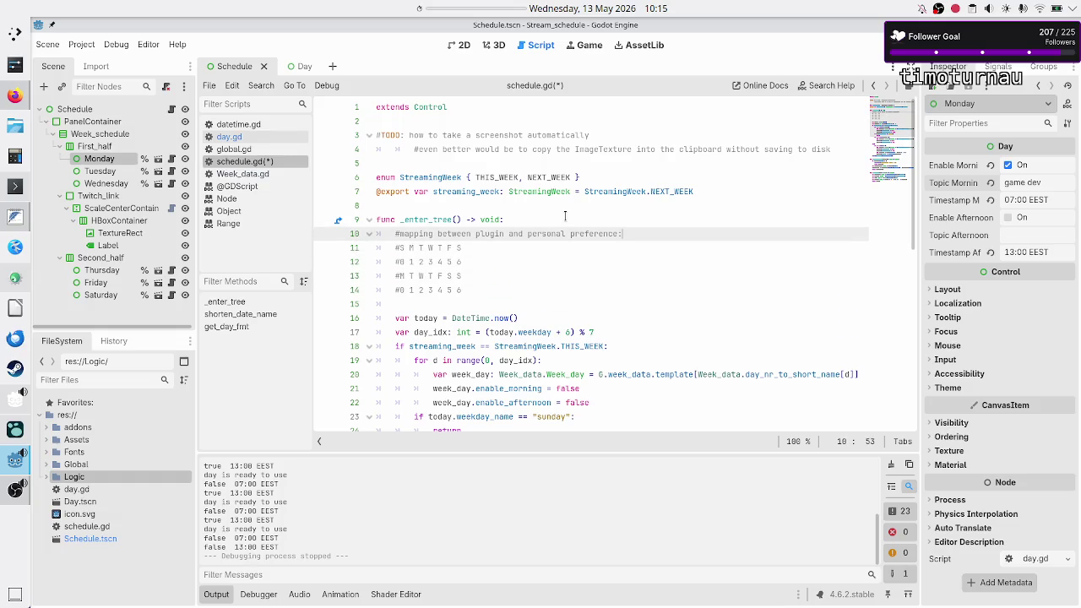
pyautogui.write('(p-1 + 7)%7')
# Step: Save the Schedule scene and schedule.gd
pyautogui.press('Down')
pyautogui.press('Down')
pyautogui.press('Down')
pyautogui.hotkey('ctrl', 's')
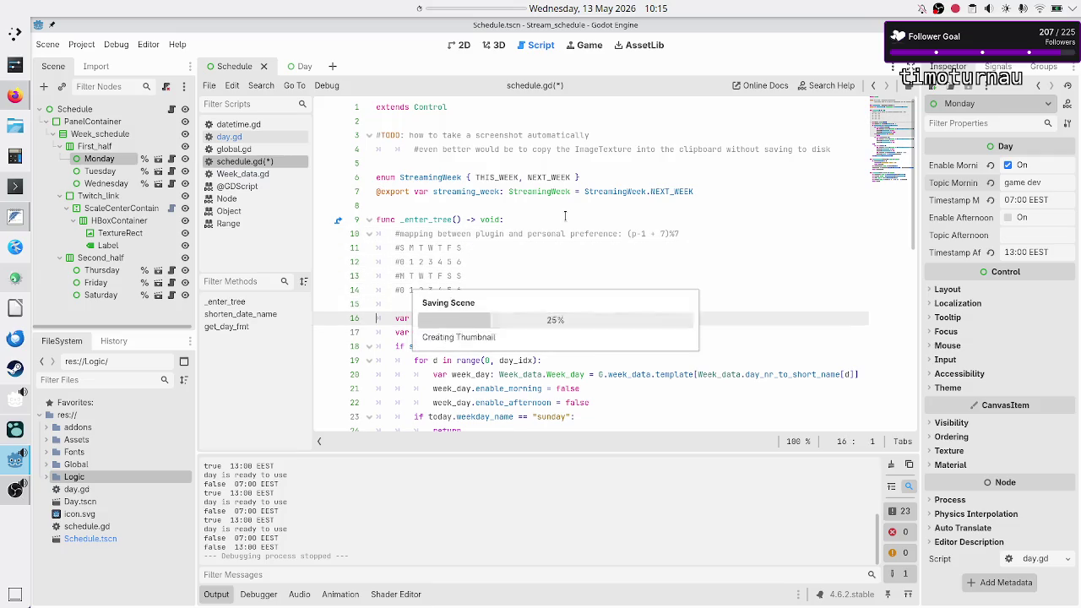
pyautogui.scroll(-9, 525, 226)
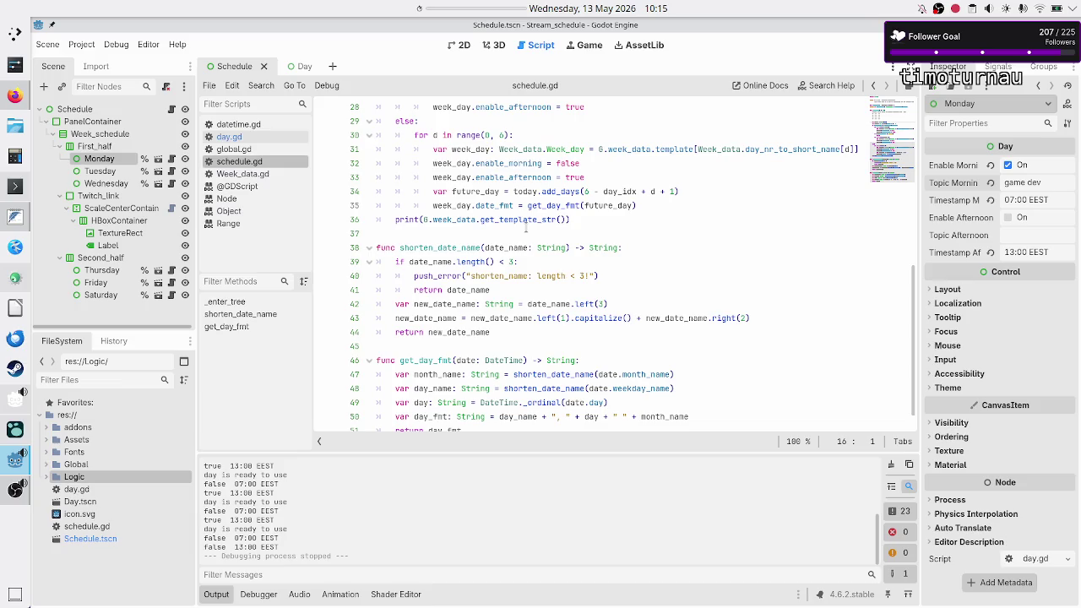
# Step: Delete the print(G.week_data.get_template_str()) debug line from schedule.gd
pyautogui.tripleClick(605, 211)
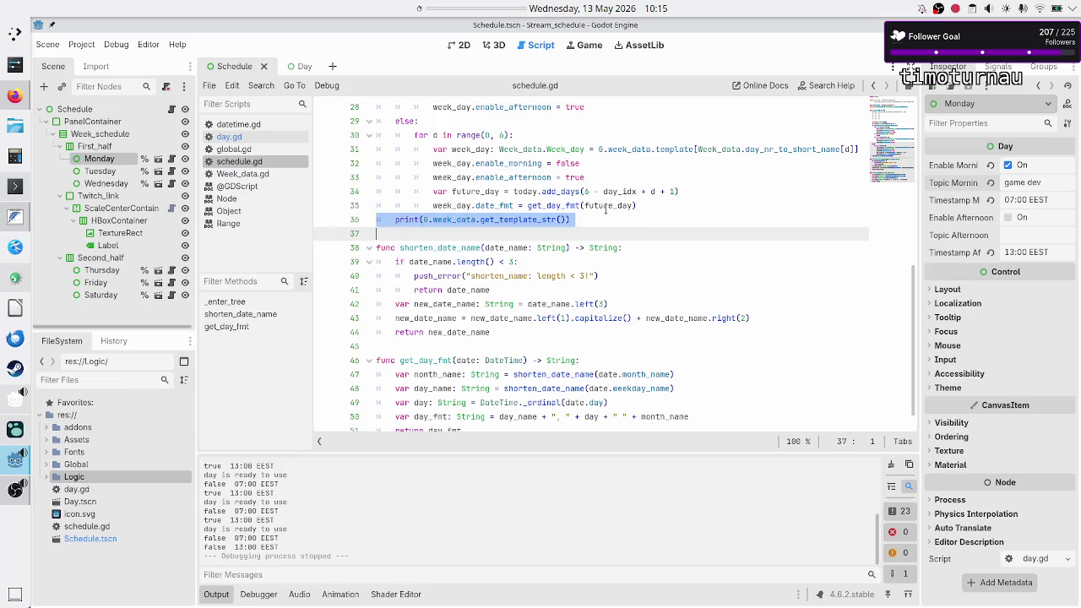
pyautogui.press('Delete')
pyautogui.hotkey('ctrl', 'z')
pyautogui.hotkey('ctrl', 'z')
pyautogui.hotkey('ctrl', 'z')
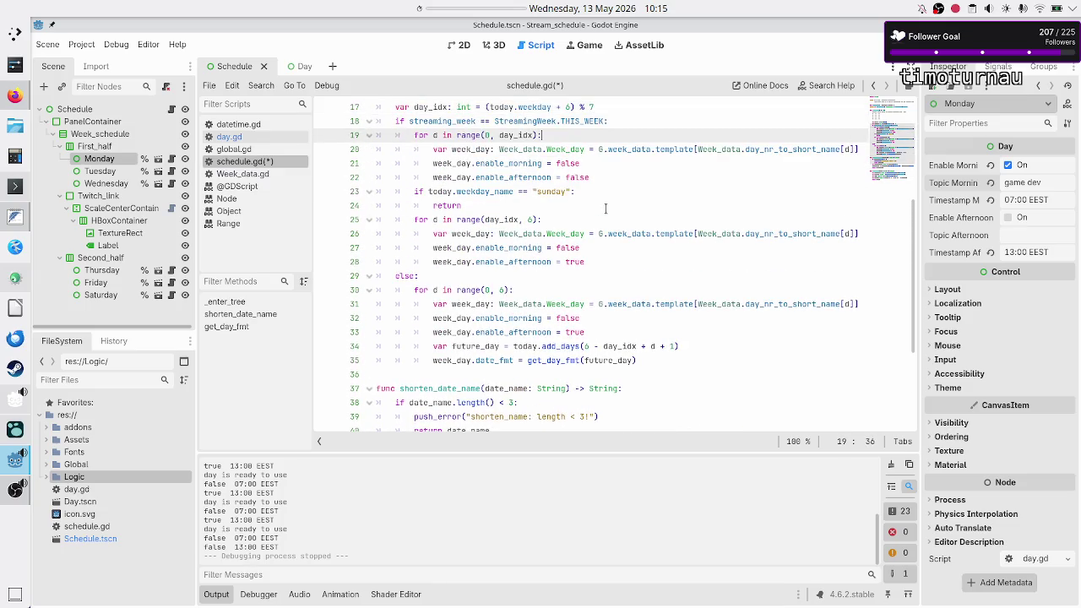
pyautogui.hotkey('ctrl', 'z')
pyautogui.hotkey('ctrl', 'z')
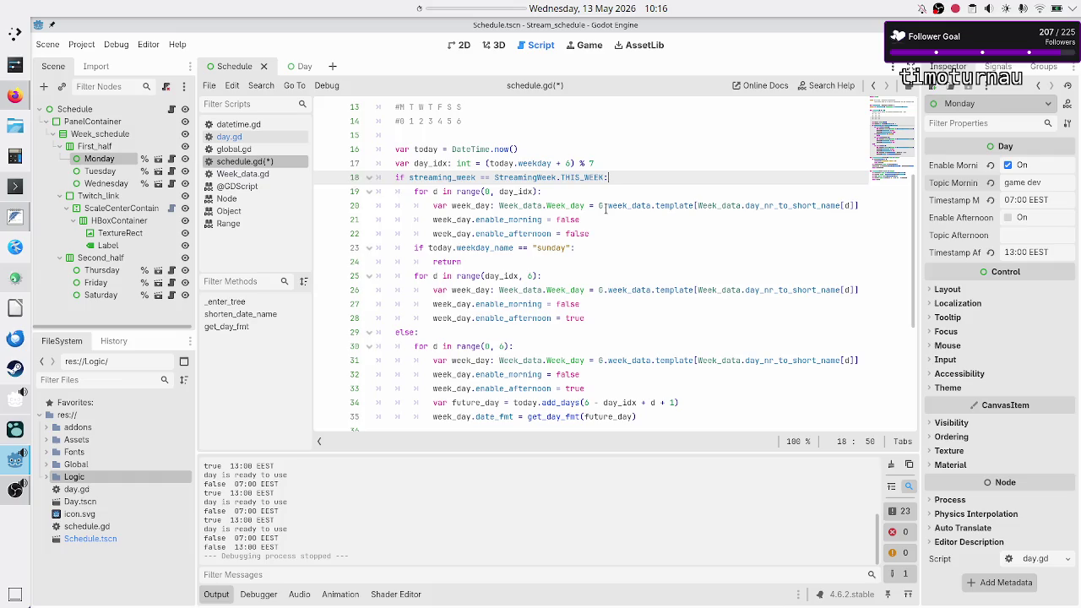
pyautogui.hotkey('ctrl', 'shift', 'z')
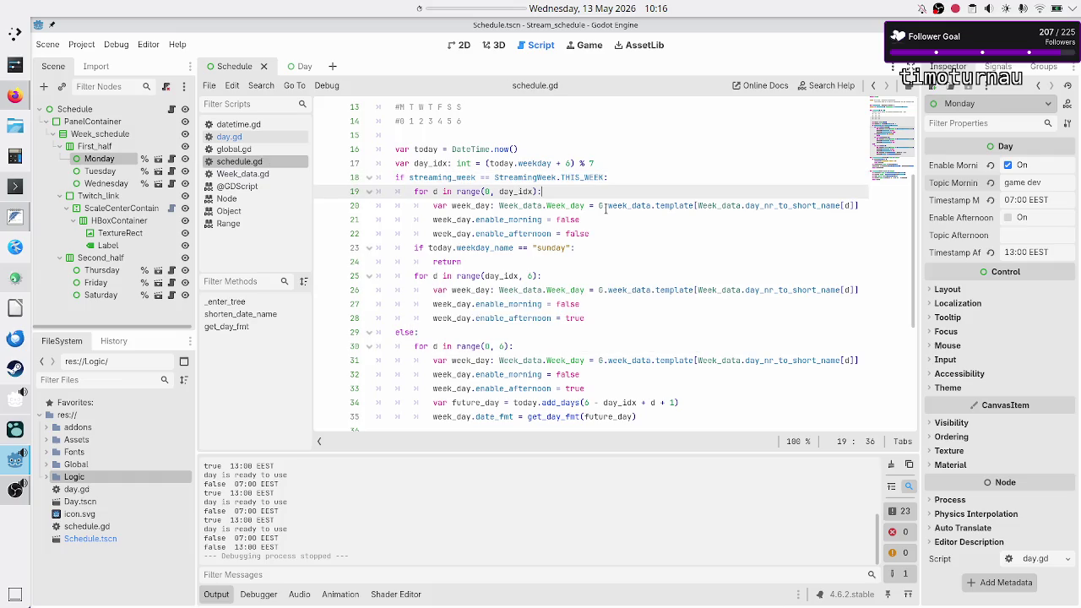
# Step: Inspect the THIS_WEEK branch's first loop, ending at the sunday early return
pyautogui.press('Down')
pyautogui.press('Down')
pyautogui.press('Down')
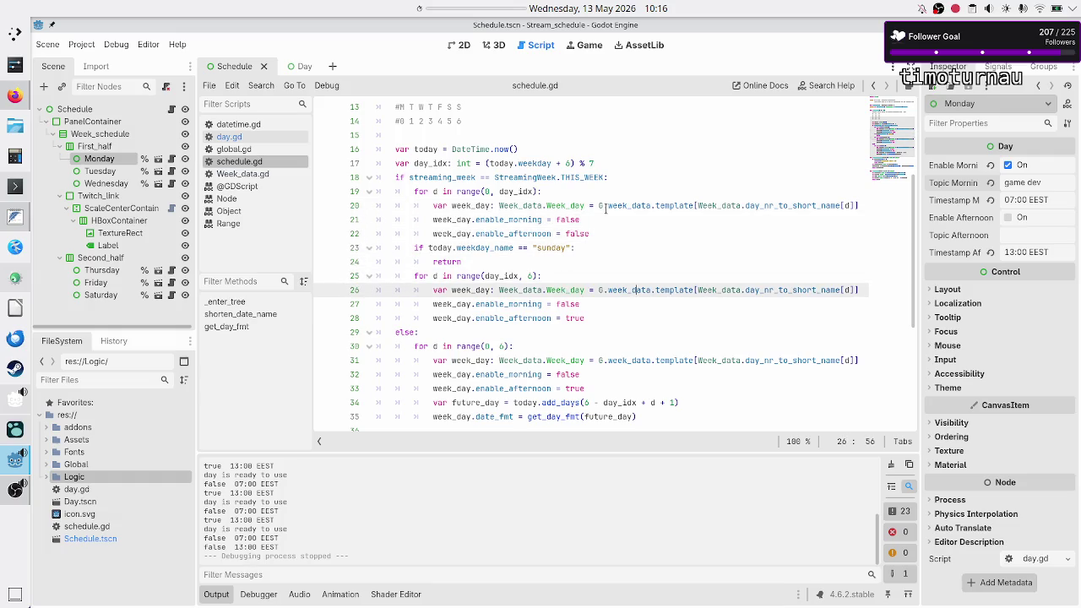
pyautogui.press('Down')
pyautogui.press('Down')
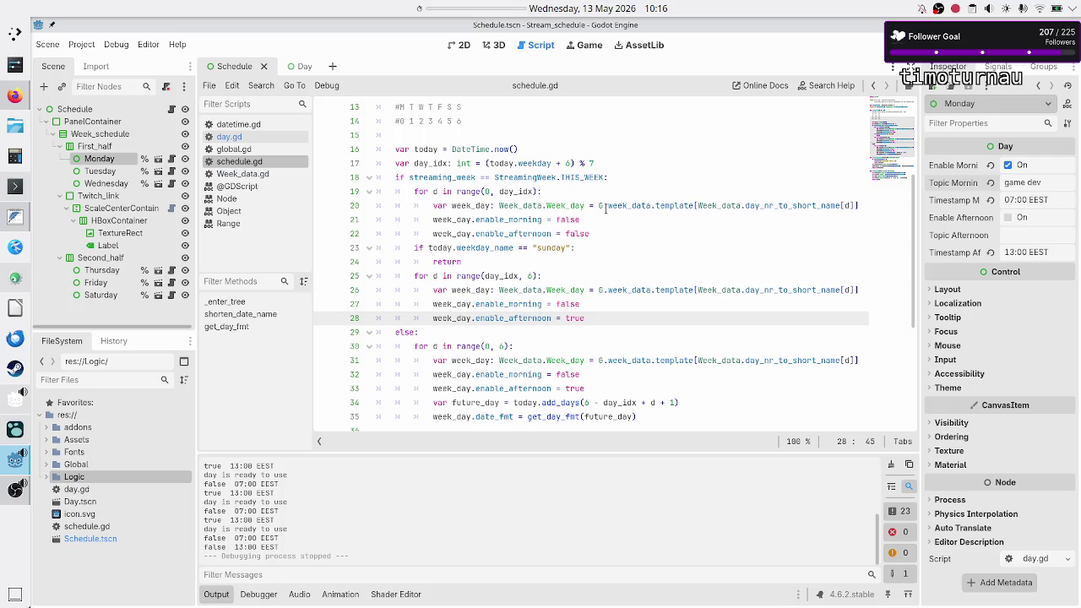
pyautogui.press('Up')
pyautogui.press('Up')
pyautogui.press('Up')
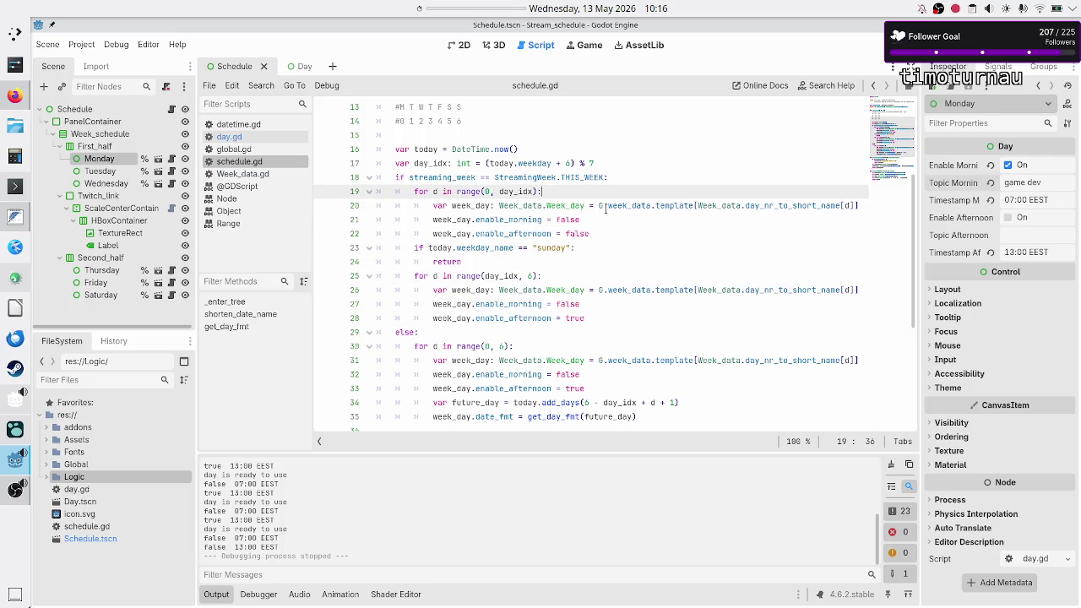
pyautogui.press('Home')
pyautogui.press('Home')
pyautogui.hotkey('shift', 'Down')
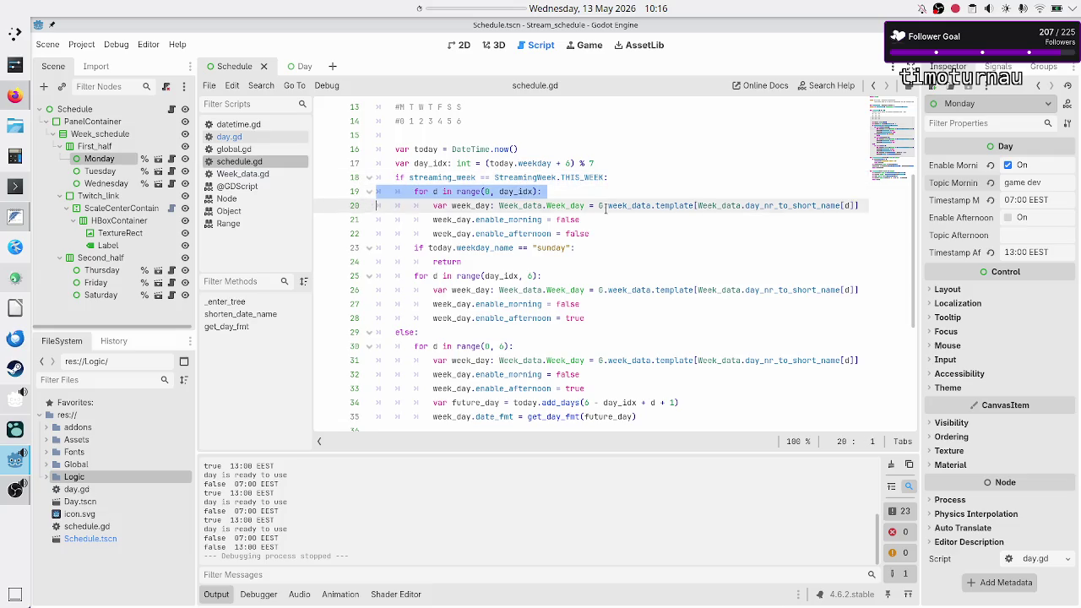
pyautogui.hotkey('shift', 'Down')
pyautogui.hotkey('shift', 'Down')
pyautogui.hotkey('shift', 'Down')
pyautogui.hotkey('shift', 'Left')
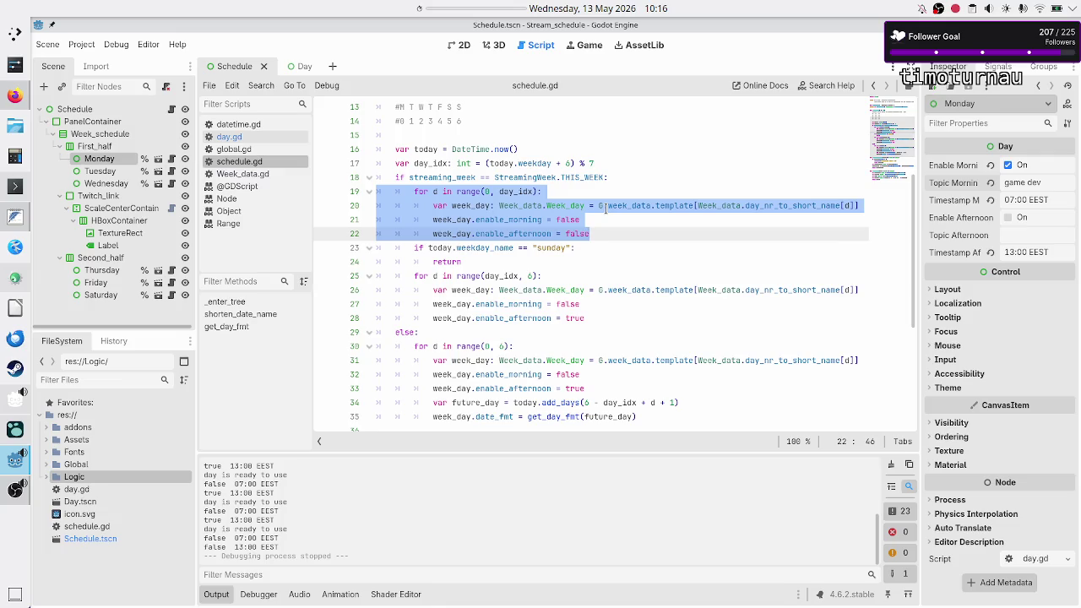
pyautogui.press('Up')
pyautogui.press('Down')
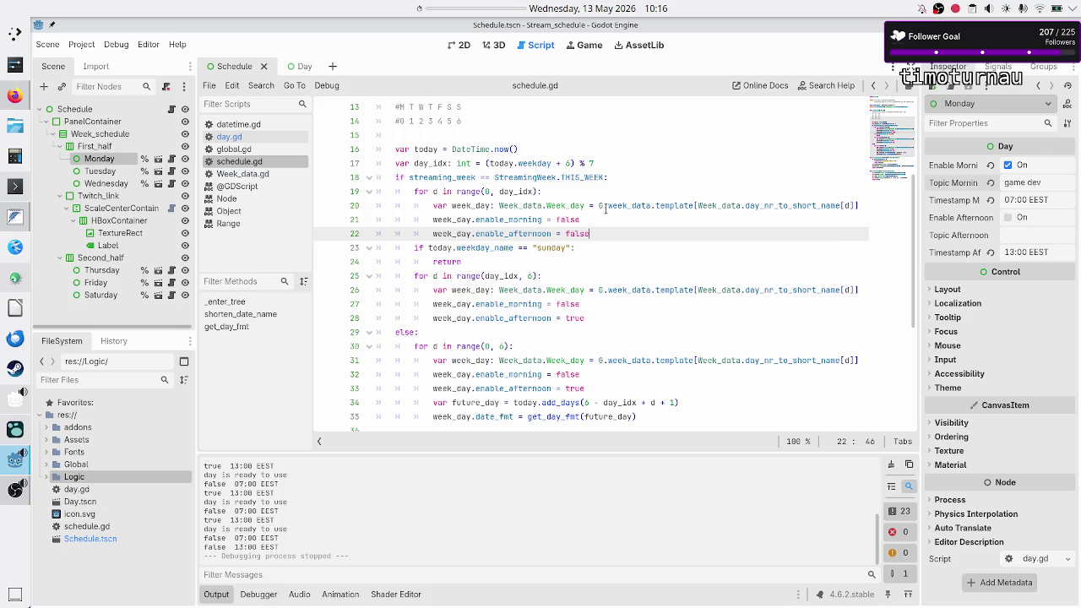
pyautogui.press('Down')
pyautogui.press('Down')
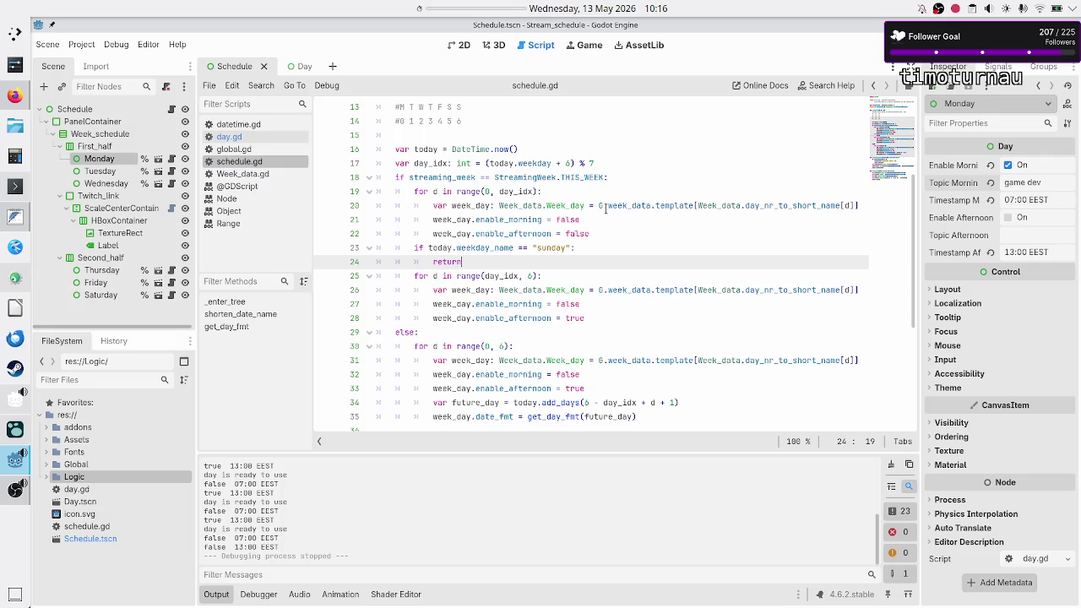
pyautogui.click(248, 138)
pyautogui.click(253, 174)
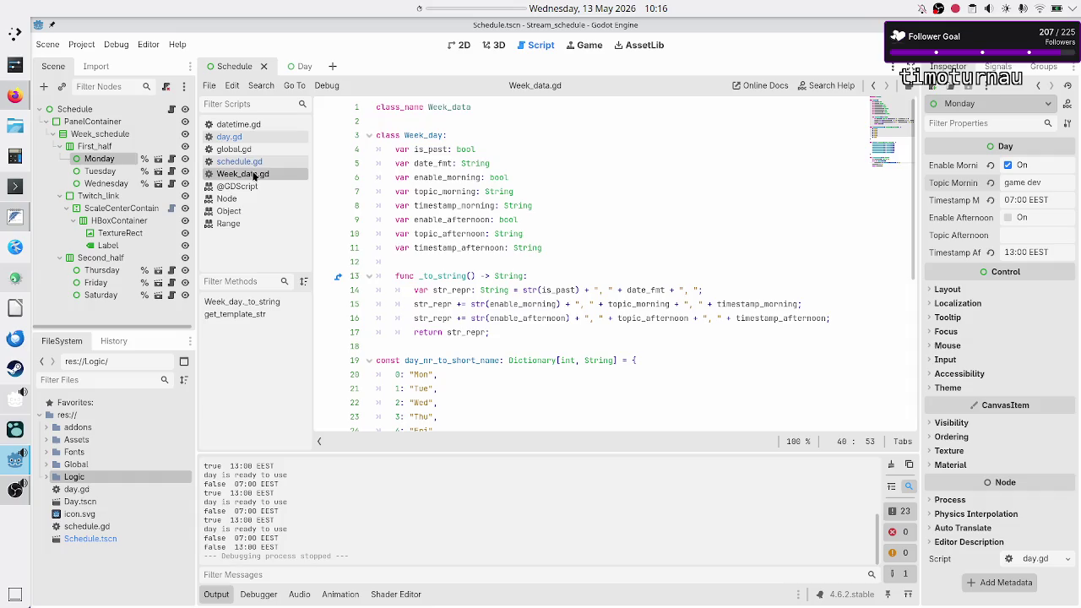
pyautogui.scroll(-5, 473, 304)
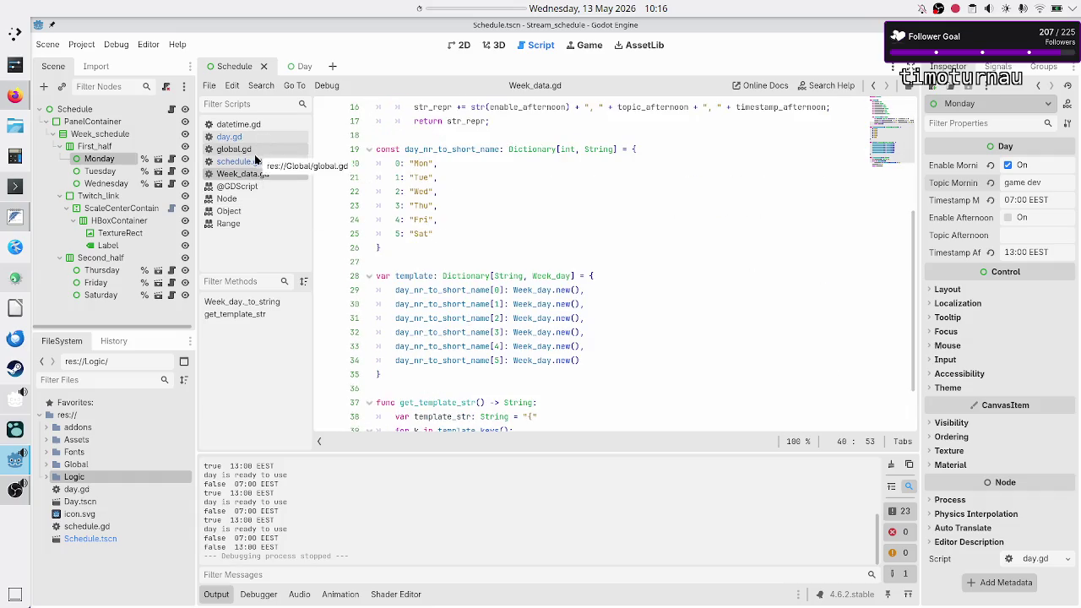
pyautogui.click(255, 161)
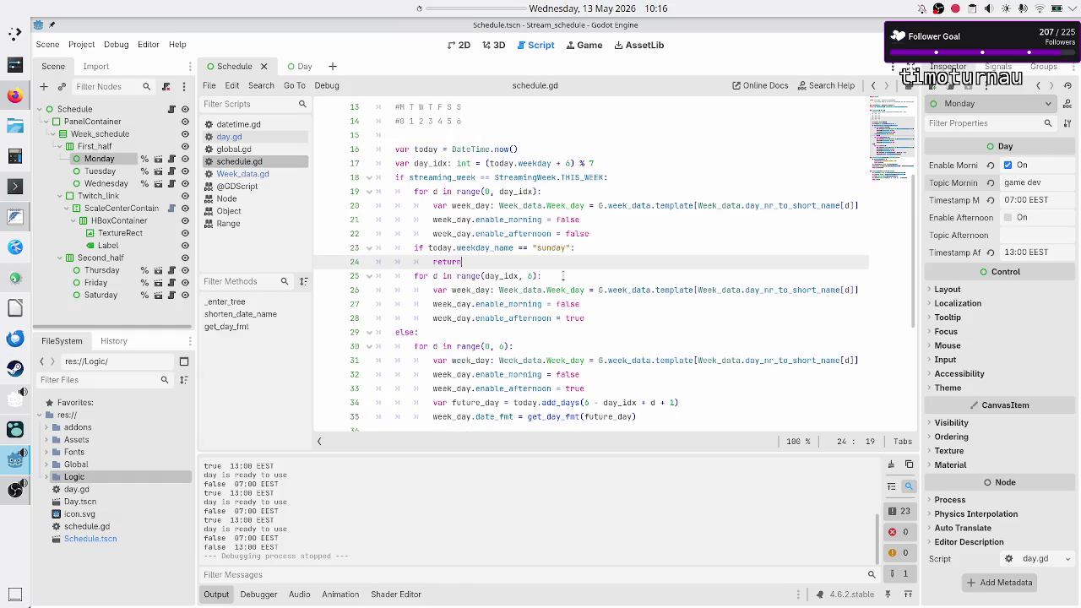
pyautogui.press('Down')
pyautogui.press('Down')
pyautogui.press('Home')
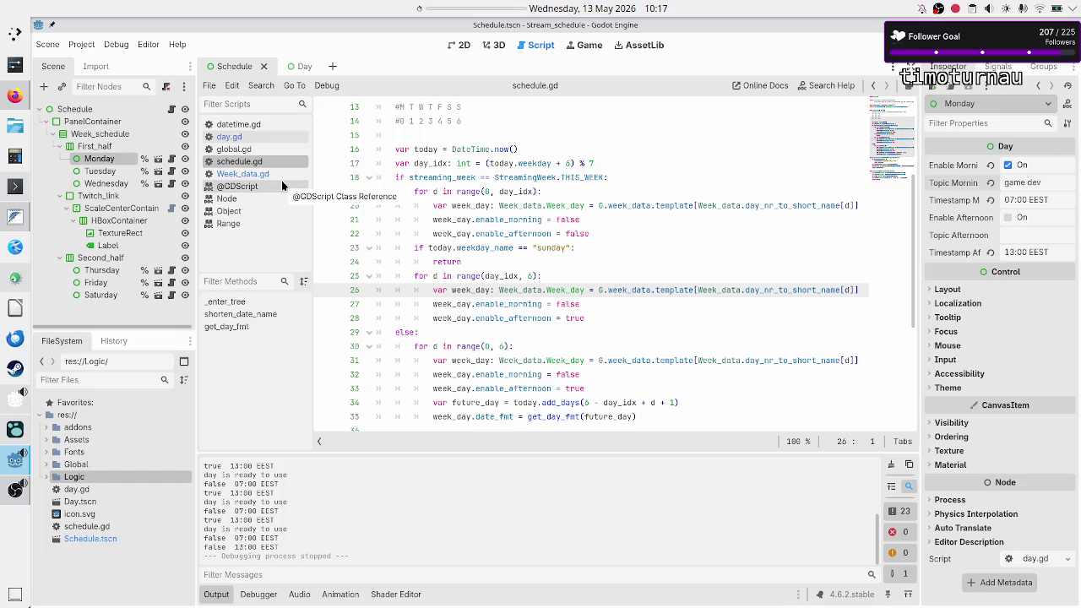
pyautogui.click(255, 140)
pyautogui.doubleClick(640, 248)
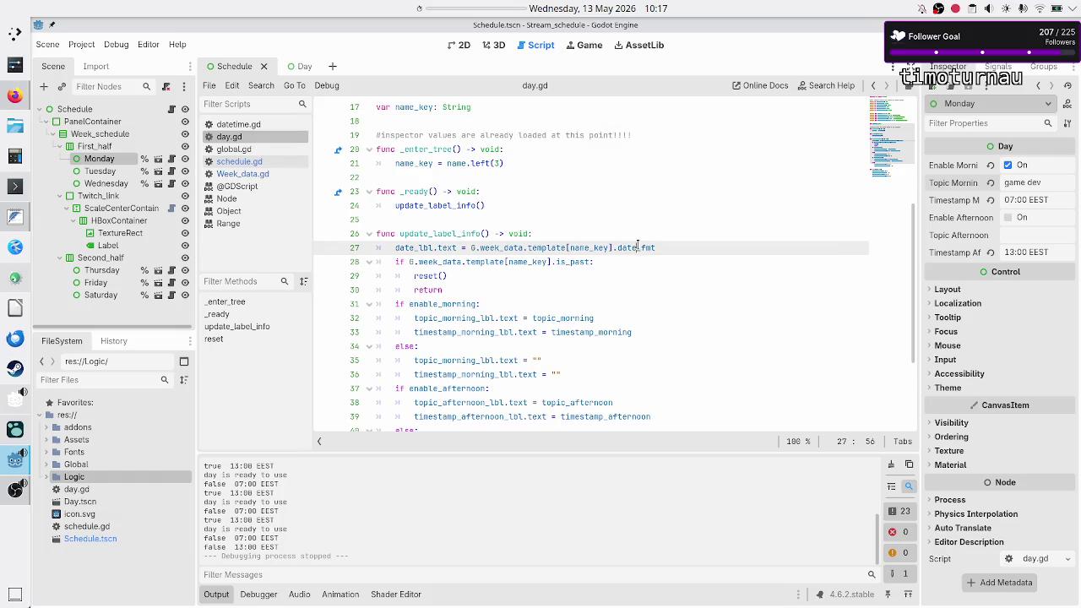
pyautogui.doubleClick(575, 261)
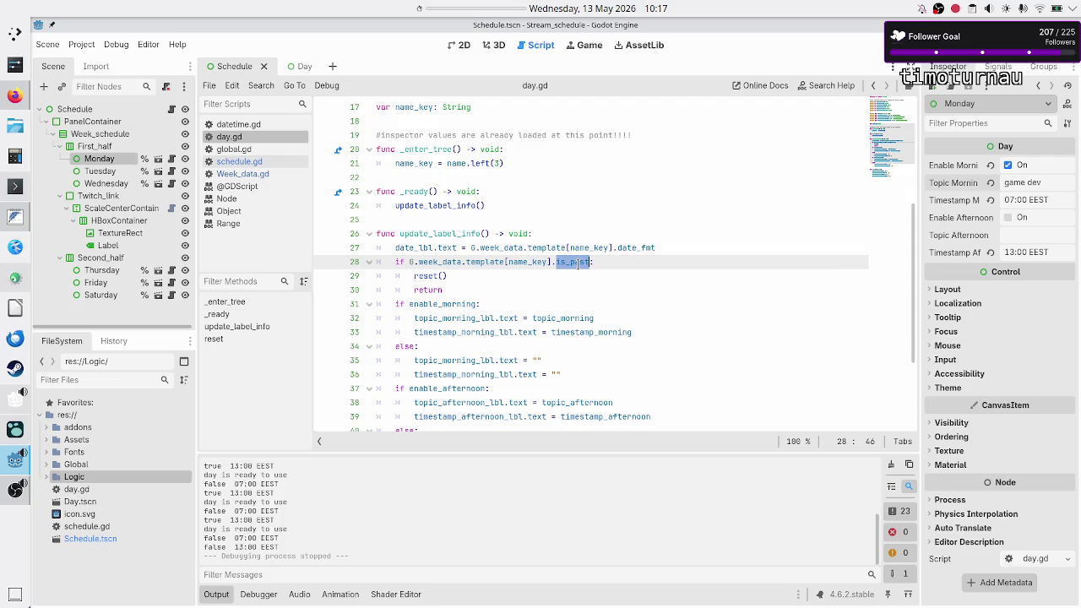
pyautogui.click(630, 264)
pyautogui.click(261, 162)
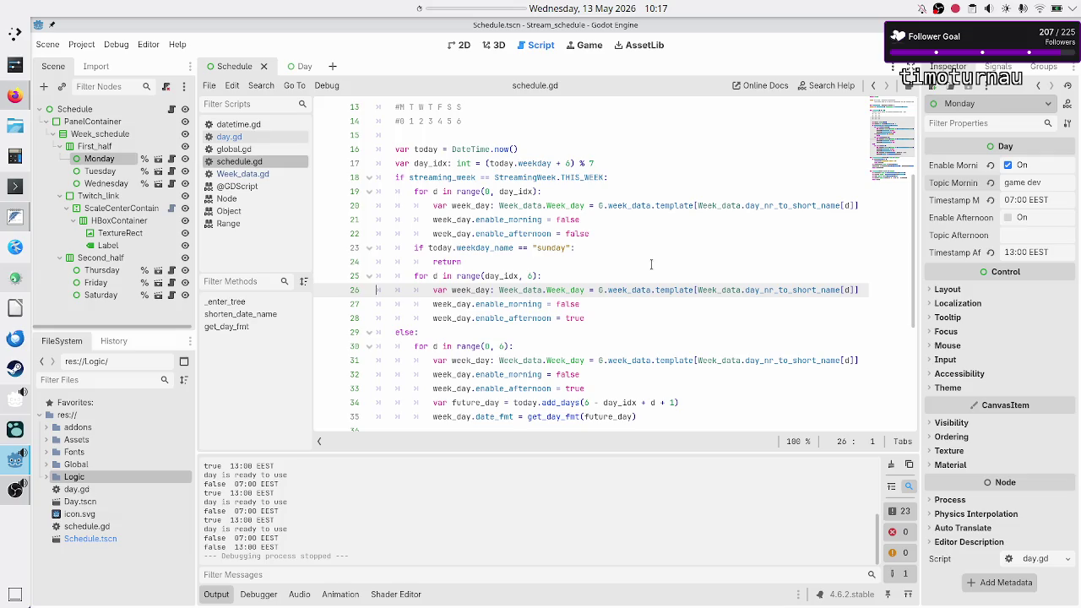
# Step: Add a 'week_day.is_past == true' line at line 20 of schedule.gd
pyautogui.click(680, 184)
pyautogui.press('Down')
pyautogui.press('Down')
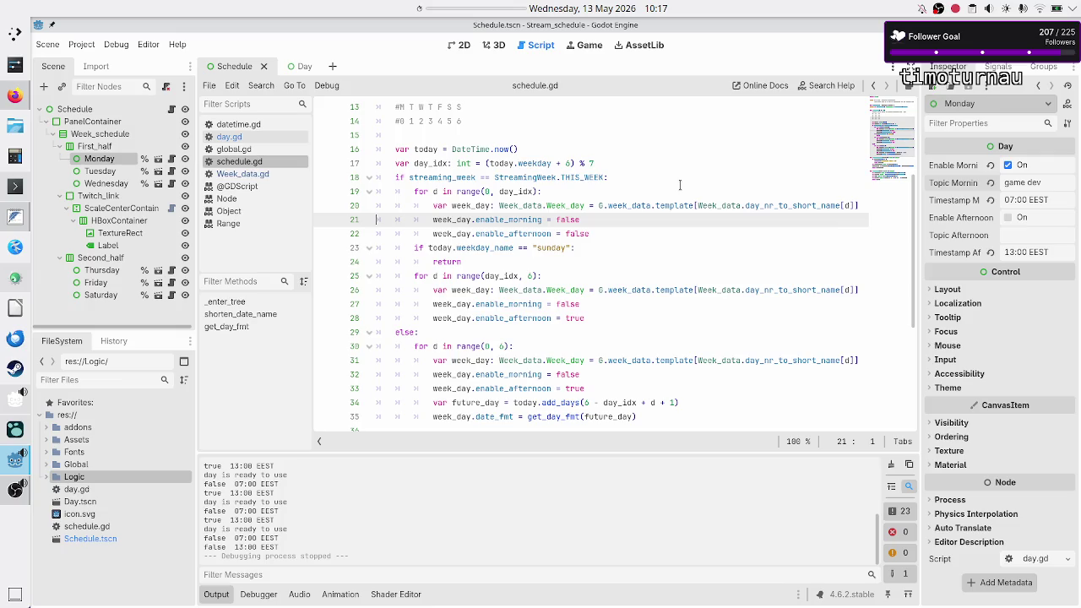
pyautogui.hotkey('ctrl', 'shift', 'Return')
pyautogui.write('we')
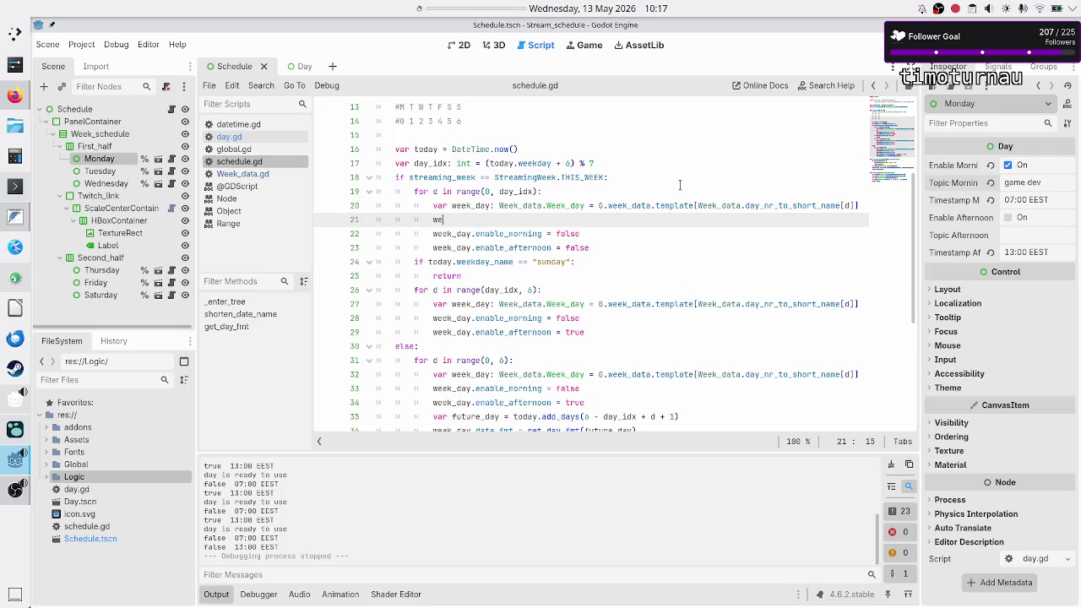
pyautogui.write('ek_day.')
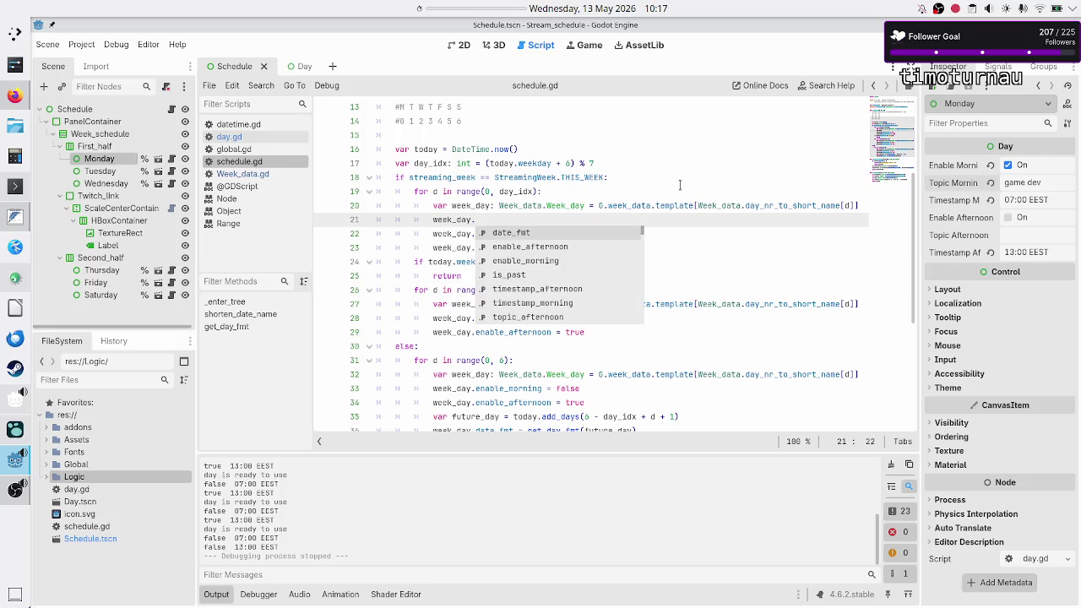
pyautogui.press('Down')
pyautogui.press('Down')
pyautogui.press('Down')
pyautogui.press('Return')
pyautogui.write('== true')
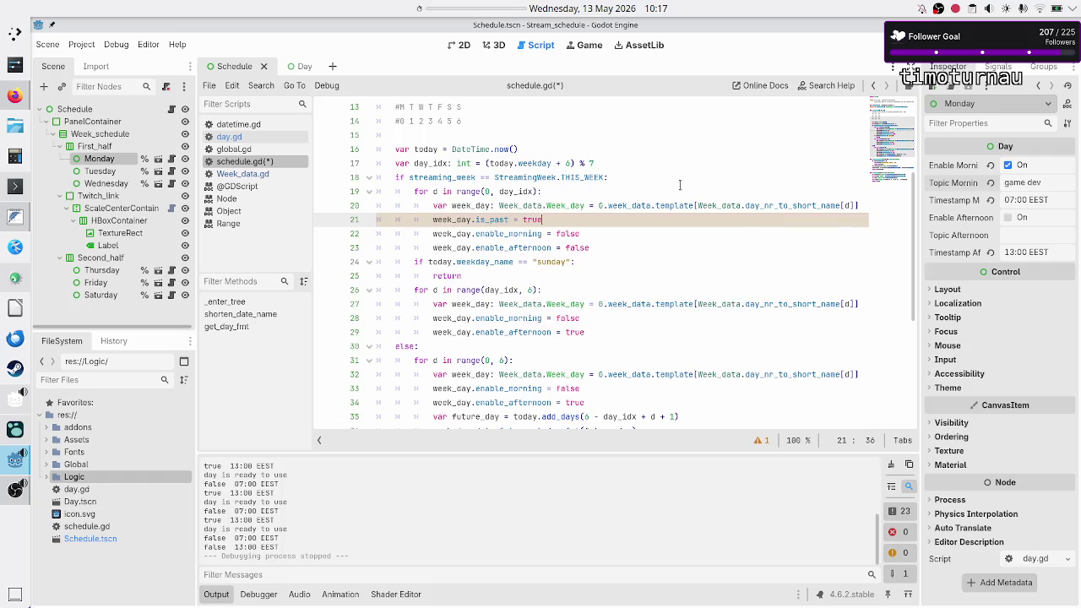
# Step: Delete the enable_morning and enable_afternoon lines 22–23 and the leftover empty line
pyautogui.press('Down')
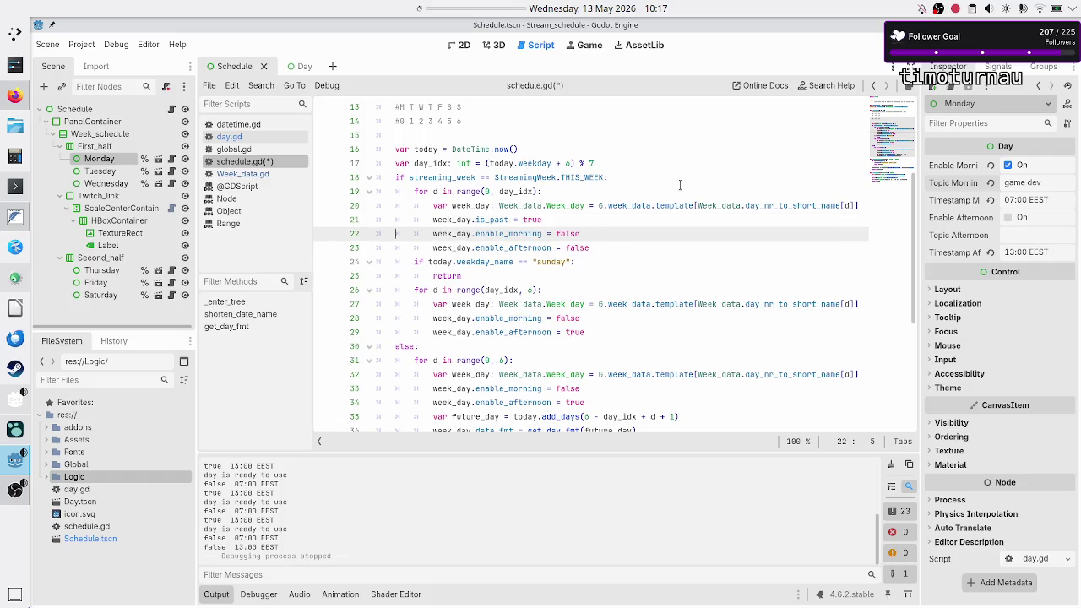
pyautogui.press('Home')
pyautogui.hotkey('shift', 'Down')
pyautogui.hotkey('shift', 'Down')
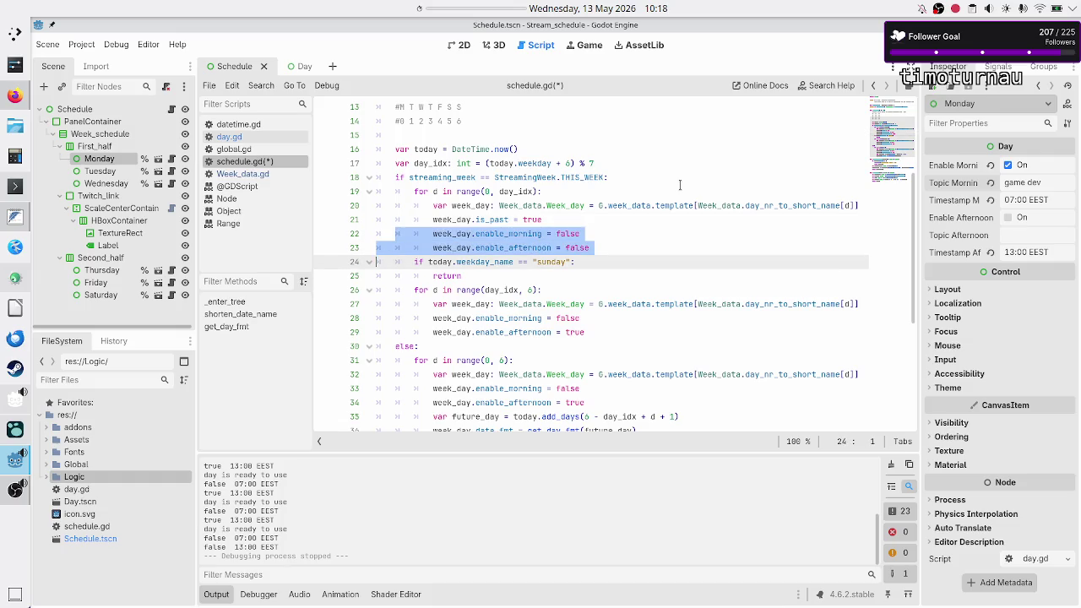
pyautogui.hotkey('shift', 'Left')
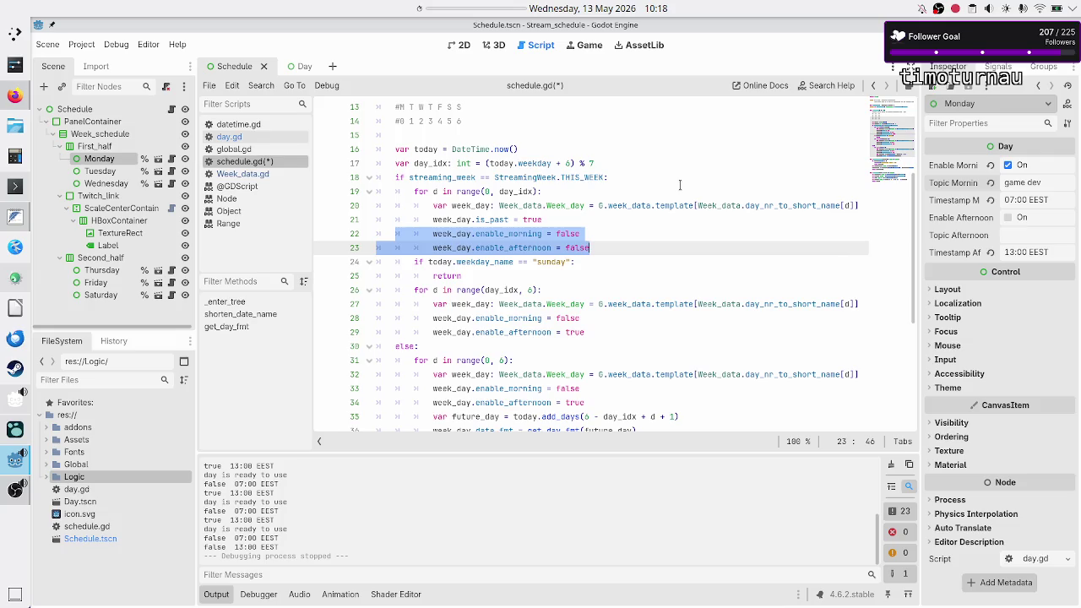
pyautogui.press('BackSpace')
pyautogui.press('BackSpace')
pyautogui.press('Right')
# Step: Replace the second loop's morning/afternoon toggles with 'week_day.is_past = false'
pyautogui.press('Down')
pyautogui.press('Down')
pyautogui.press('Down')
pyautogui.press('Down')
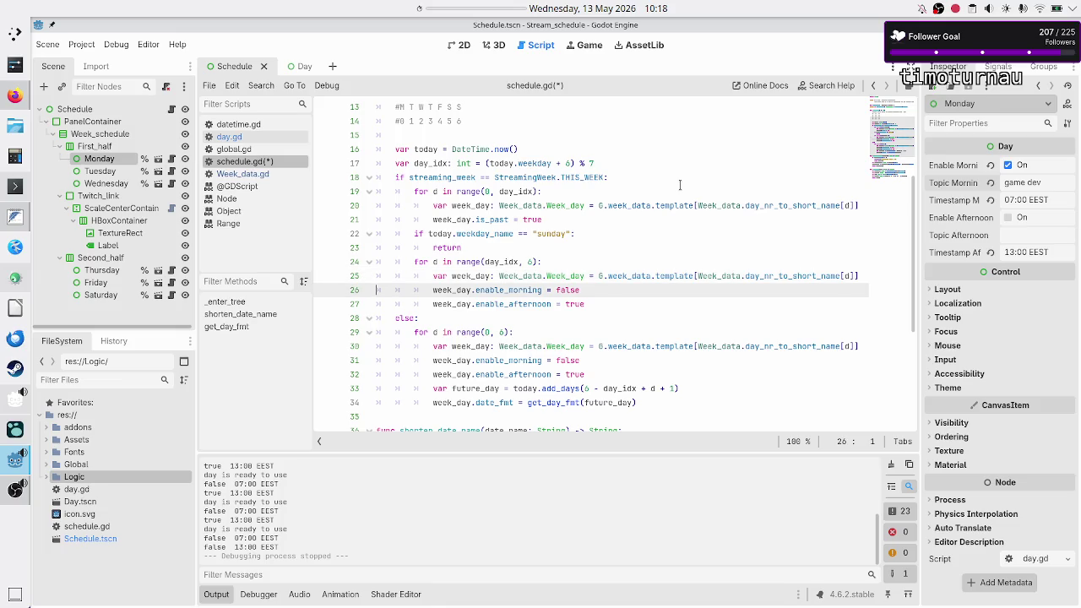
pyautogui.hotkey('shift', 'Down')
pyautogui.hotkey('shift', 'End')
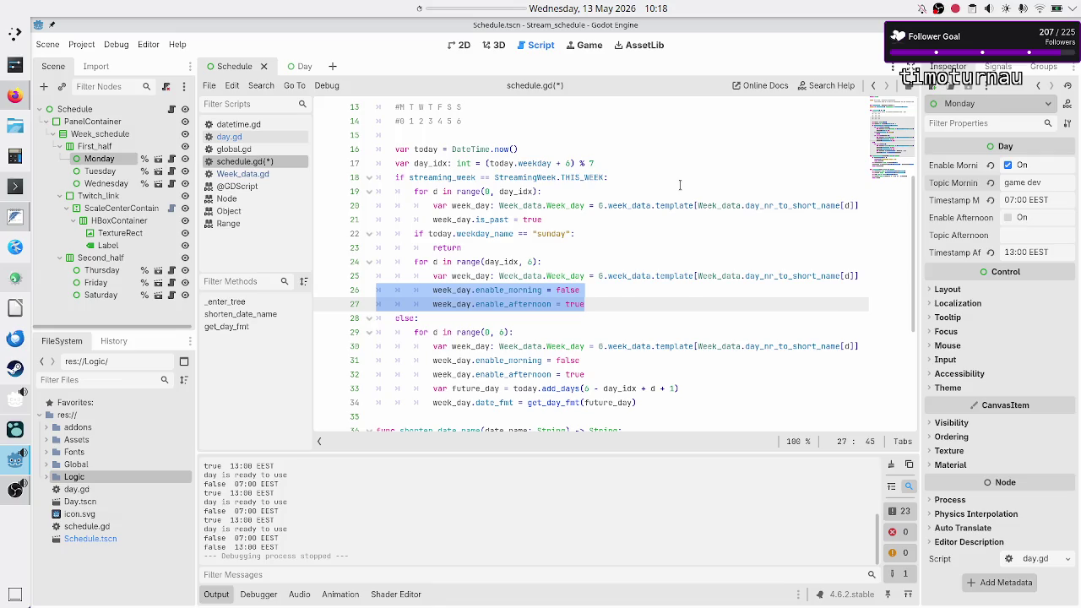
pyautogui.press('Delete')
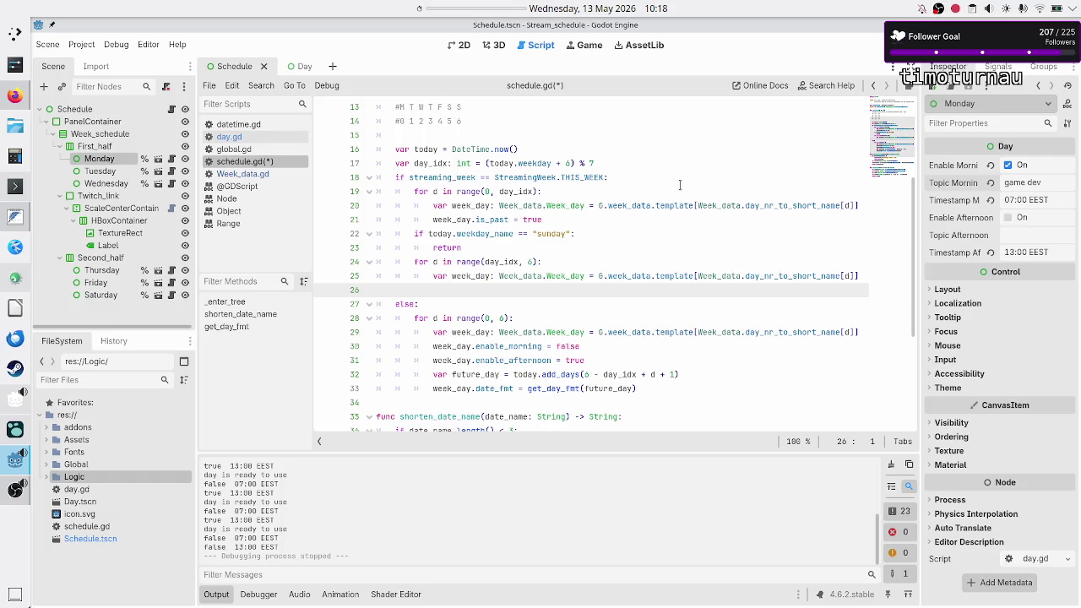
pyautogui.press('BackSpace')
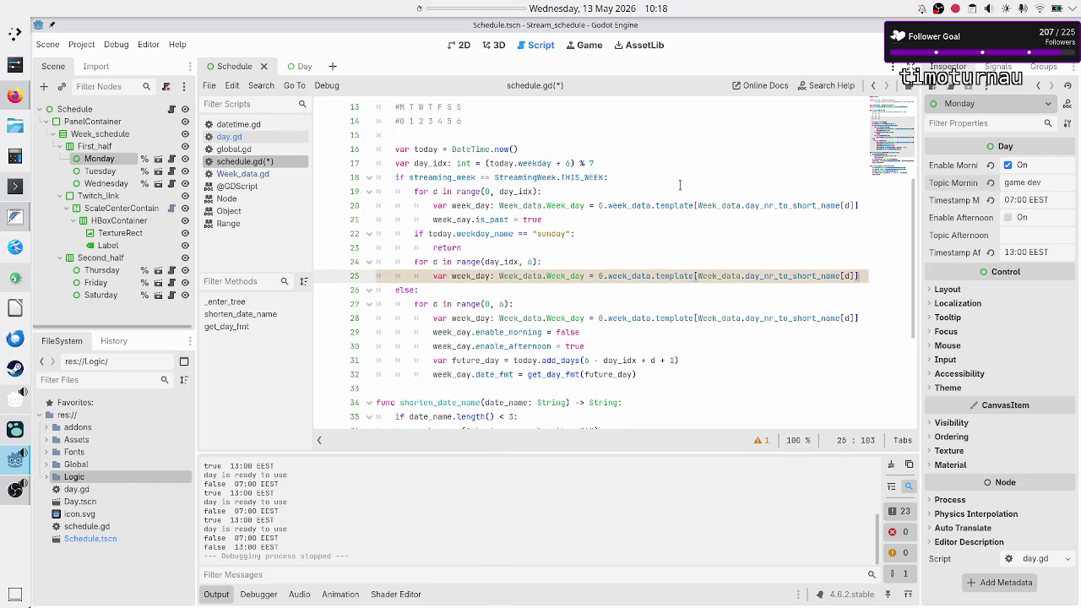
pyautogui.press('Return')
pyautogui.write('wee')
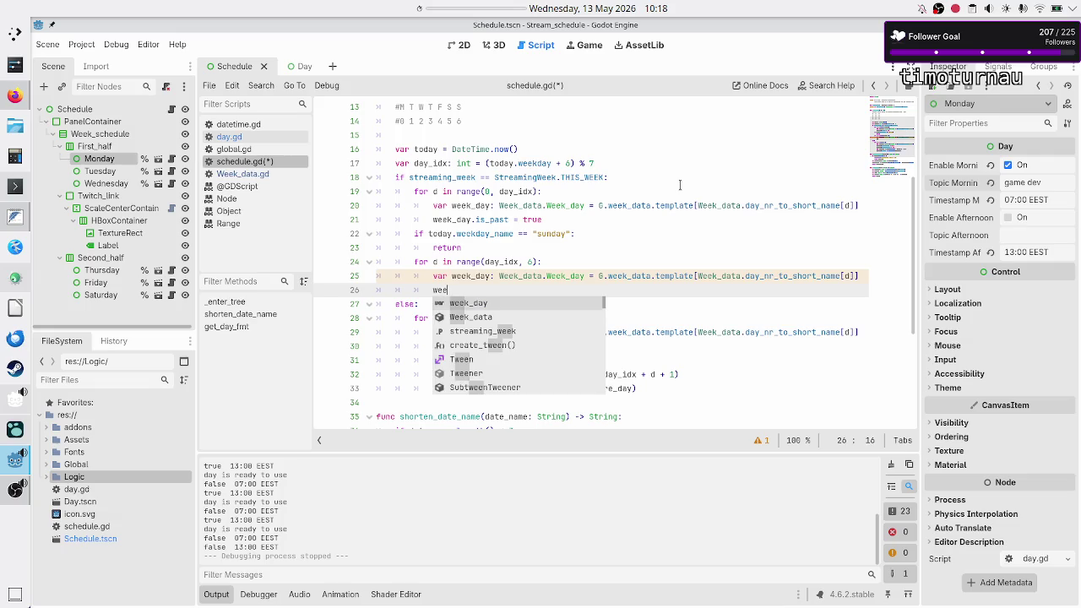
pyautogui.write('k_day.is_past = ')
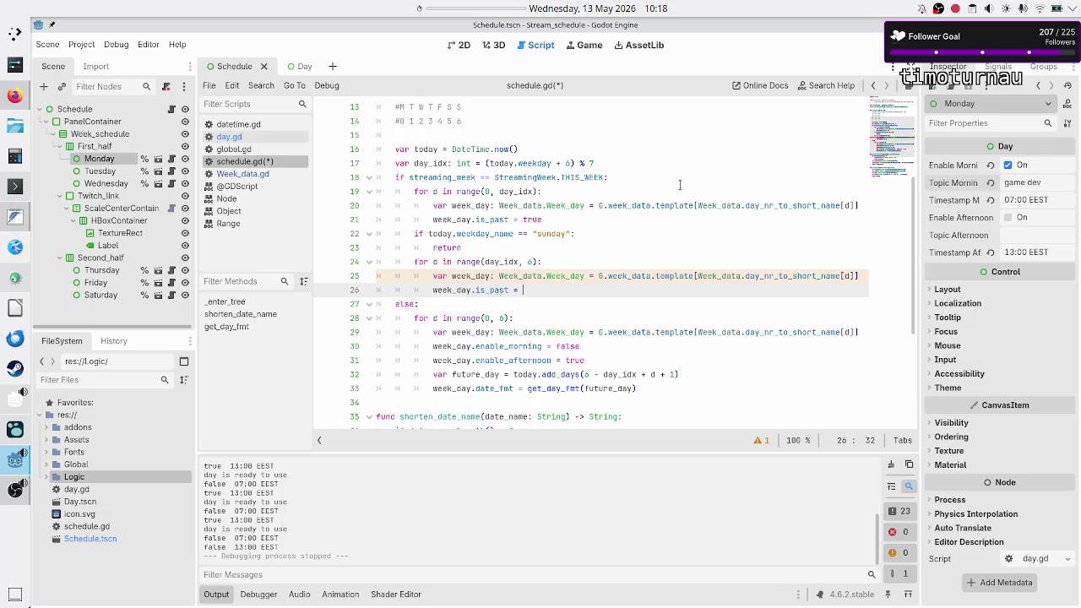
pyautogui.write('false')
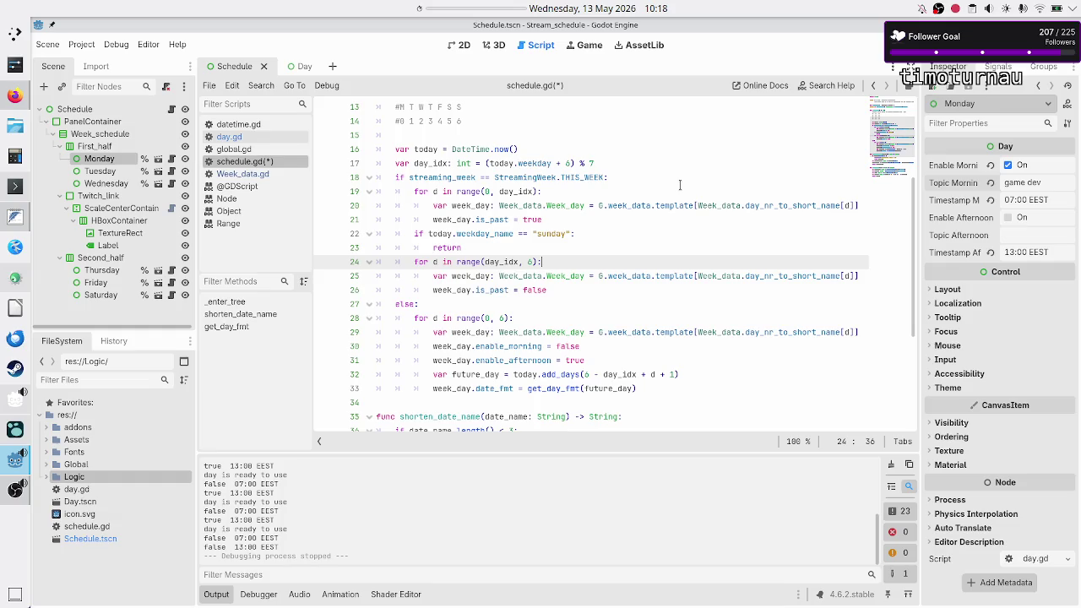
pyautogui.press('Up')
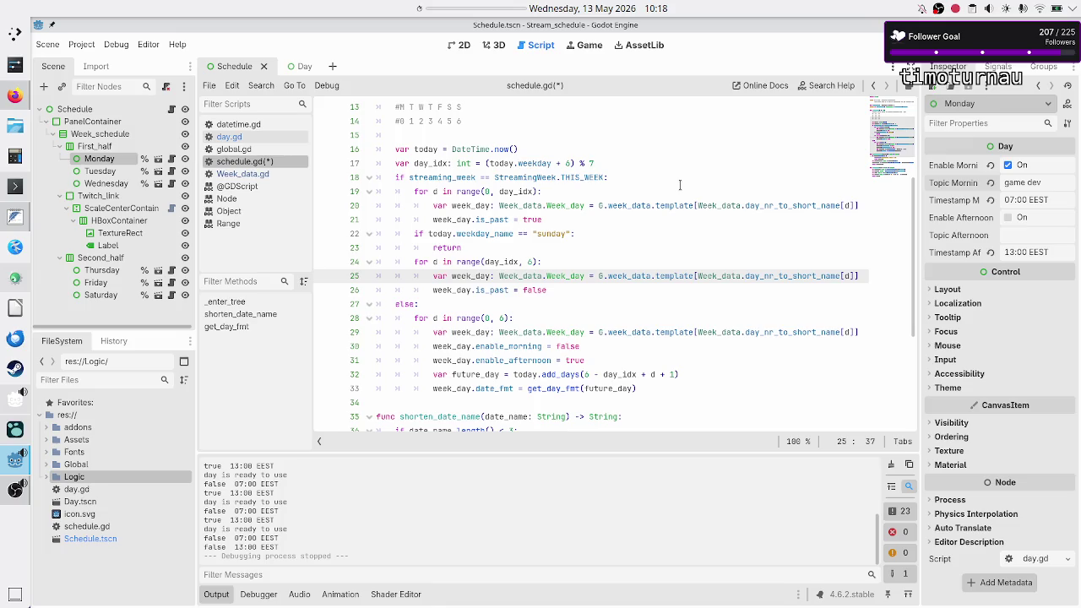
pyautogui.press('Down')
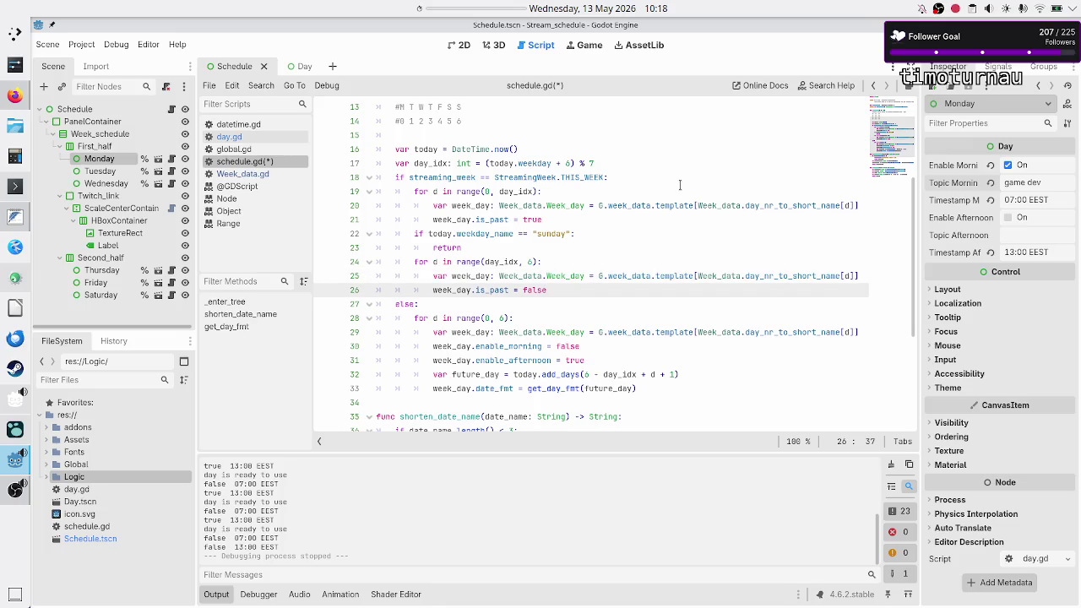
# Step: Delete the enable_morning and enable_afternoon lines from the else-branch loop
pyautogui.press('Down')
pyautogui.press('Down')
pyautogui.press('Down')
pyautogui.press('Down')
pyautogui.press('Home')
pyautogui.hotkey('shift', 'Down')
pyautogui.hotkey('shift', 'End')
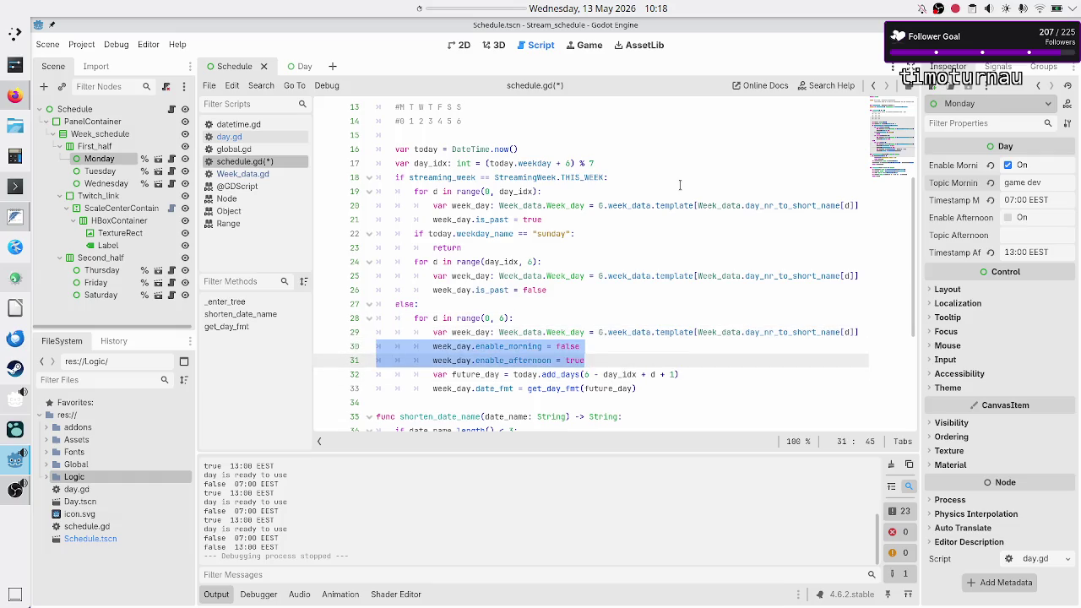
pyautogui.press('BackSpace')
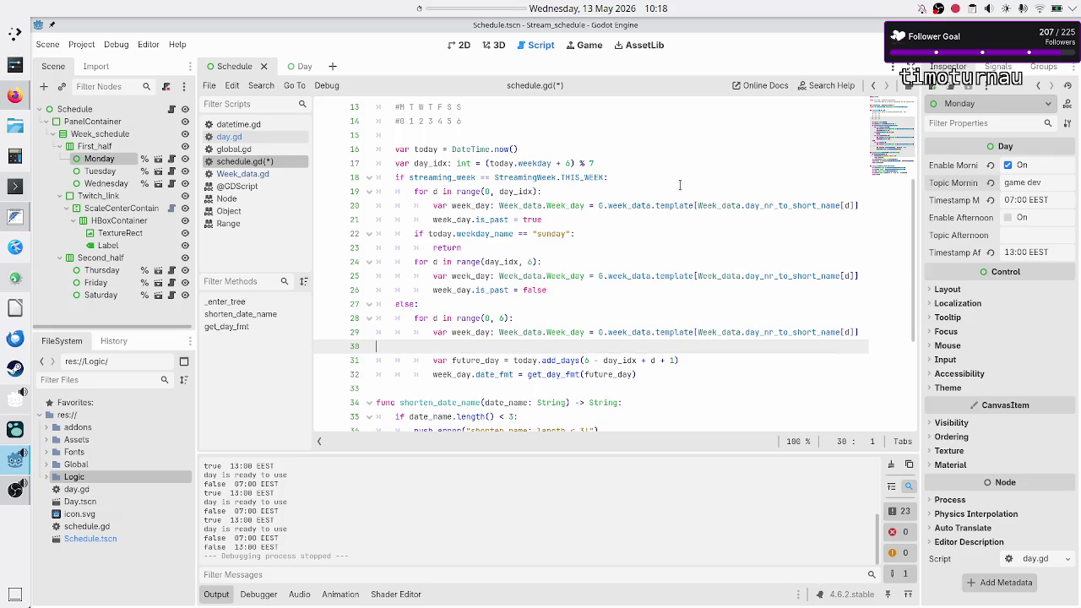
pyautogui.press('BackSpace')
# Step: Copy the date_fmt line below is_past = false in the range(day_idx, 6) loop, clearing its argument
pyautogui.press('Down')
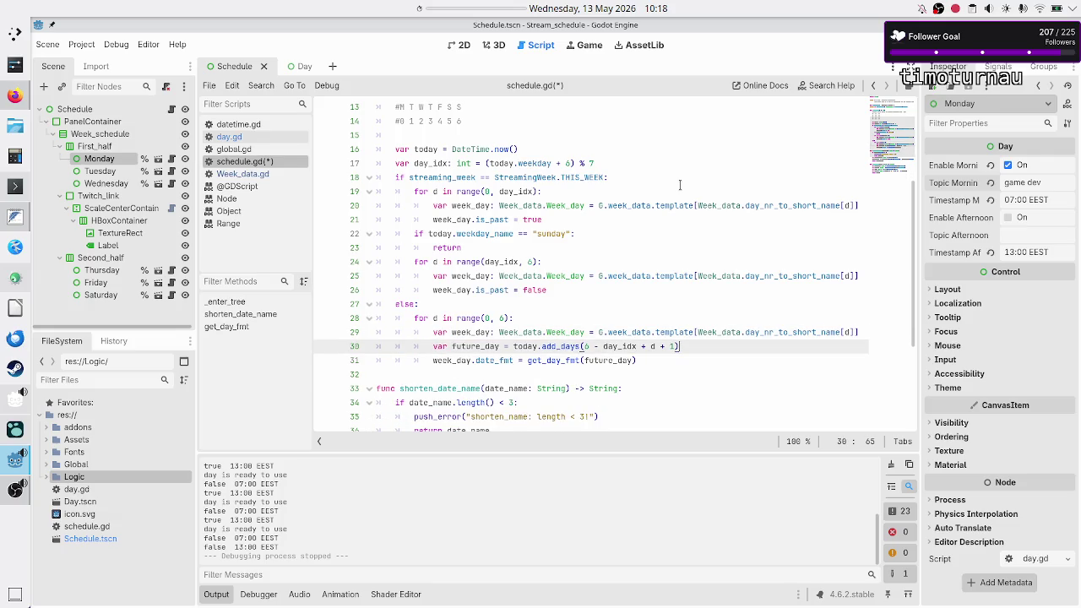
pyautogui.press('Home')
pyautogui.press('Down')
pyautogui.hotkey('shift', 'End')
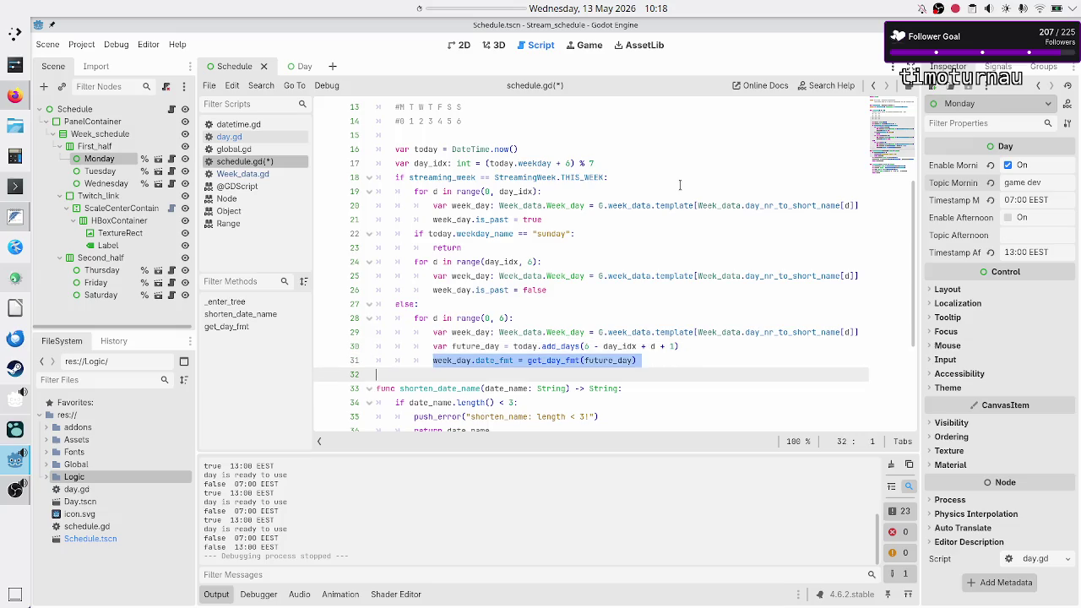
pyautogui.hotkey('ctrl', 'c')
pyautogui.press('Up')
pyautogui.press('Up')
pyautogui.press('Up')
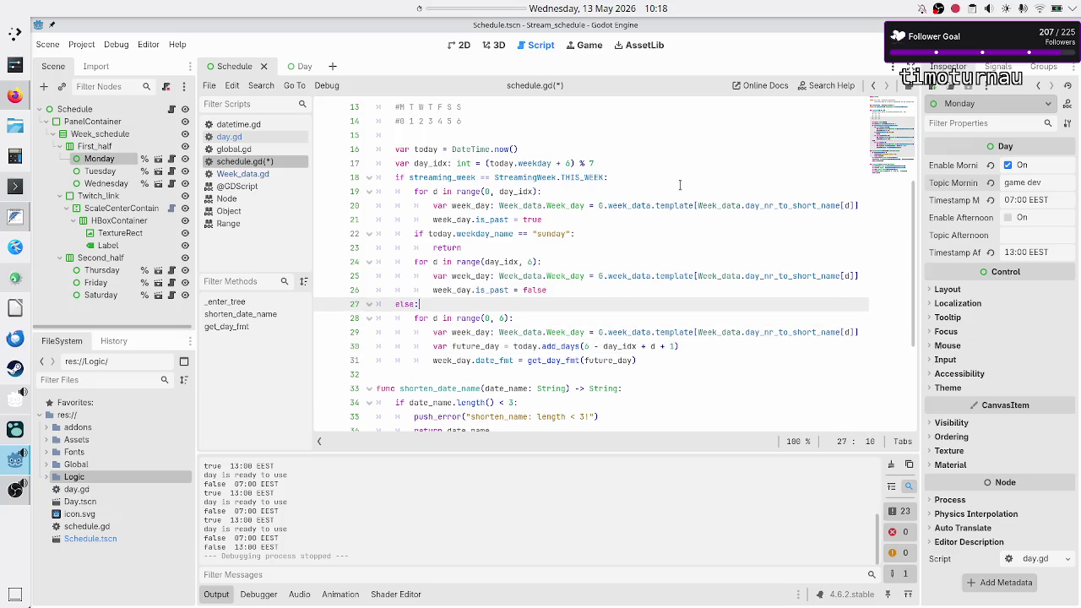
pyautogui.press('Return')
pyautogui.hotkey('ctrl', 'v')
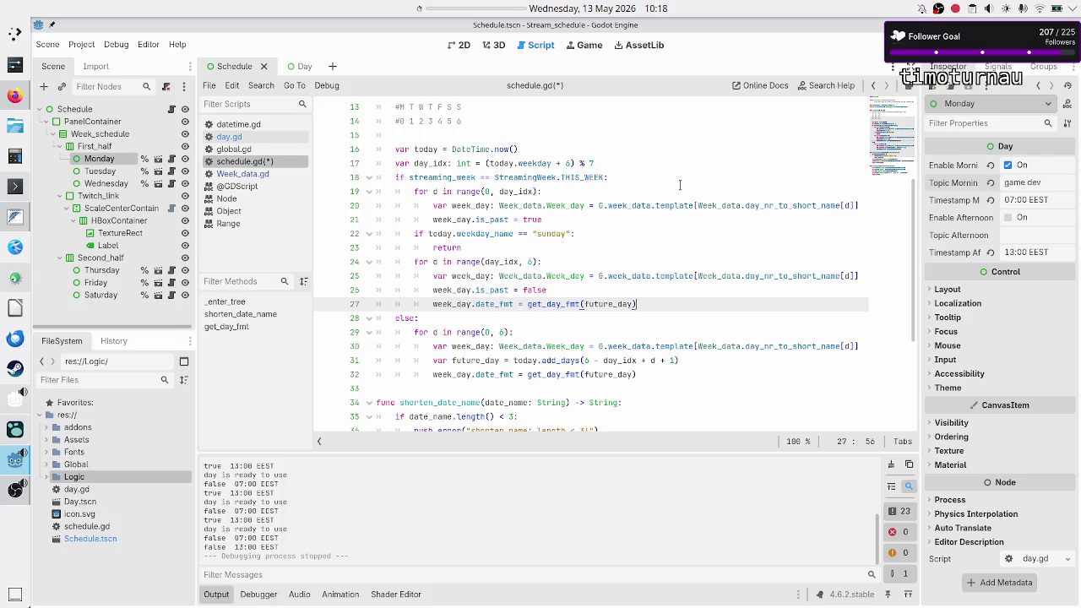
pyautogui.press('Left')
pyautogui.press('Left')
pyautogui.press('BackSpace')
pyautogui.press('BackSpace')
pyautogui.press('BackSpace')
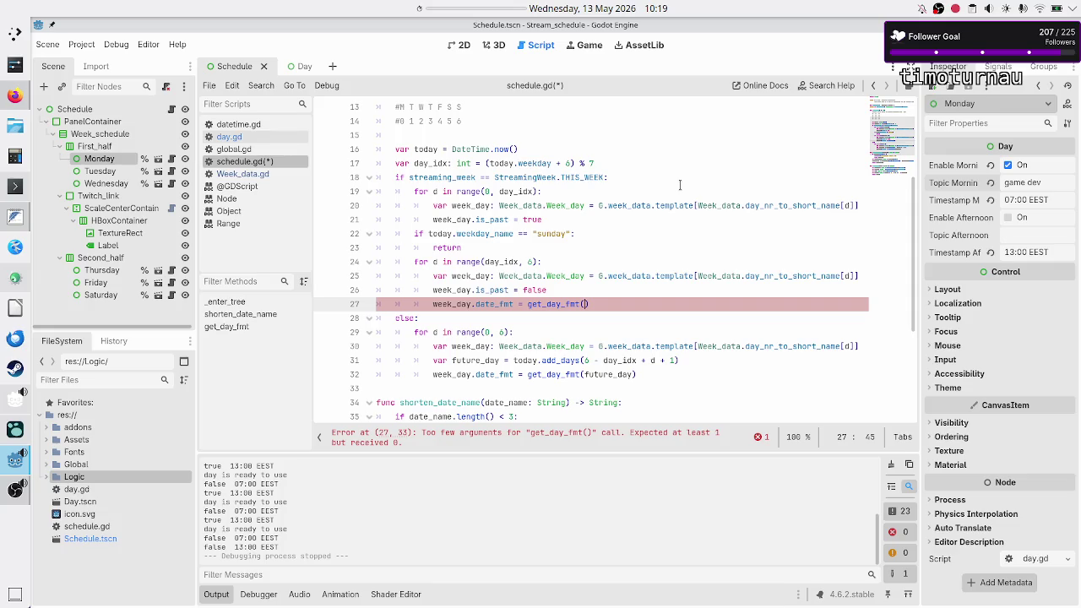
# Step: Copy the future_day computation line and paste it above is_past = false in the first loop
pyautogui.press('Down')
pyautogui.press('Down')
pyautogui.press('Down')
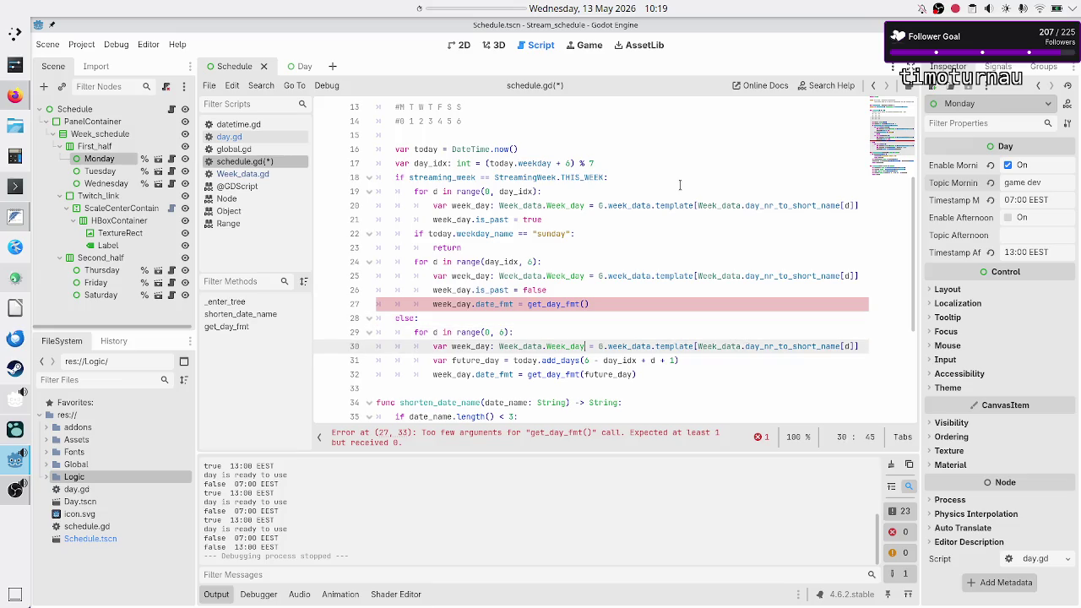
pyautogui.hotkey('shift', 'Down')
pyautogui.hotkey('shift', 'Down')
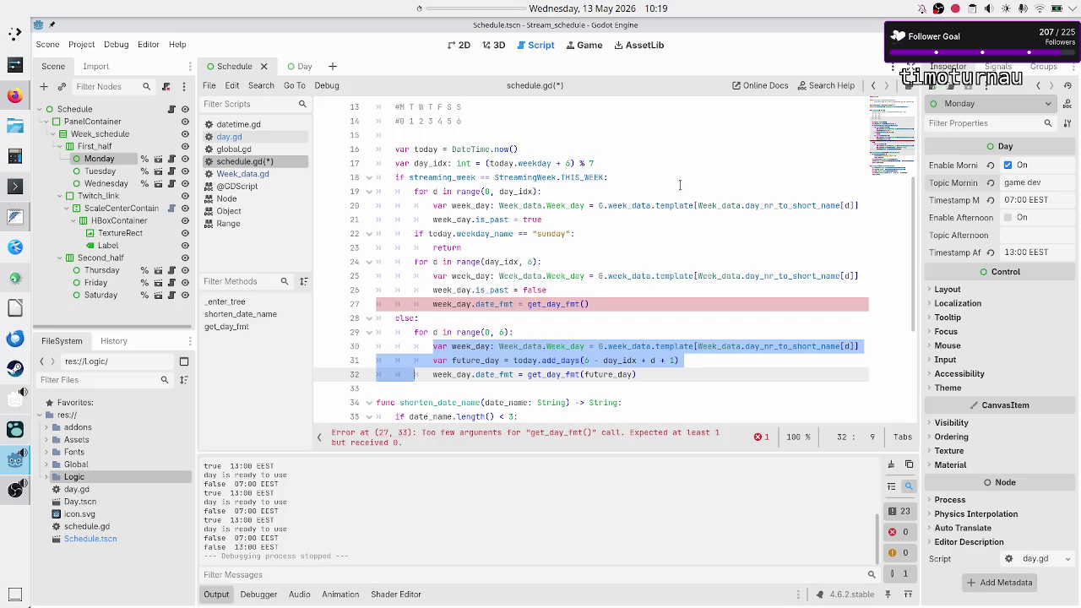
pyautogui.press('Left')
pyautogui.press('Down')
pyautogui.hotkey('shift', 'Down')
pyautogui.hotkey('shift', 'Left')
pyautogui.hotkey('shift', 'Left')
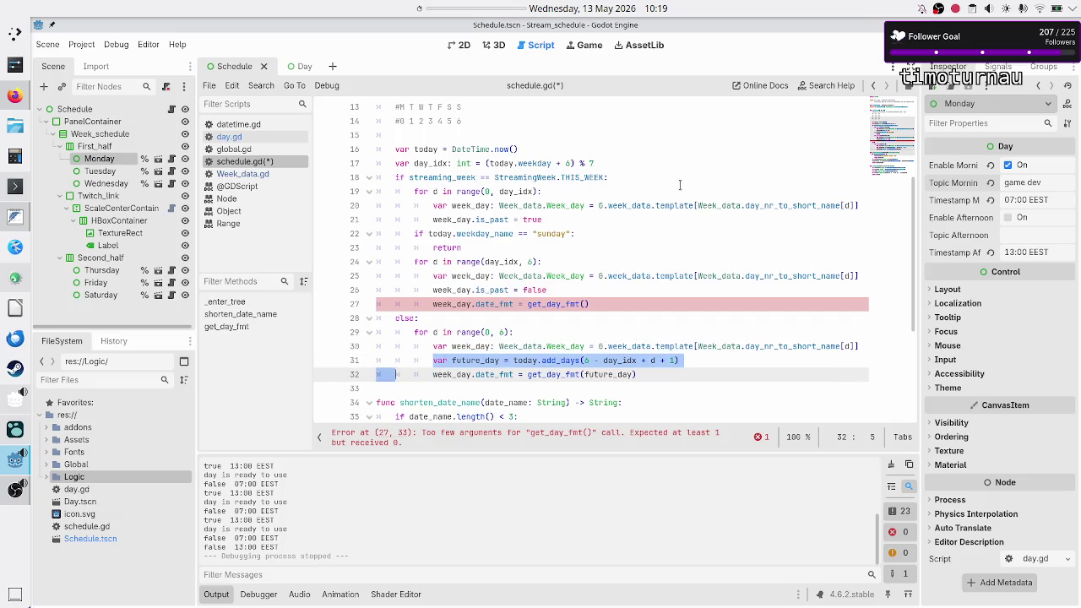
pyautogui.hotkey('shift', 'Left')
pyautogui.hotkey('shift', 'Left')
pyautogui.press('Up')
pyautogui.press('Up')
pyautogui.press('Up')
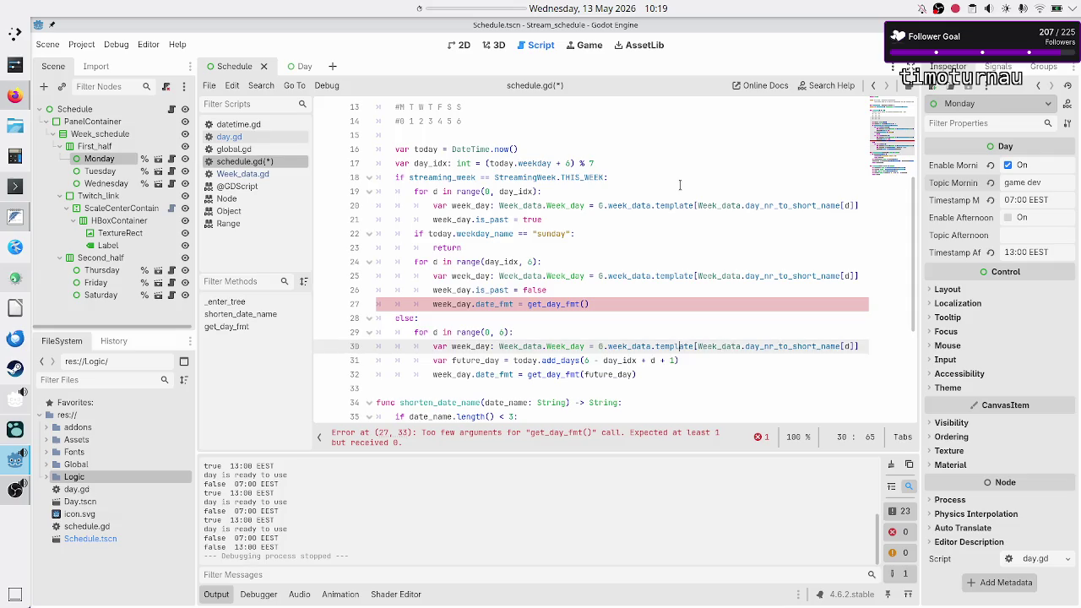
pyautogui.press('Up')
pyautogui.press('Up')
pyautogui.press('Down')
pyautogui.press('Down')
pyautogui.press('Up')
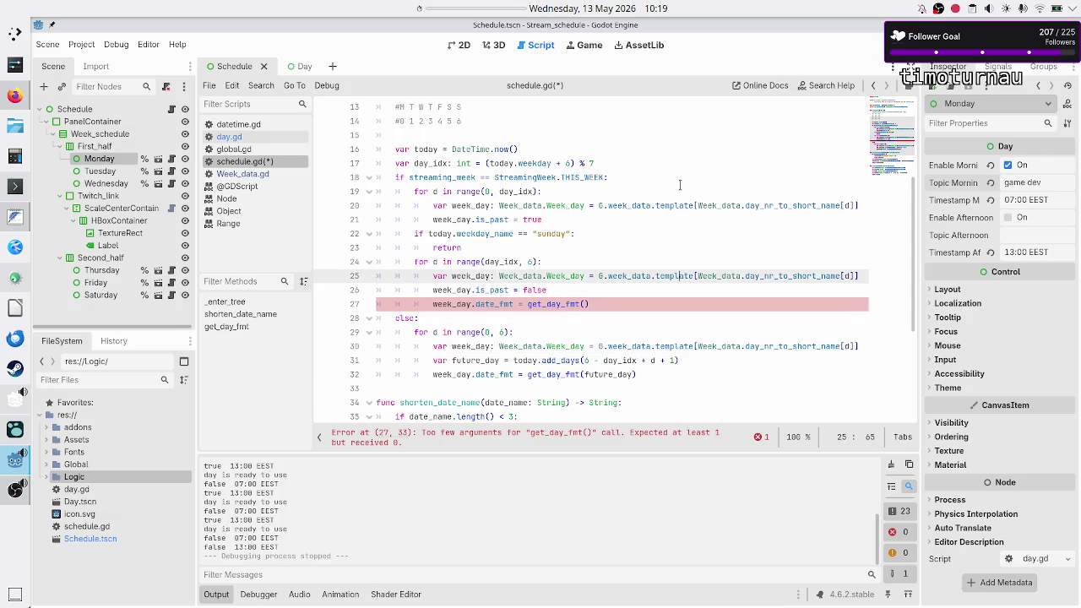
pyautogui.press('End')
pyautogui.press('Return')
pyautogui.hotkey('ctrl', 'v')
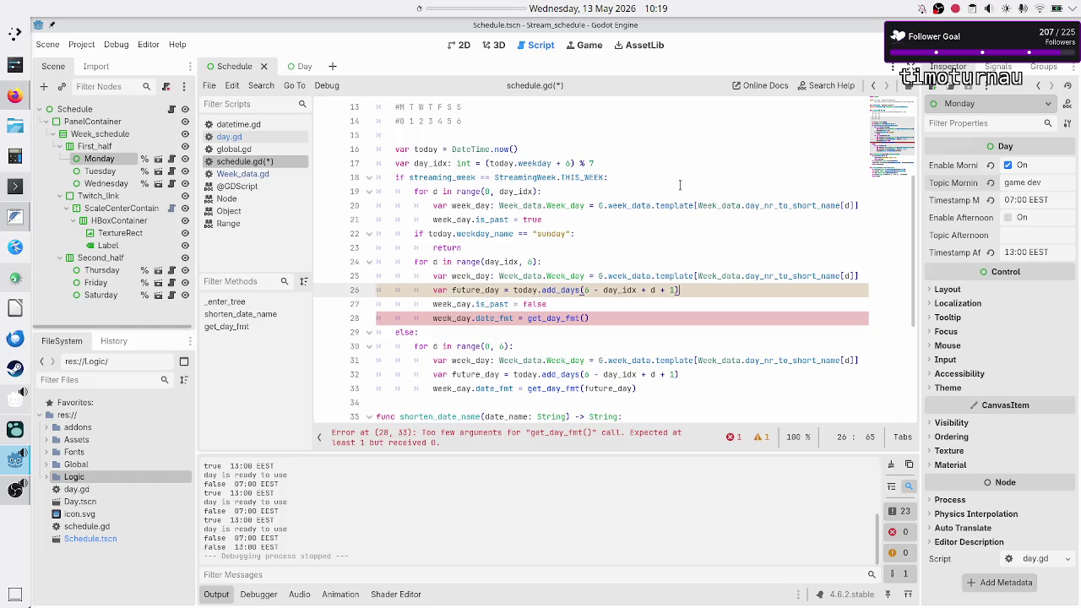
# Step: Pass future_day as the argument to the copied get_day_fmt call
pyautogui.press('Down')
pyautogui.press('Down')
pyautogui.write('fut')
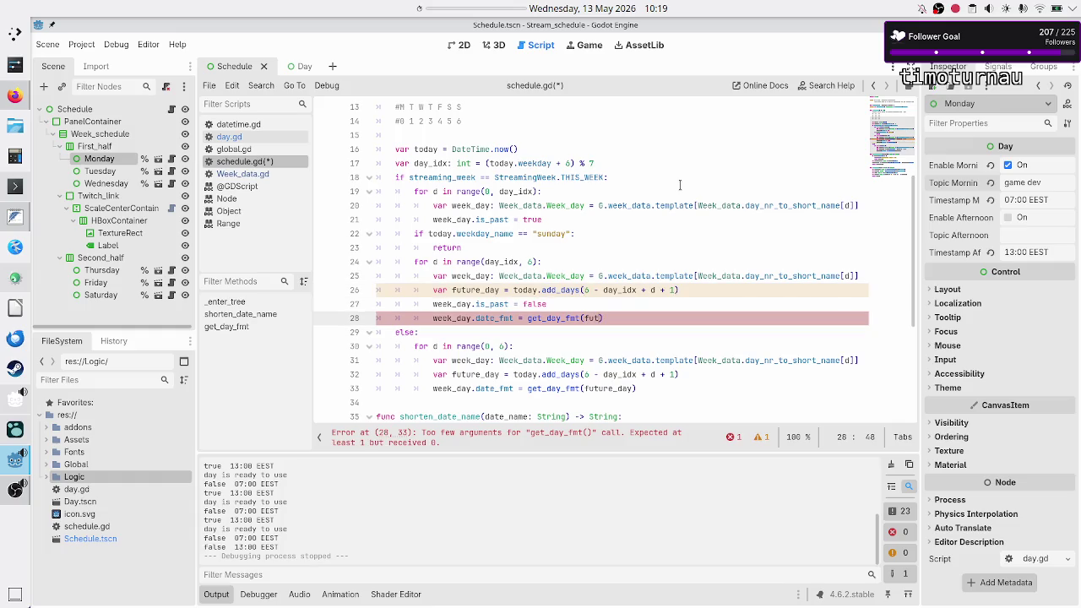
pyautogui.press('Return')
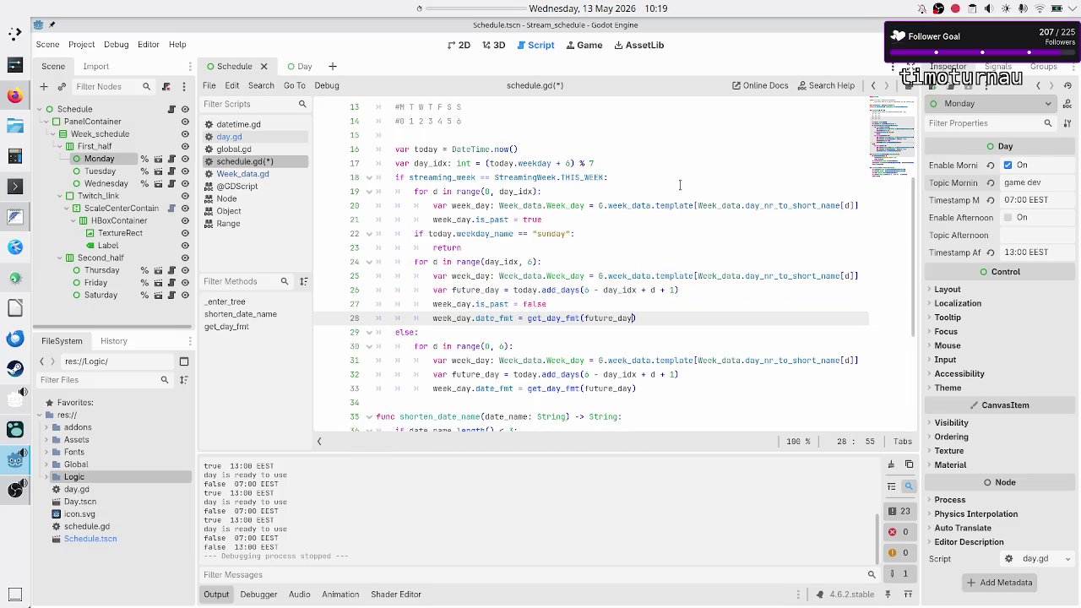
pyautogui.press('Up')
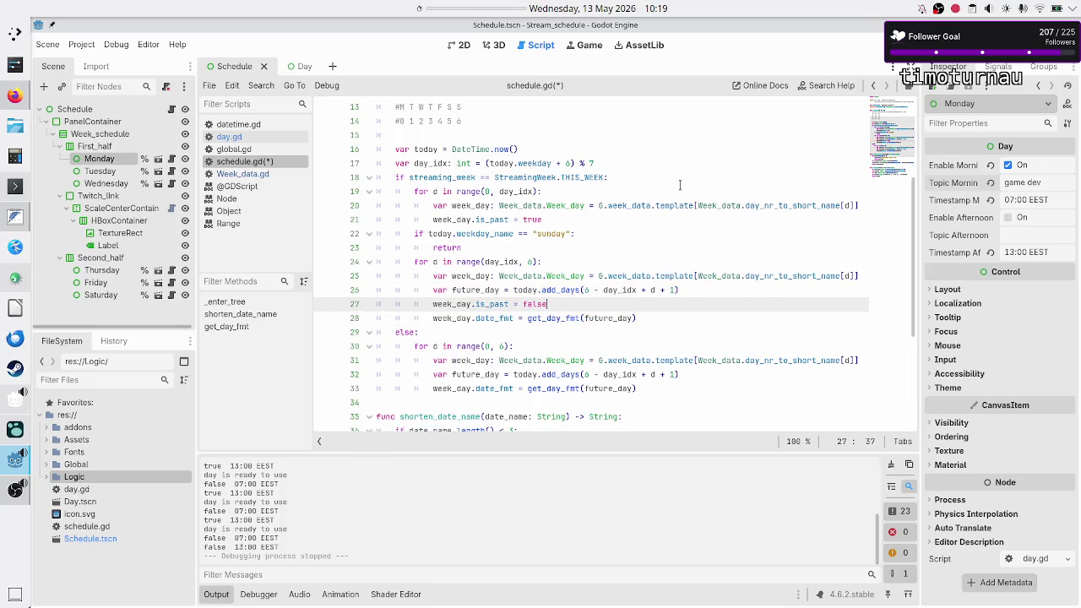
pyautogui.press('Down')
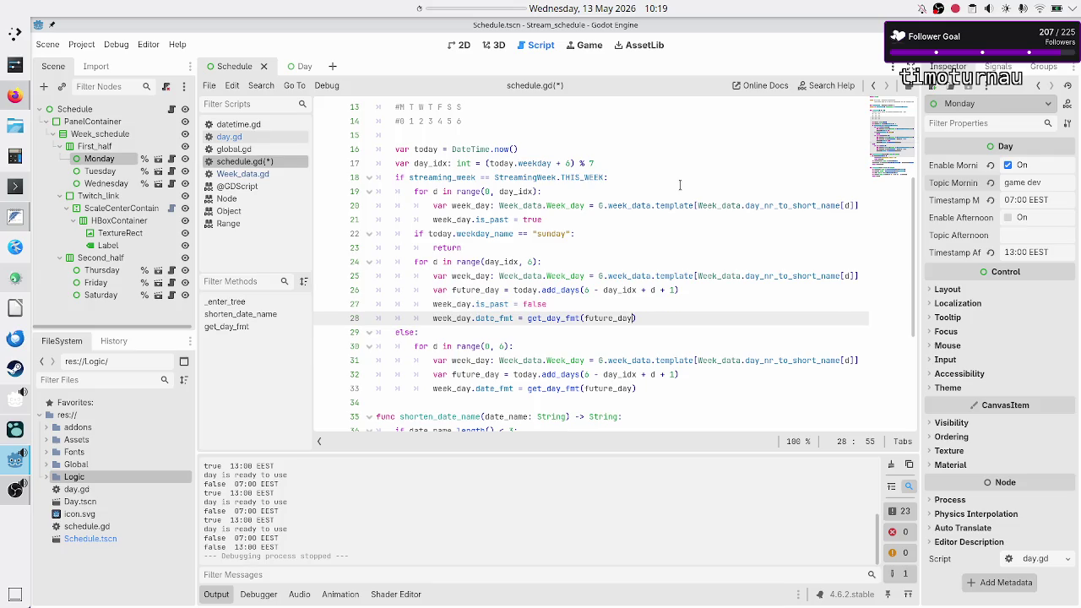
# Step: Review the range(day_idx, 6) loop body, ending at the past-days loop header
pyautogui.press('Up')
pyautogui.press('Up')
pyautogui.press('Up')
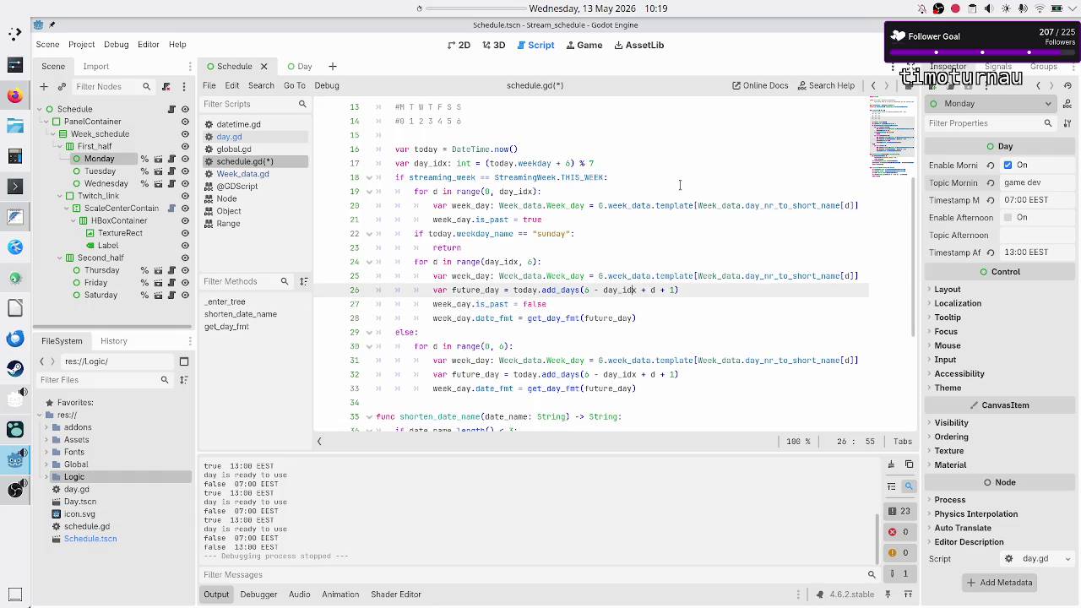
pyautogui.press('Home')
pyautogui.press('Home')
pyautogui.hotkey('shift', 'Down')
pyautogui.hotkey('shift', 'Down')
pyautogui.hotkey('shift', 'Down')
pyautogui.hotkey('shift', 'Down')
pyautogui.hotkey('shift', 'Down')
pyautogui.press('Up')
pyautogui.press('Up')
pyautogui.press('Up')
pyautogui.hotkey('ctrl', 'Right')
pyautogui.hotkey('ctrl', 'Right')
pyautogui.hotkey('ctrl', 'Right')
pyautogui.press('Up')
pyautogui.press('Up')
pyautogui.press('Up')
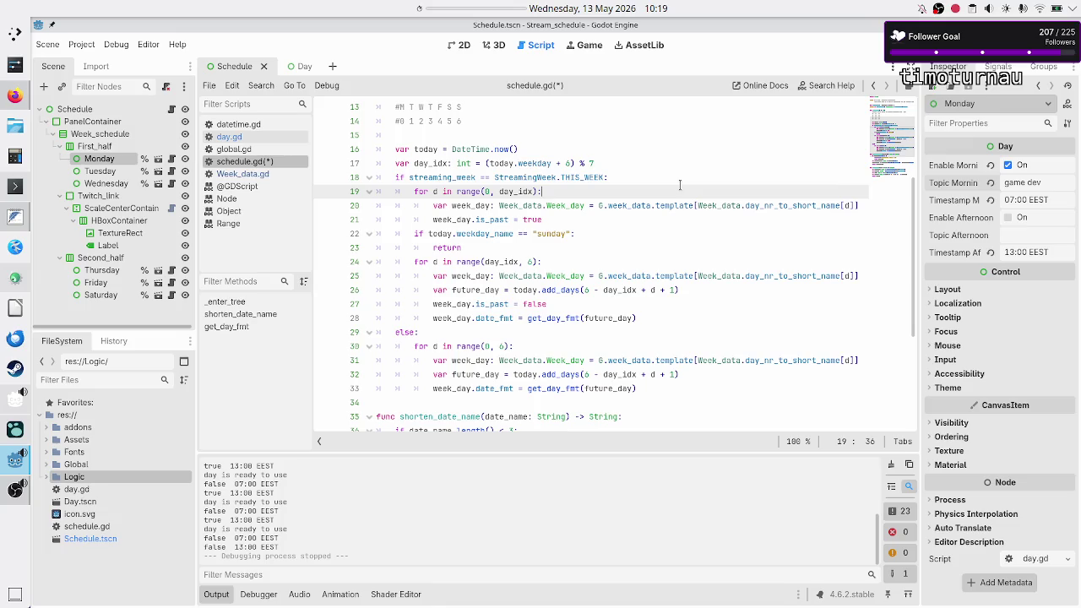
# Step: Highlight the add_days, today and range occurrences in schedule.gd
pyautogui.press('Right')
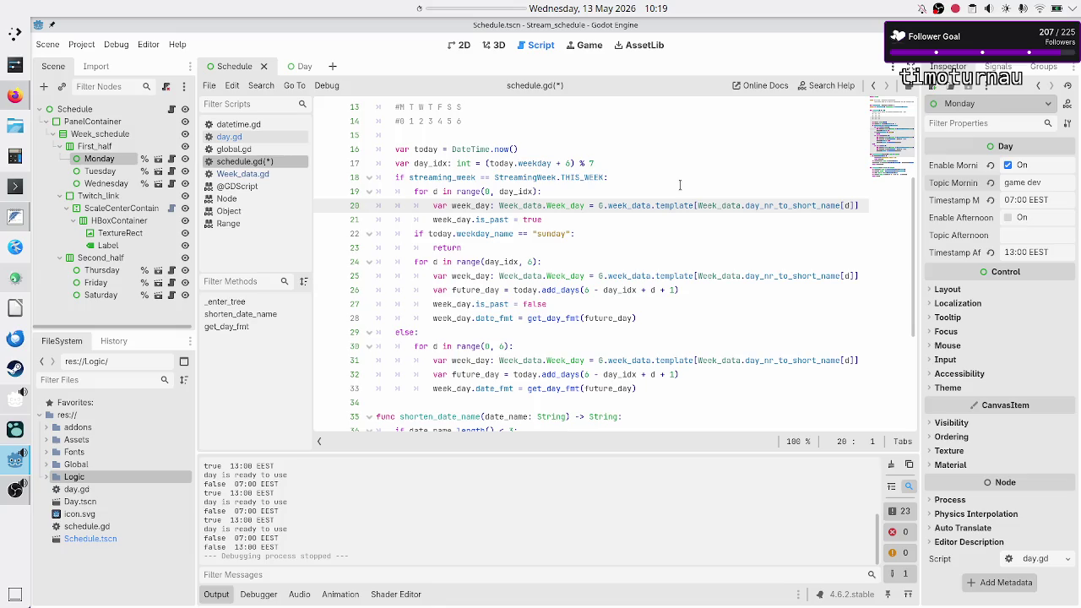
pyautogui.doubleClick(562, 289)
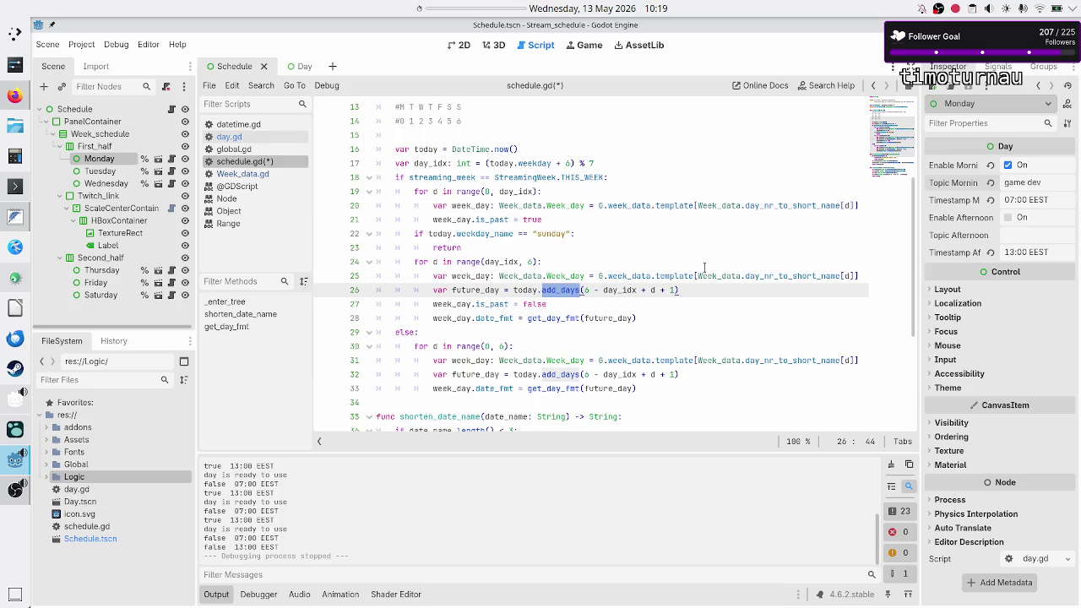
pyautogui.doubleClick(425, 149)
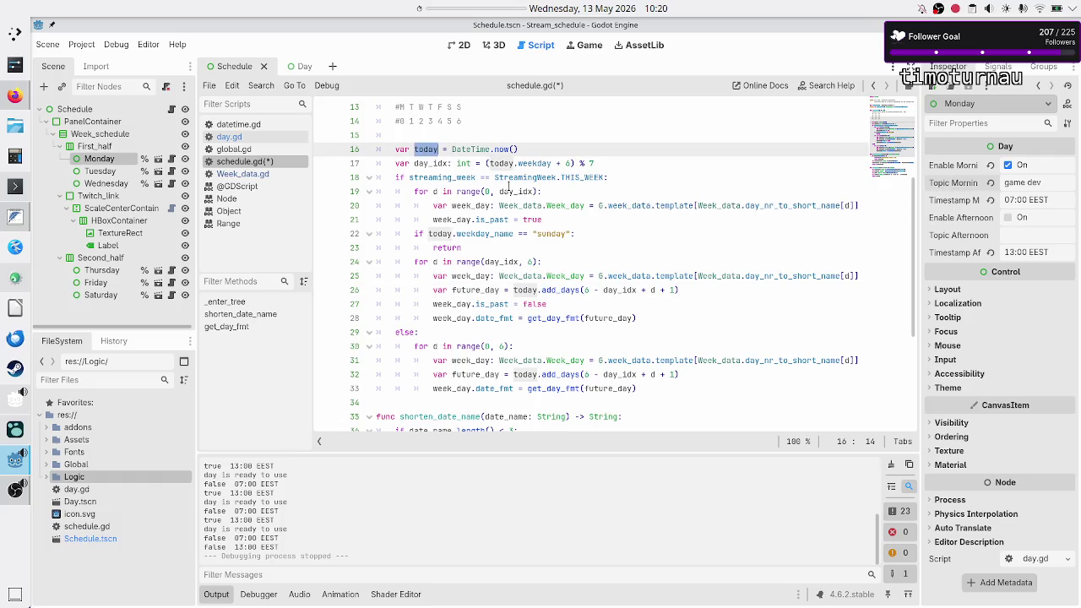
pyautogui.doubleClick(469, 191)
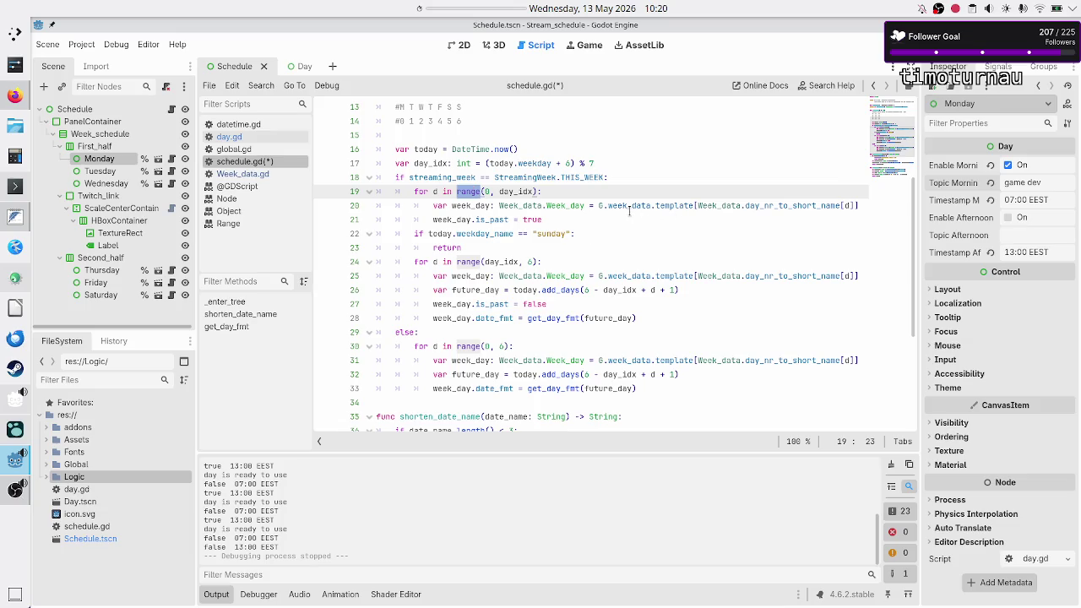
# Step: Add an unfinished 'var past_day = today.' line after line 20 and switch to datetime.gd
pyautogui.click(860, 206)
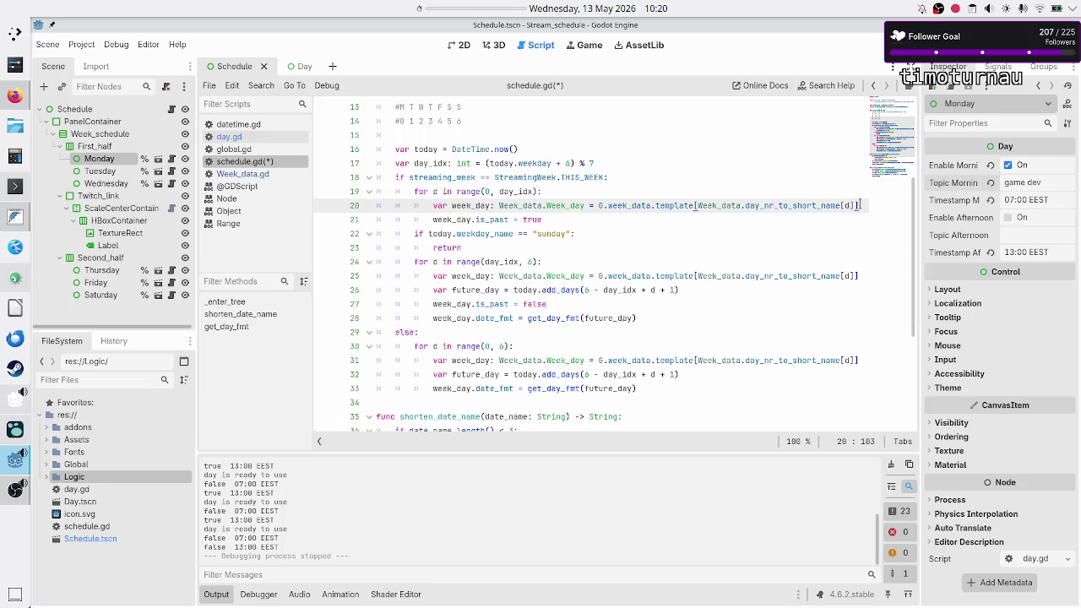
pyautogui.press('Return')
pyautogui.write('var ')
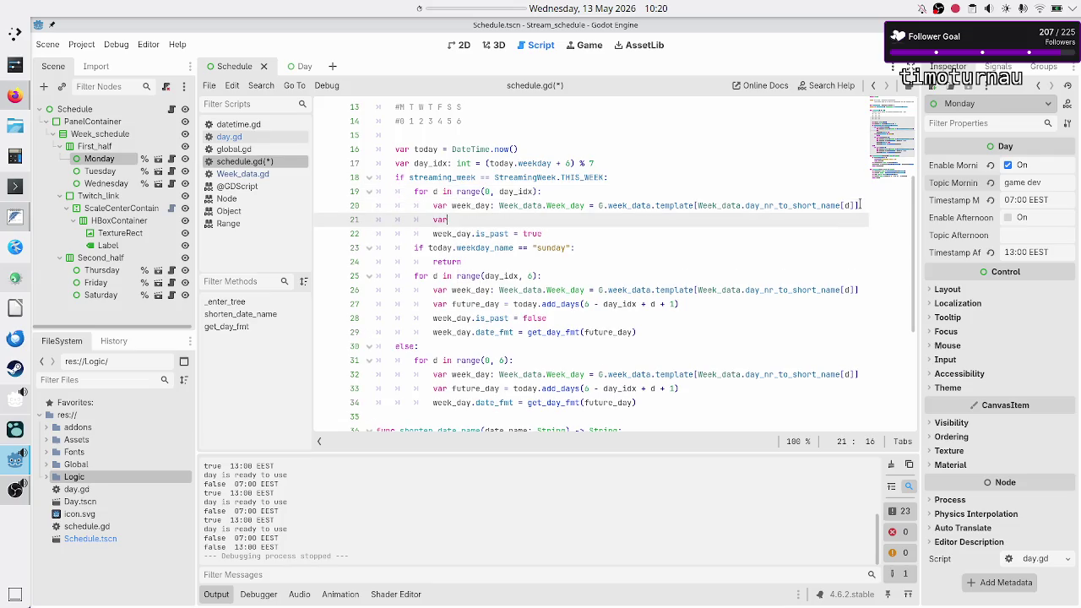
pyautogui.write('past_day')
pyautogui.write(' = today.')
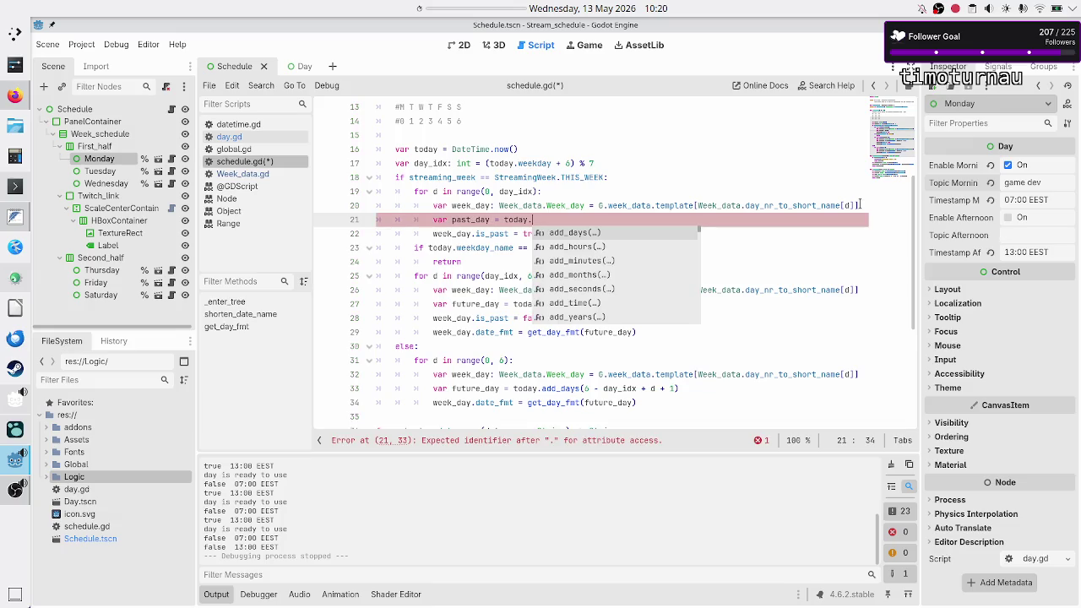
pyautogui.press('Down')
pyautogui.press('Down')
pyautogui.press('Down')
pyautogui.press('Down')
pyautogui.press('Down')
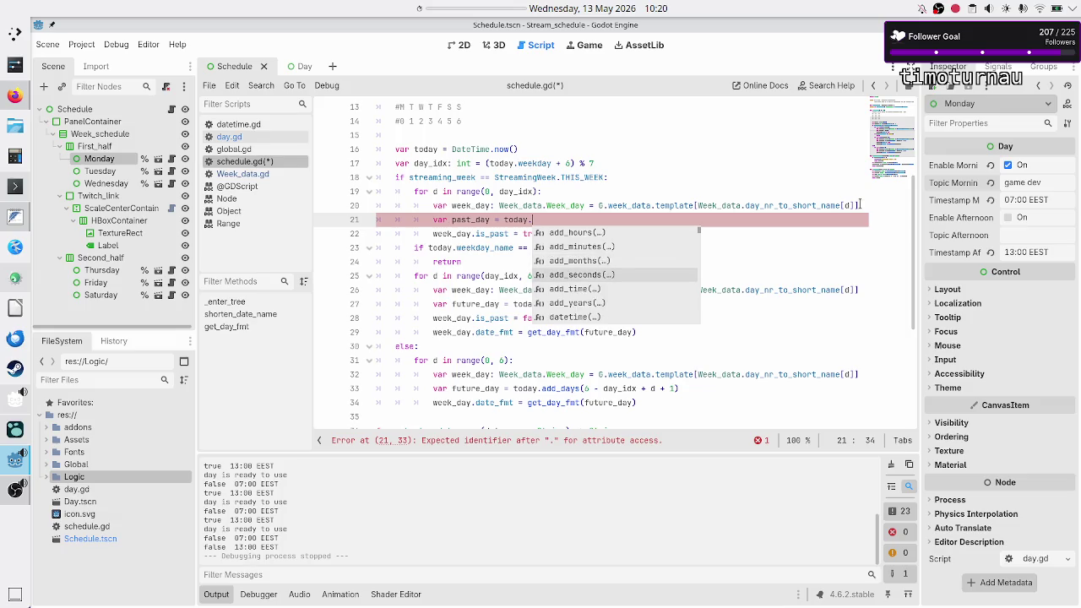
pyautogui.press('Down')
pyautogui.press('Down')
pyautogui.press('Down')
pyautogui.press('Down')
pyautogui.press('Down')
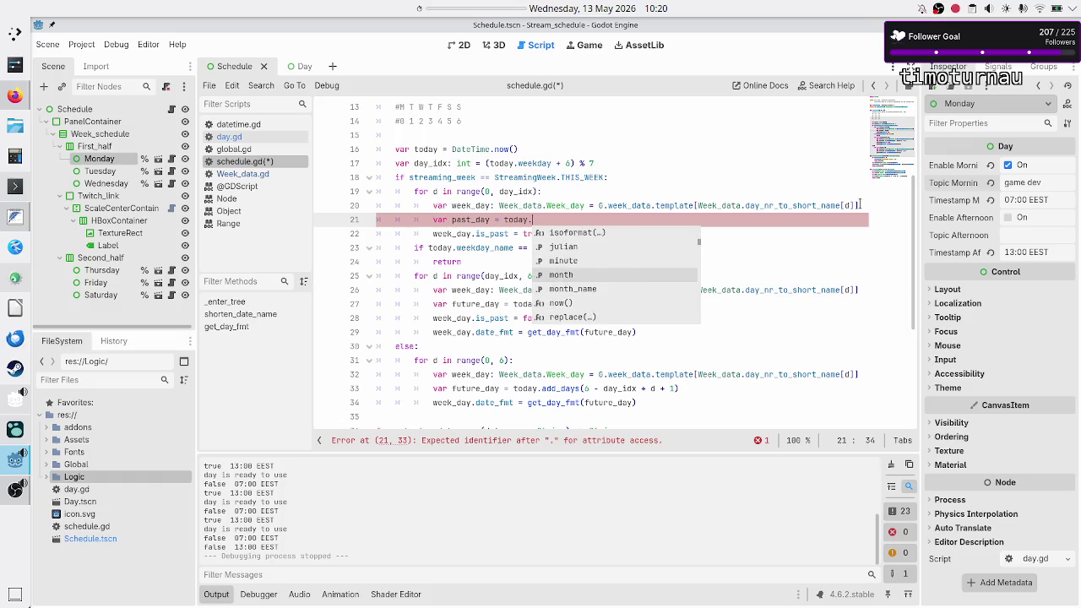
pyautogui.press('Down')
pyautogui.press('Down')
pyautogui.press('Down')
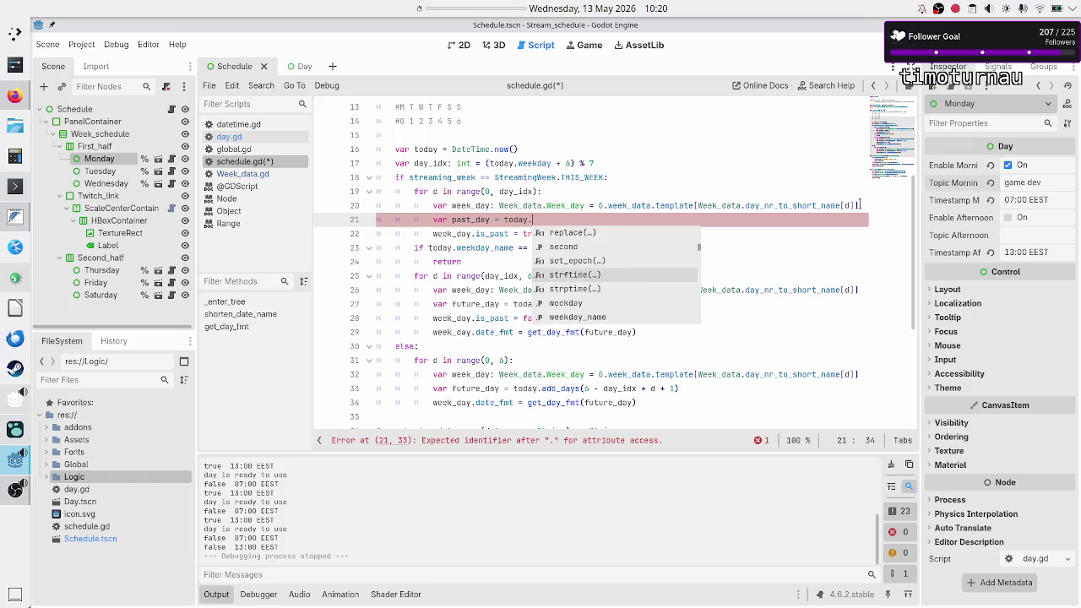
pyautogui.press('Down')
pyautogui.press('Down')
pyautogui.press('Down')
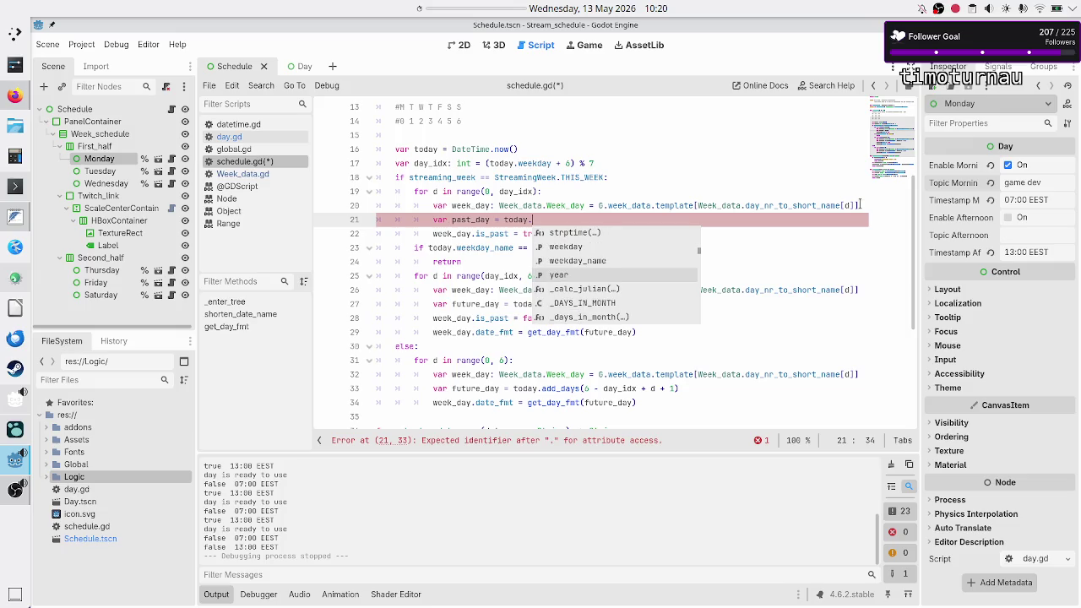
pyautogui.press('Down')
pyautogui.press('Down')
pyautogui.press('Down')
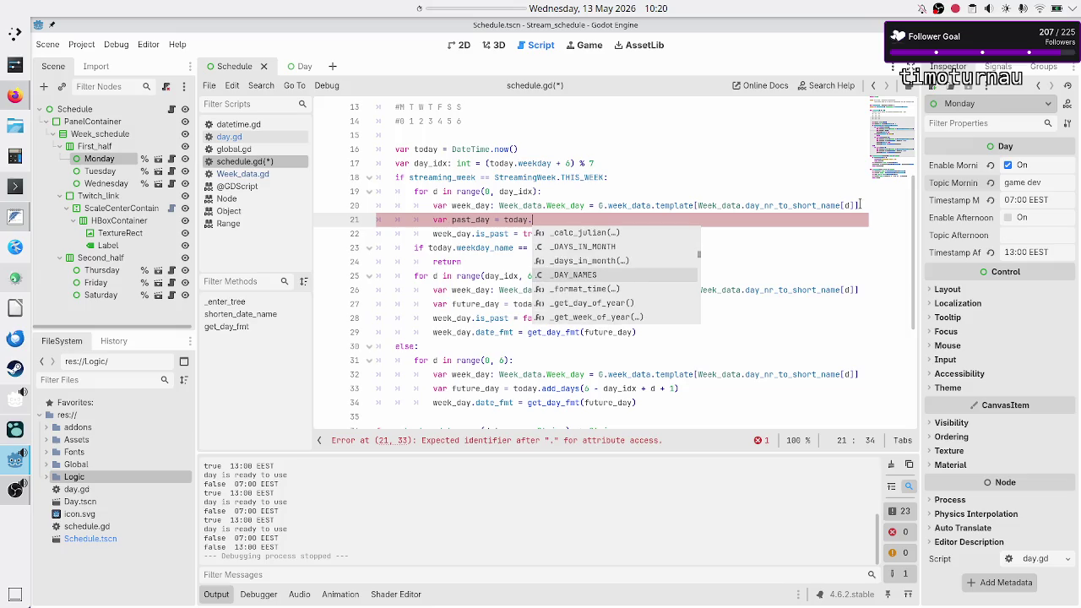
pyautogui.press('Escape')
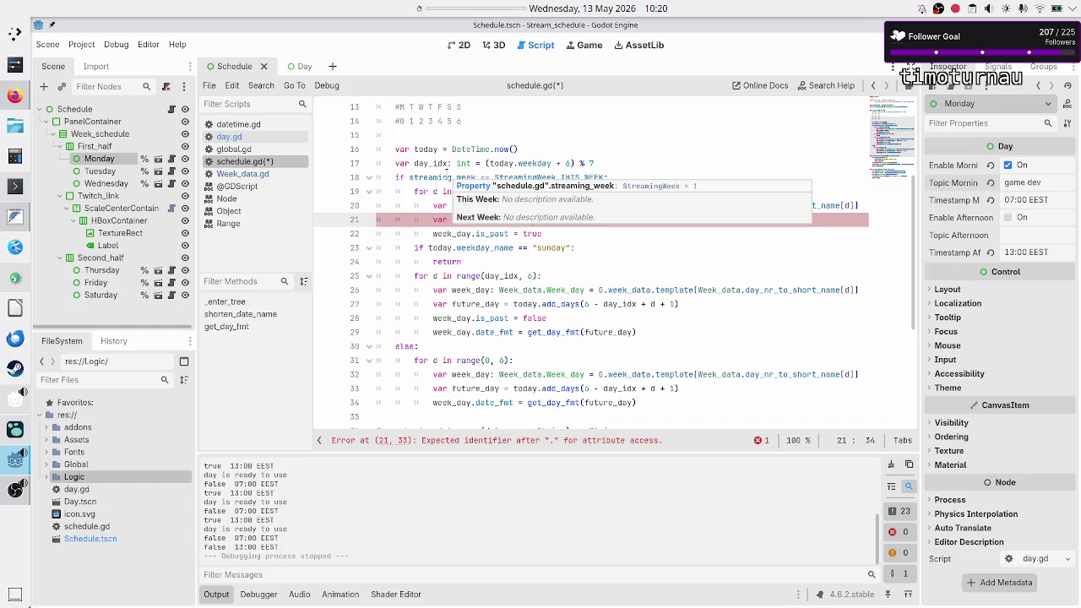
pyautogui.click(258, 126)
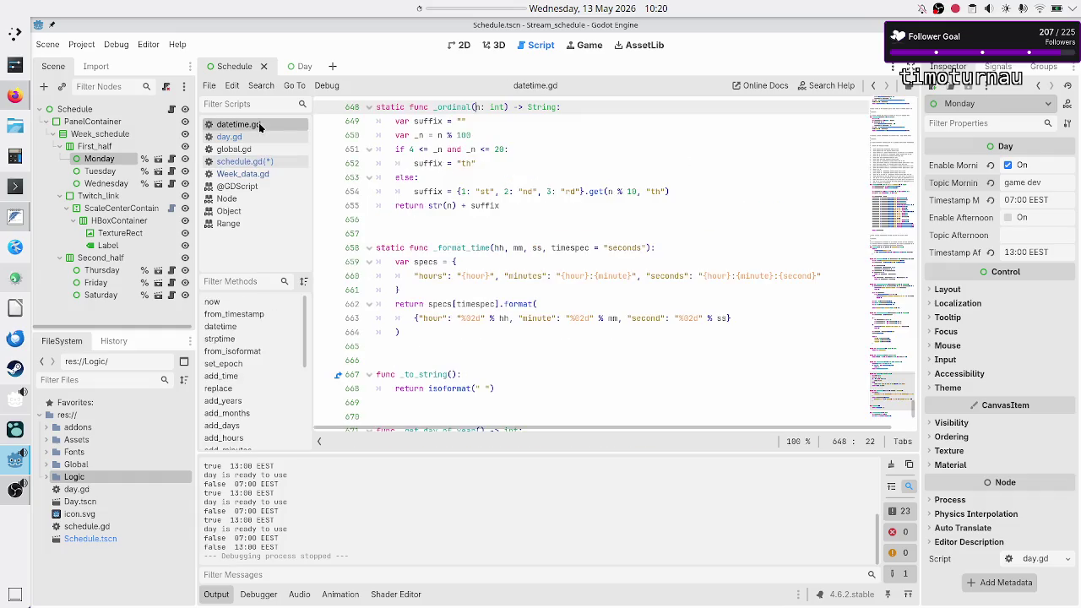
# Step: Search datetime.gd for add_days and reach its function definition at line 433
pyautogui.hotkey('ctrl', 'f')
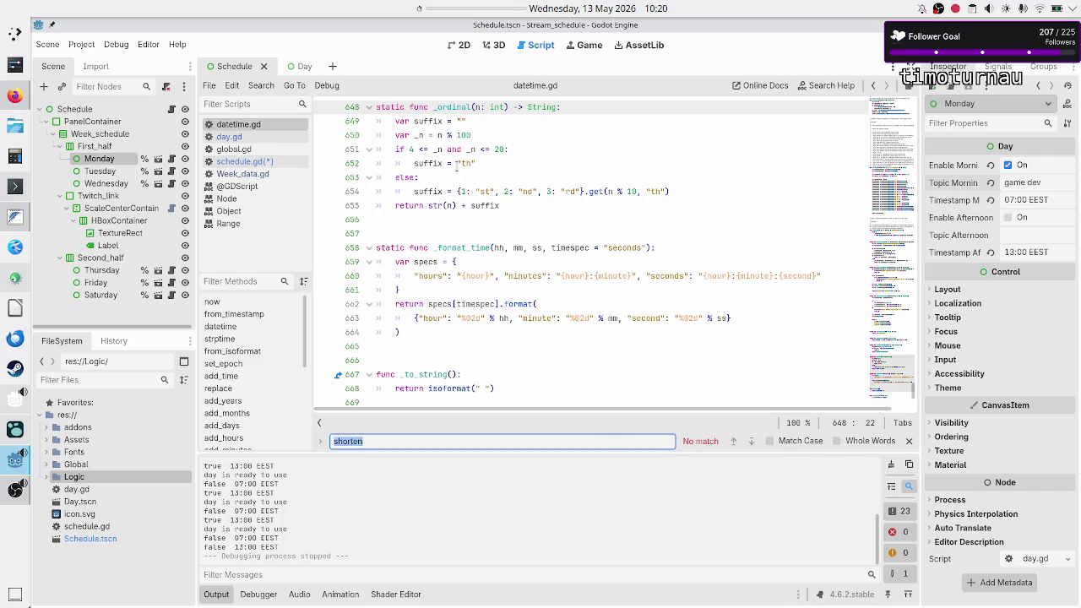
pyautogui.write('add_da')
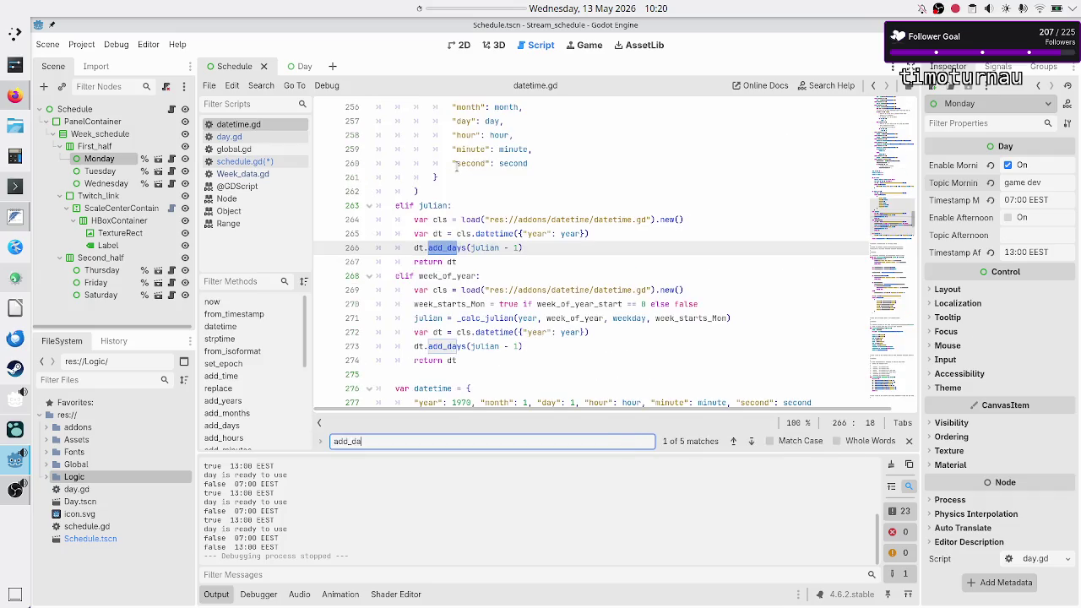
pyautogui.write('ys')
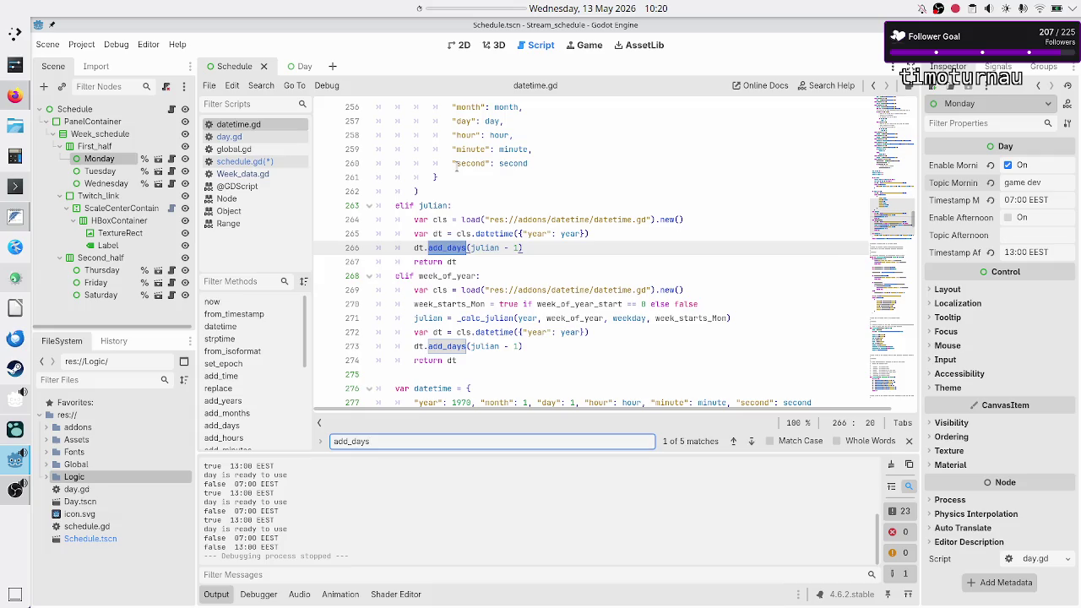
pyautogui.click(751, 443)
pyautogui.click(751, 443)
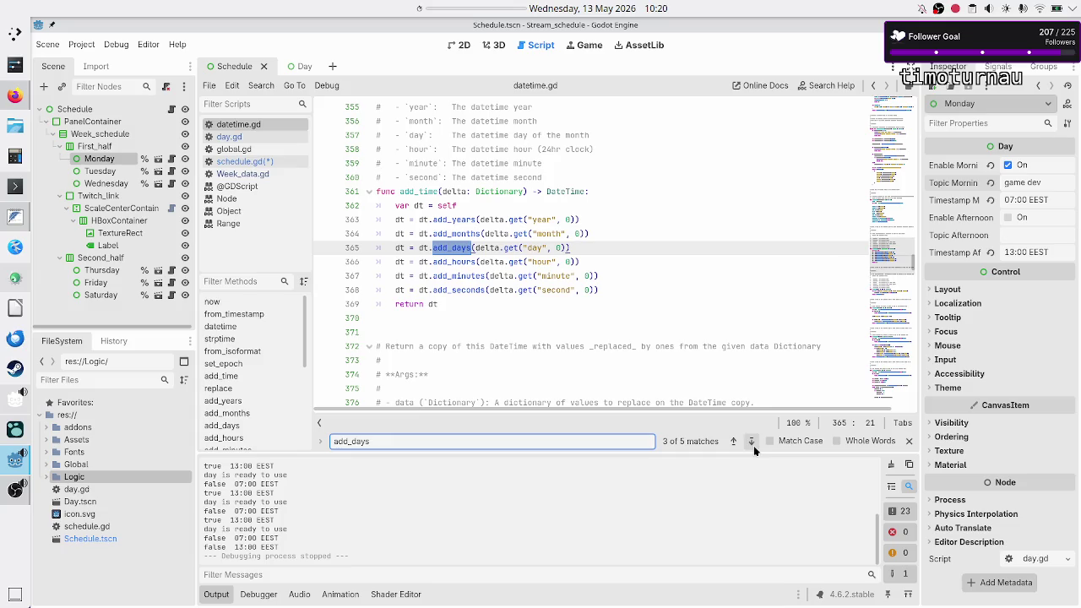
pyautogui.click(754, 445)
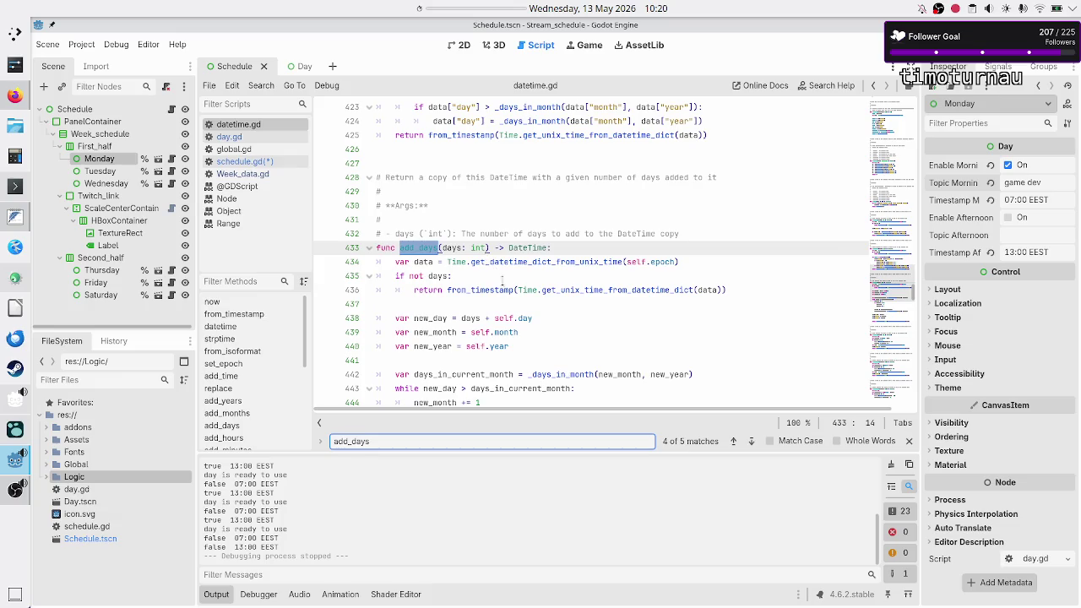
pyautogui.scroll(-1, 516, 291)
pyautogui.scroll(-2, 473, 276)
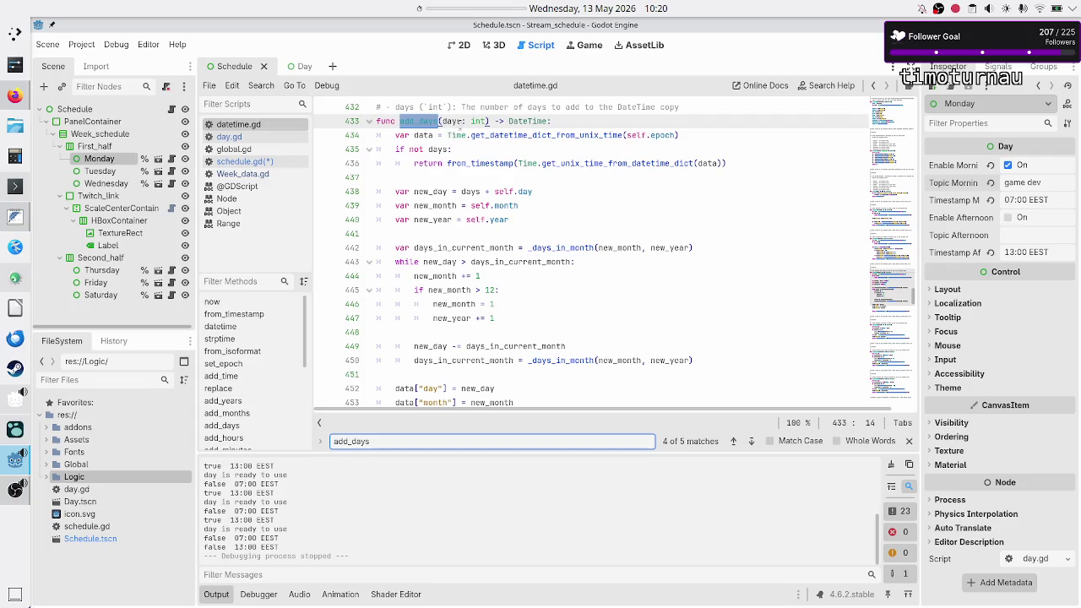
# Step: Inspect the days parameter and self.month in add_days, checking the current month on the calendar
pyautogui.doubleClick(452, 121)
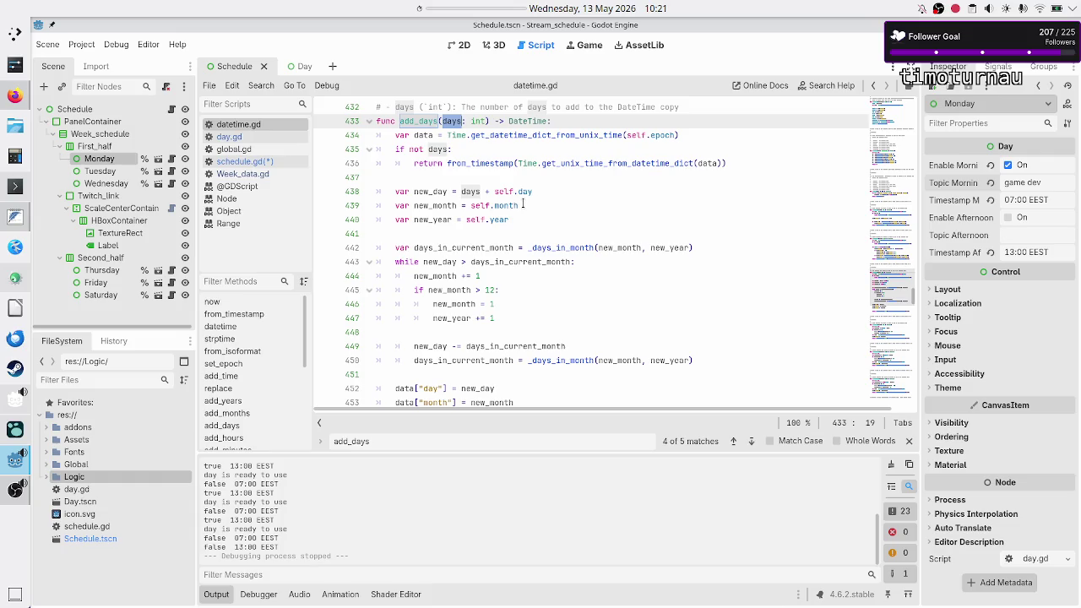
pyautogui.click(523, 205)
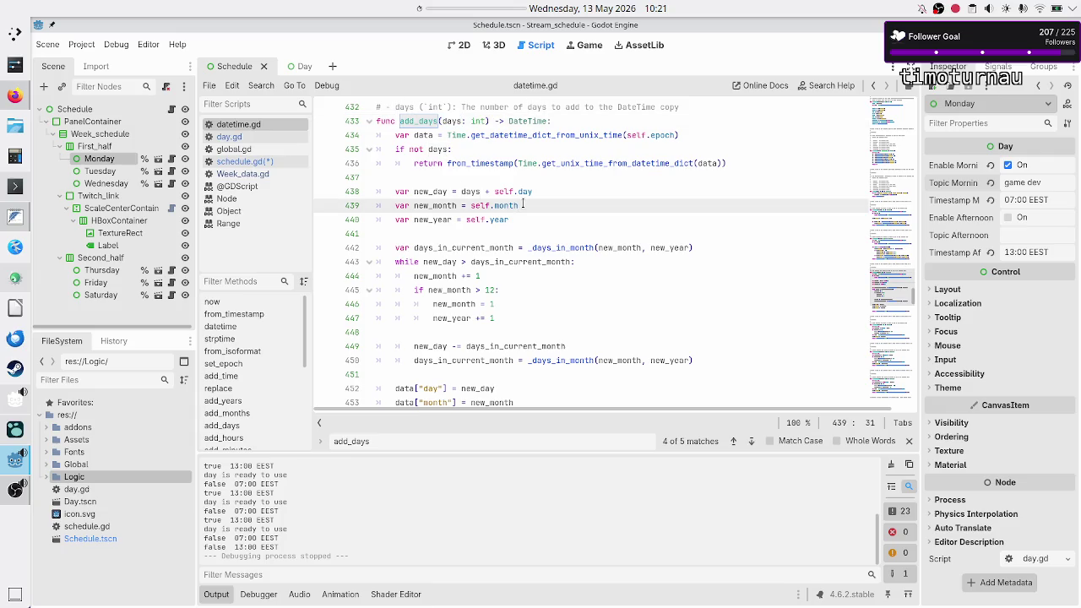
pyautogui.moveTo(523, 205); pyautogui.dragTo(471, 205)
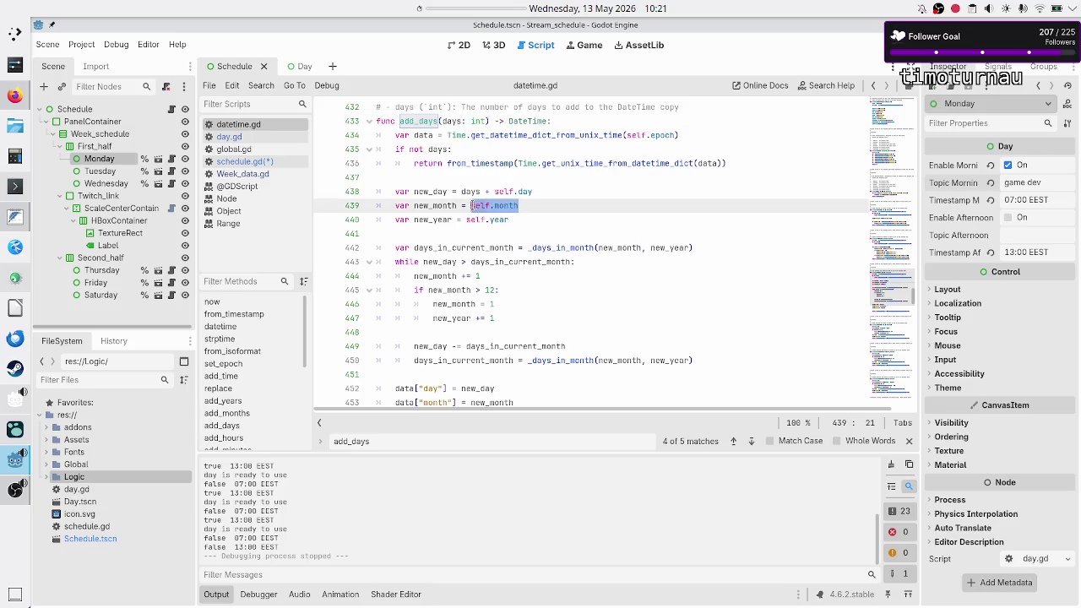
pyautogui.click(597, 9)
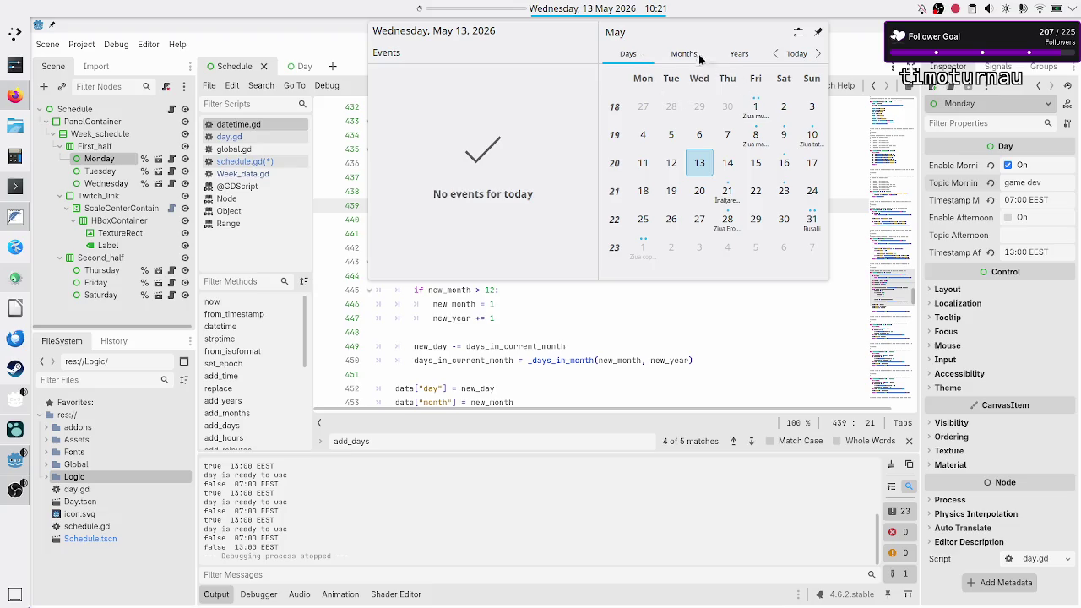
pyautogui.click(547, 318)
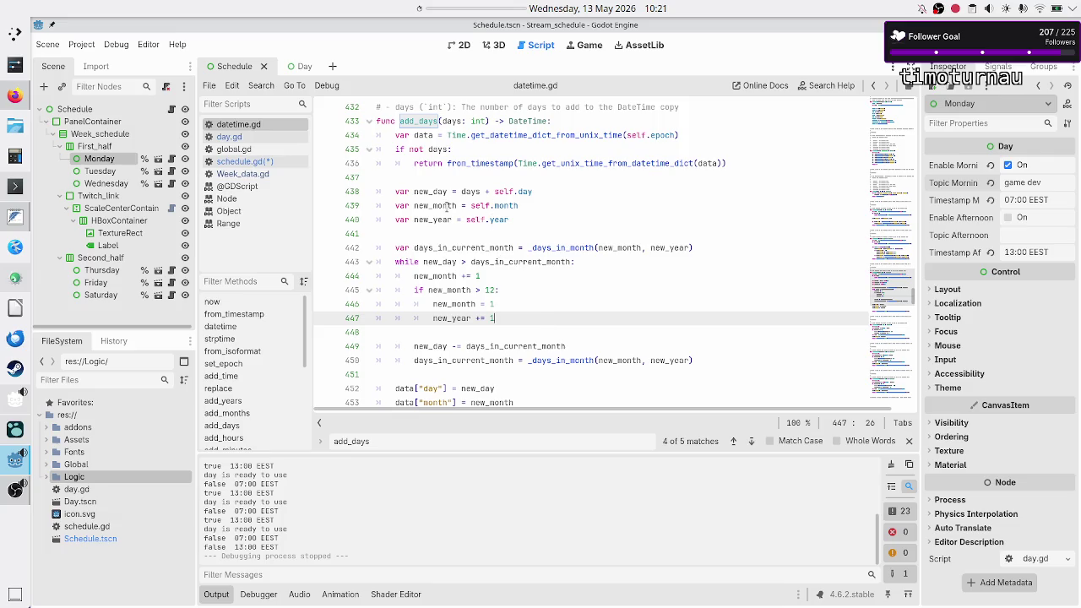
pyautogui.moveTo(500, 208)
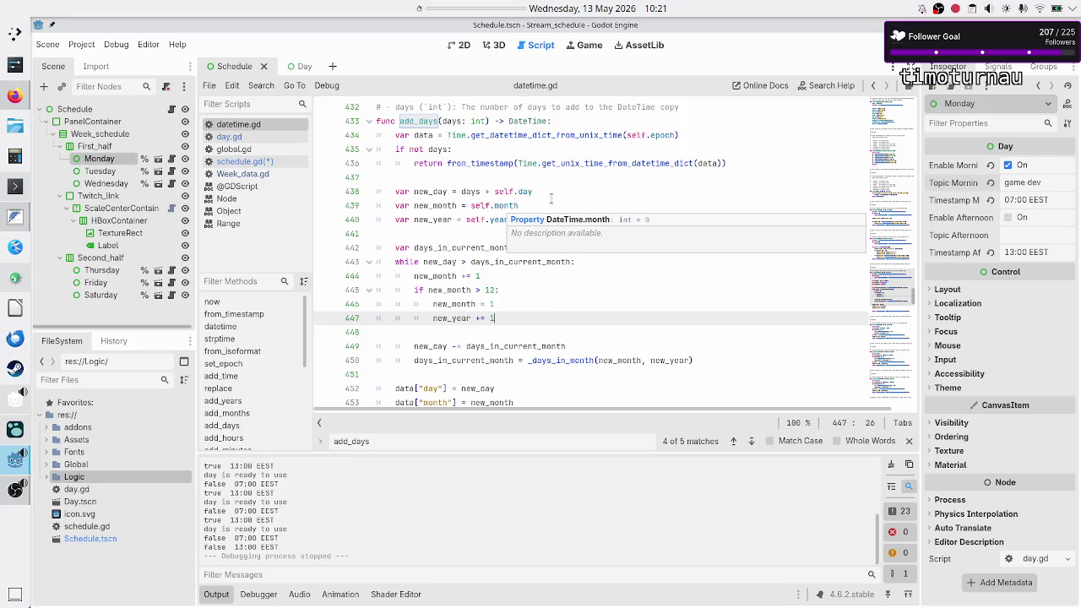